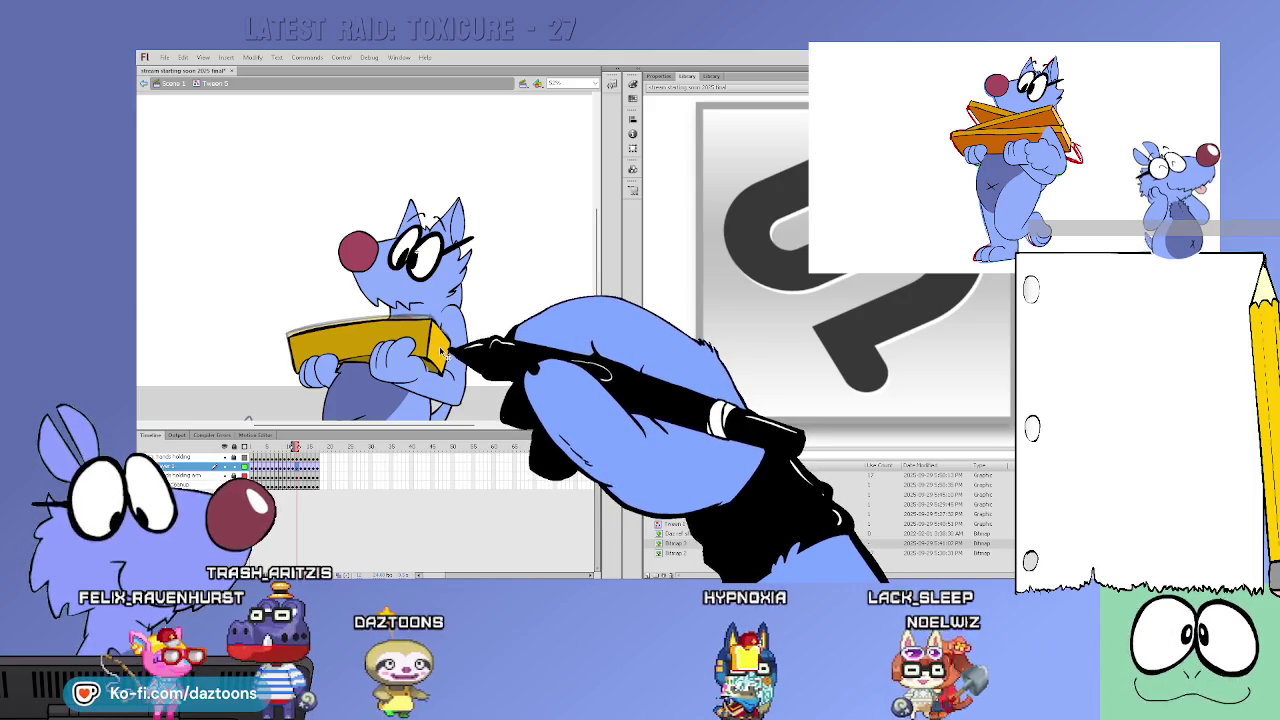
Inspect the yellow box symbol's layers, then select the box on the stage
{"action": "double_click", "coordinate": [434, 370]}
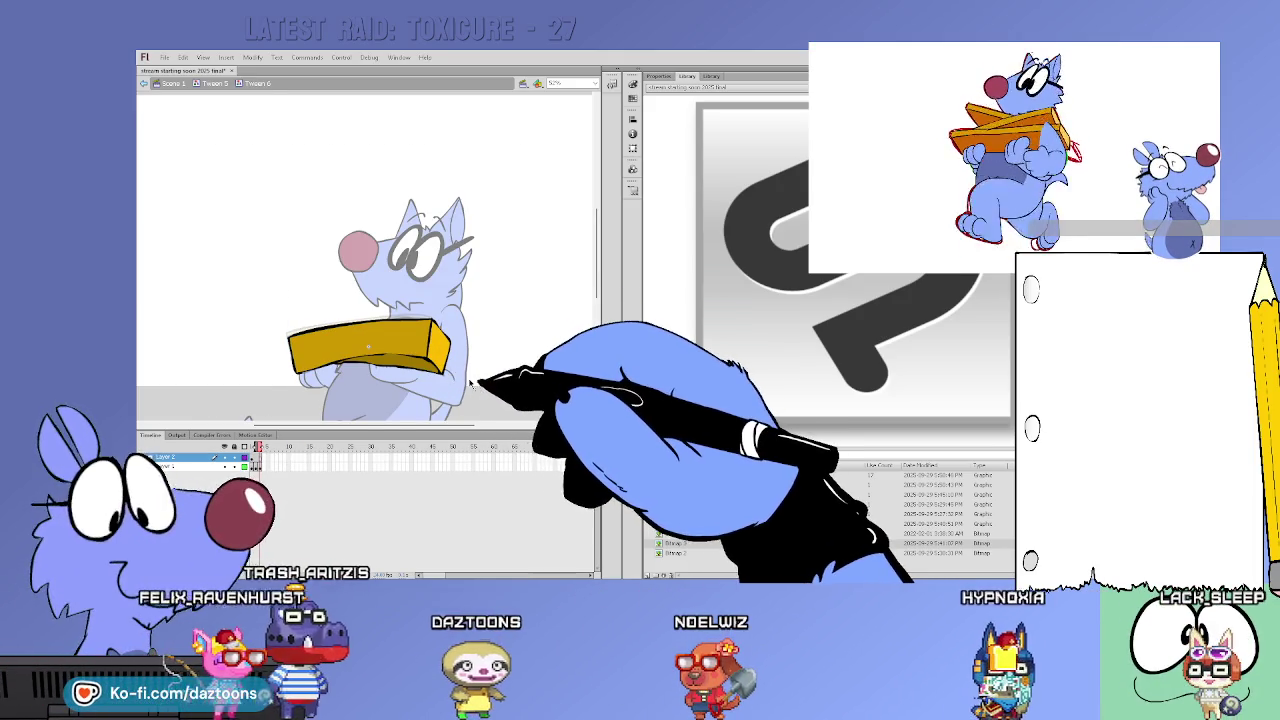
{"action": "left_click", "coordinate": [170, 466]}
{"action": "double_click", "coordinate": [455, 378]}
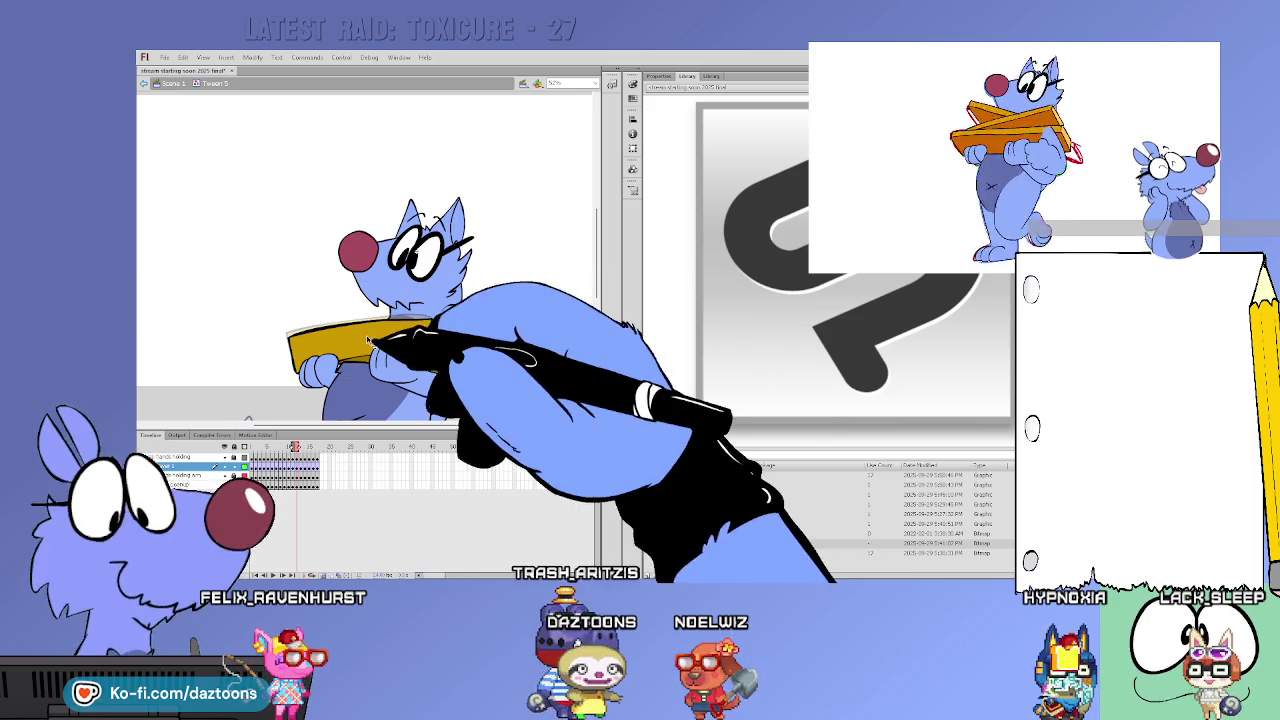
{"action": "left_click", "coordinate": [428, 341]}
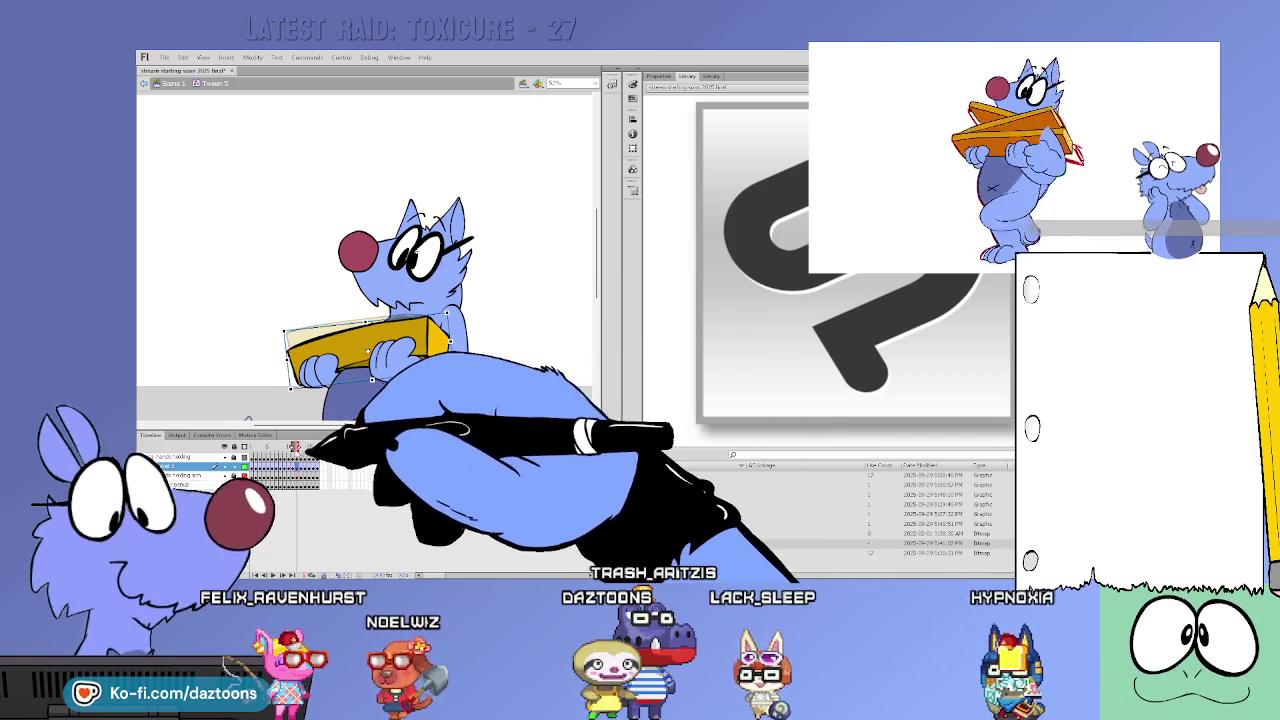
At a later pose, stretch the yellow box's right side a little further
{"action": "left_click", "coordinate": [291, 448]}
{"action": "left_click_drag", "start_coordinate": [297, 447], "coordinate": [307, 449]}
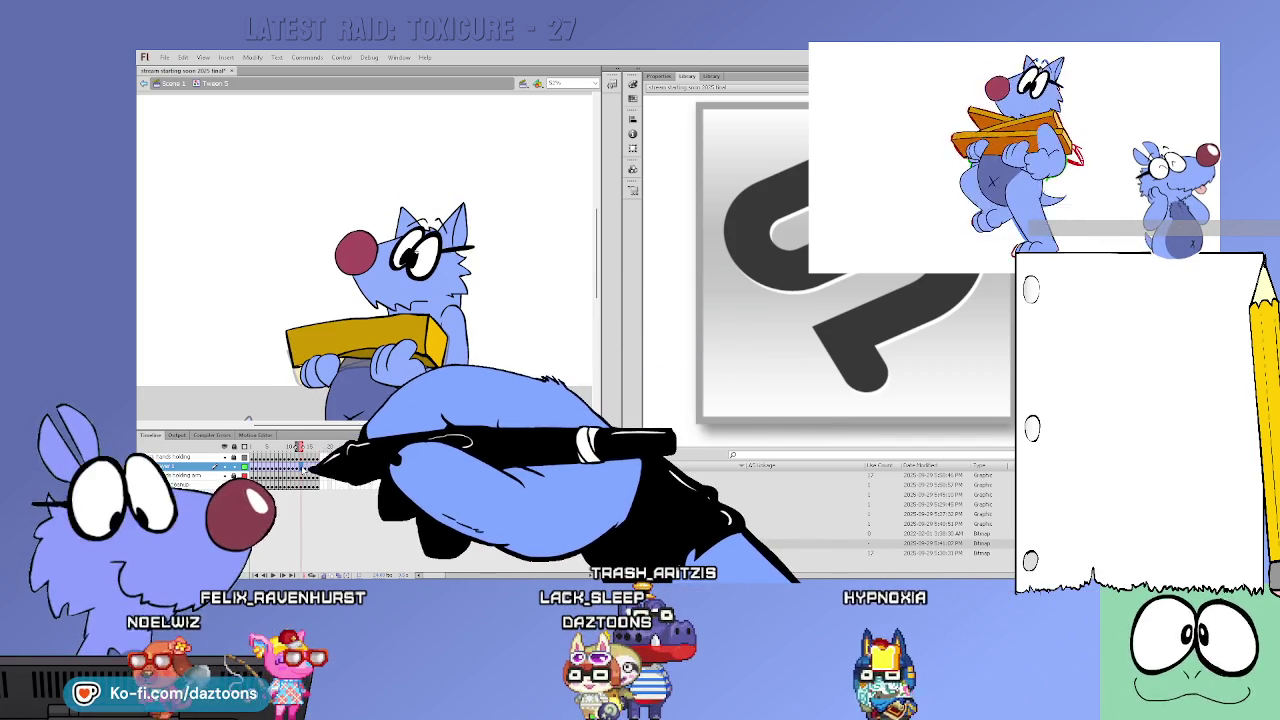
{"action": "left_click", "coordinate": [366, 345]}
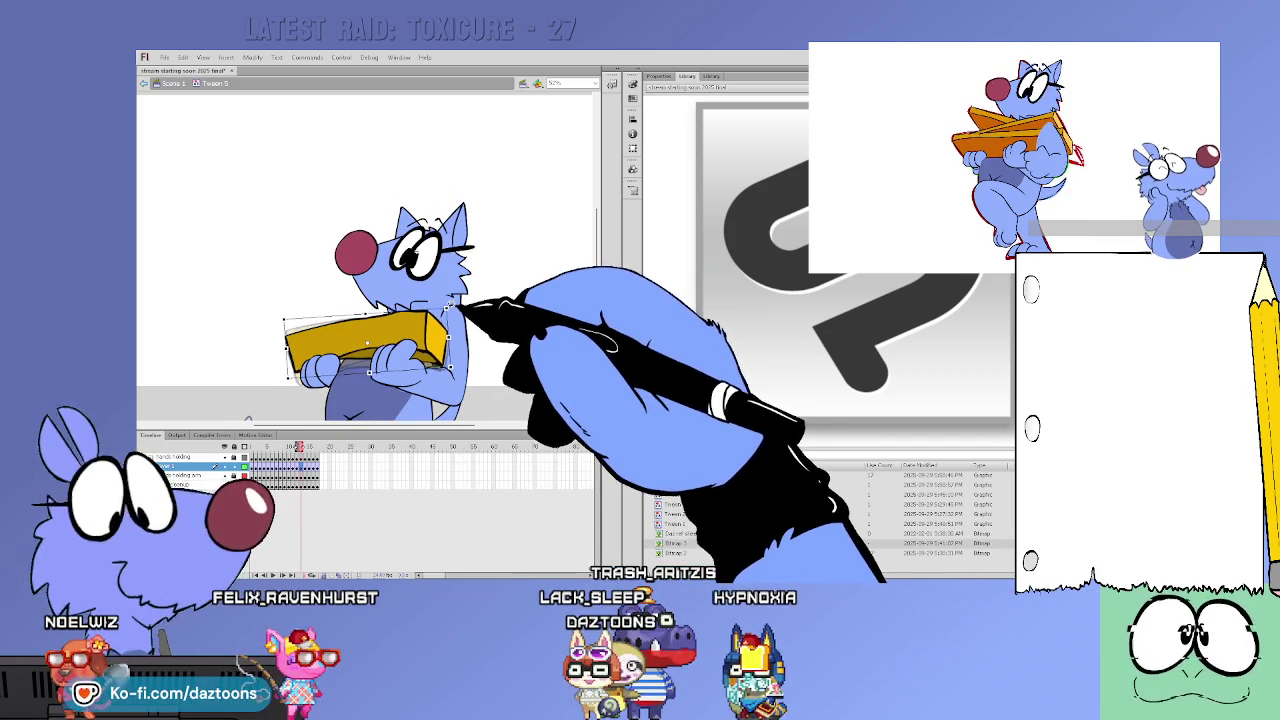
{"action": "left_click_drag", "start_coordinate": [438, 358], "coordinate": [460, 361]}
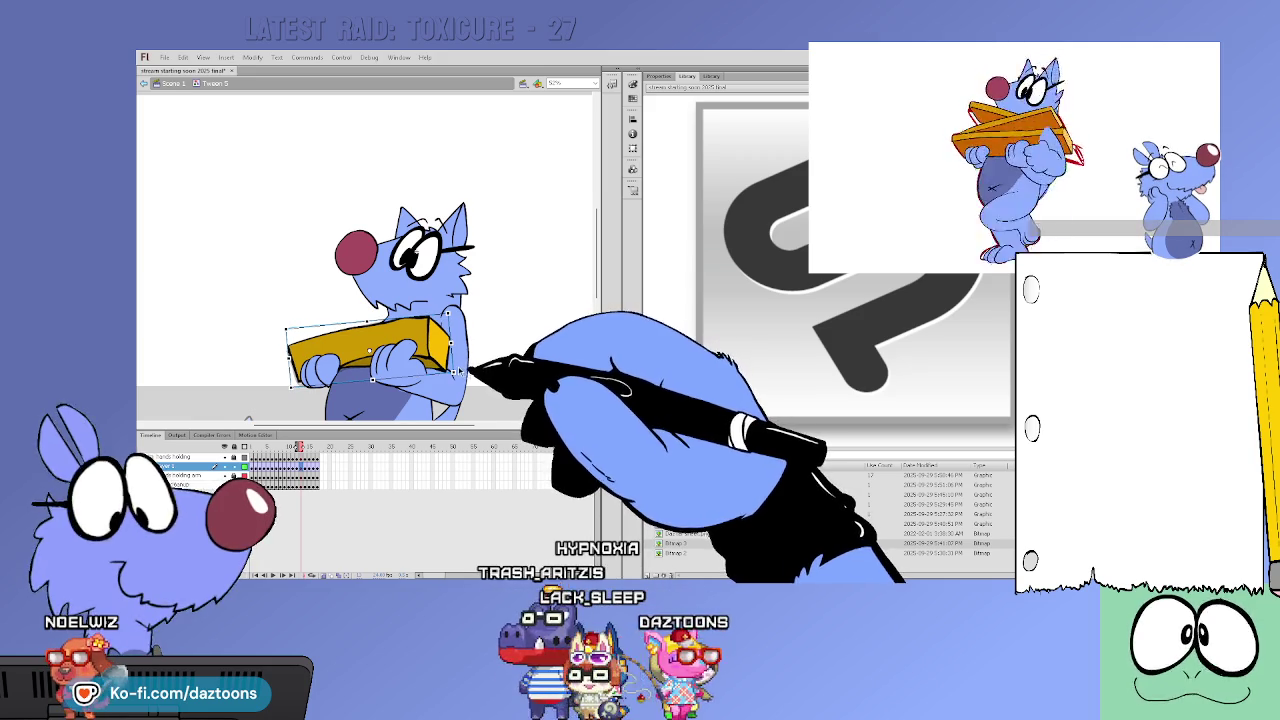
Compare with earlier frames, recheck the box symbol, and play the animation to check the box
{"action": "key", "text": "comma"}
{"action": "key", "text": "comma"}
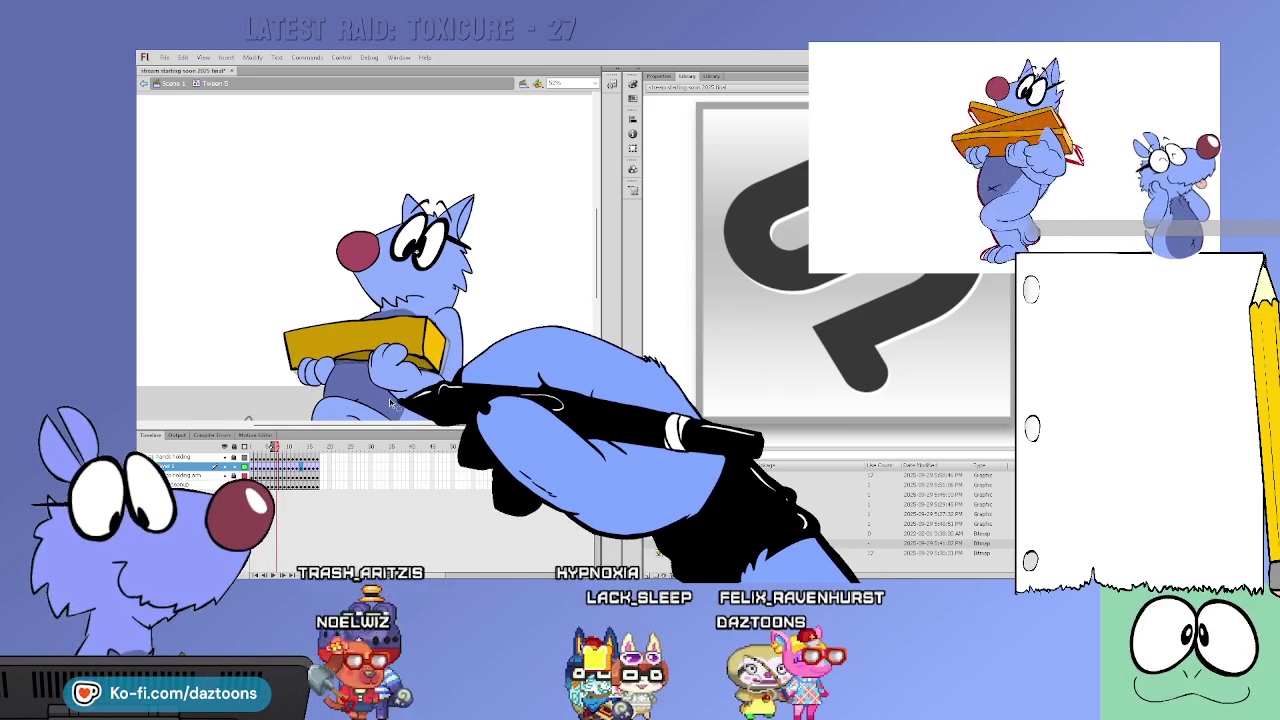
{"action": "left_click", "coordinate": [438, 356]}
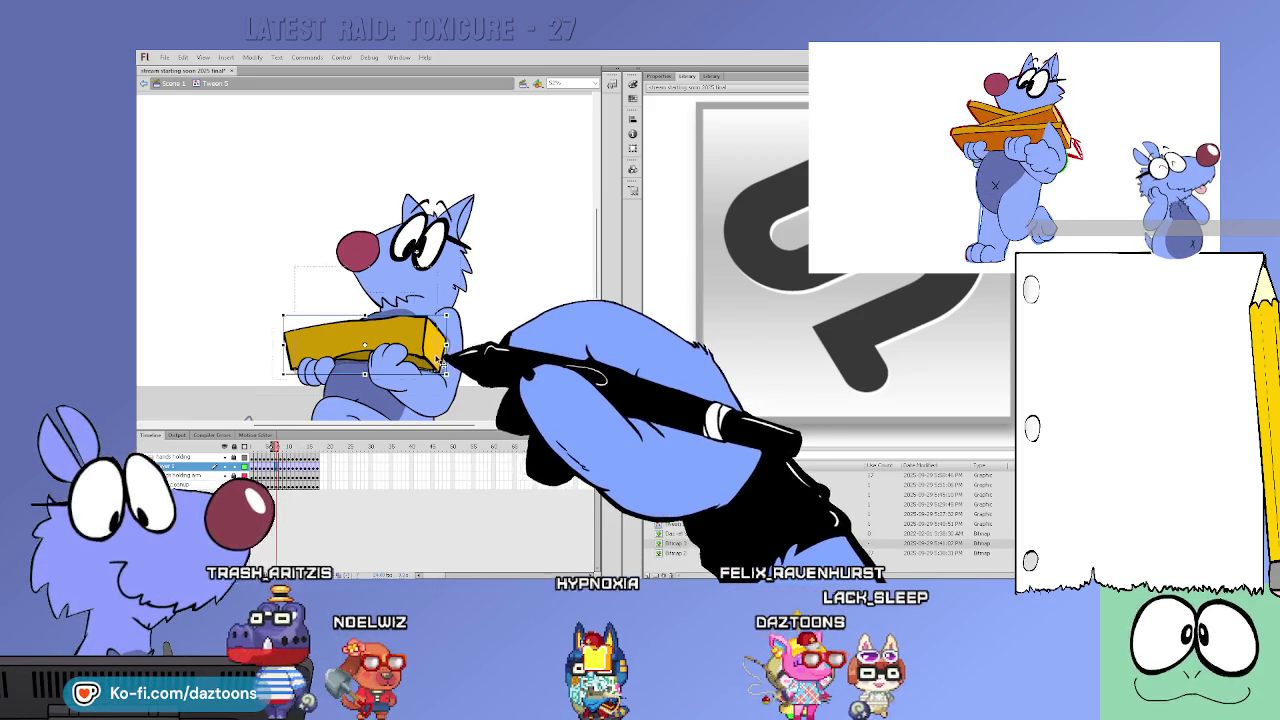
{"action": "double_click", "coordinate": [380, 342]}
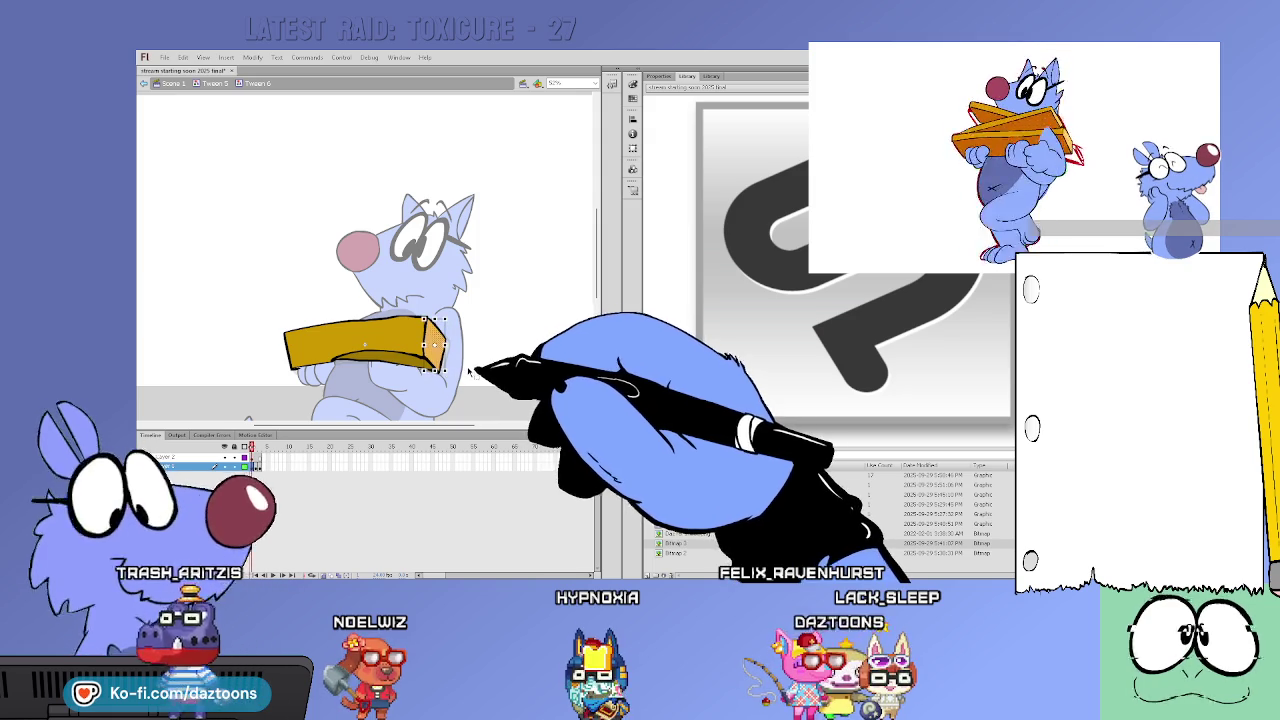
{"action": "double_click", "coordinate": [468, 370]}
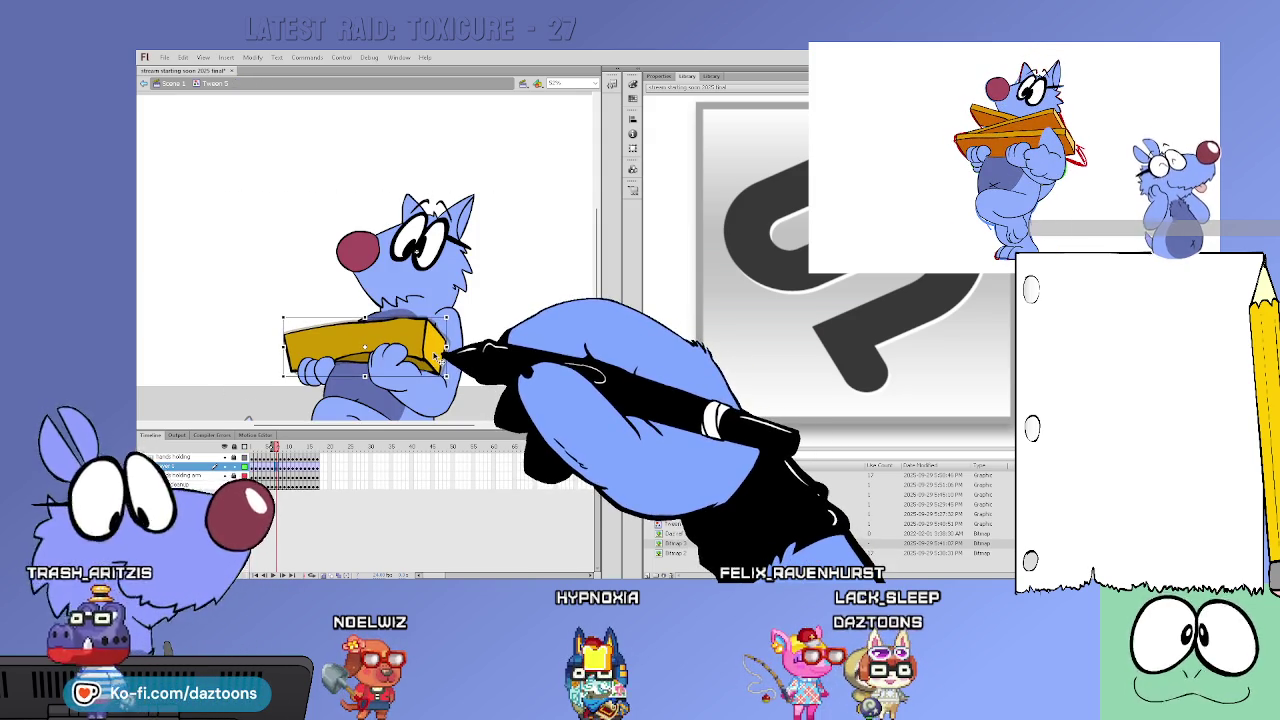
{"action": "left_click", "coordinate": [476, 390]}
{"action": "key", "text": "Return"}
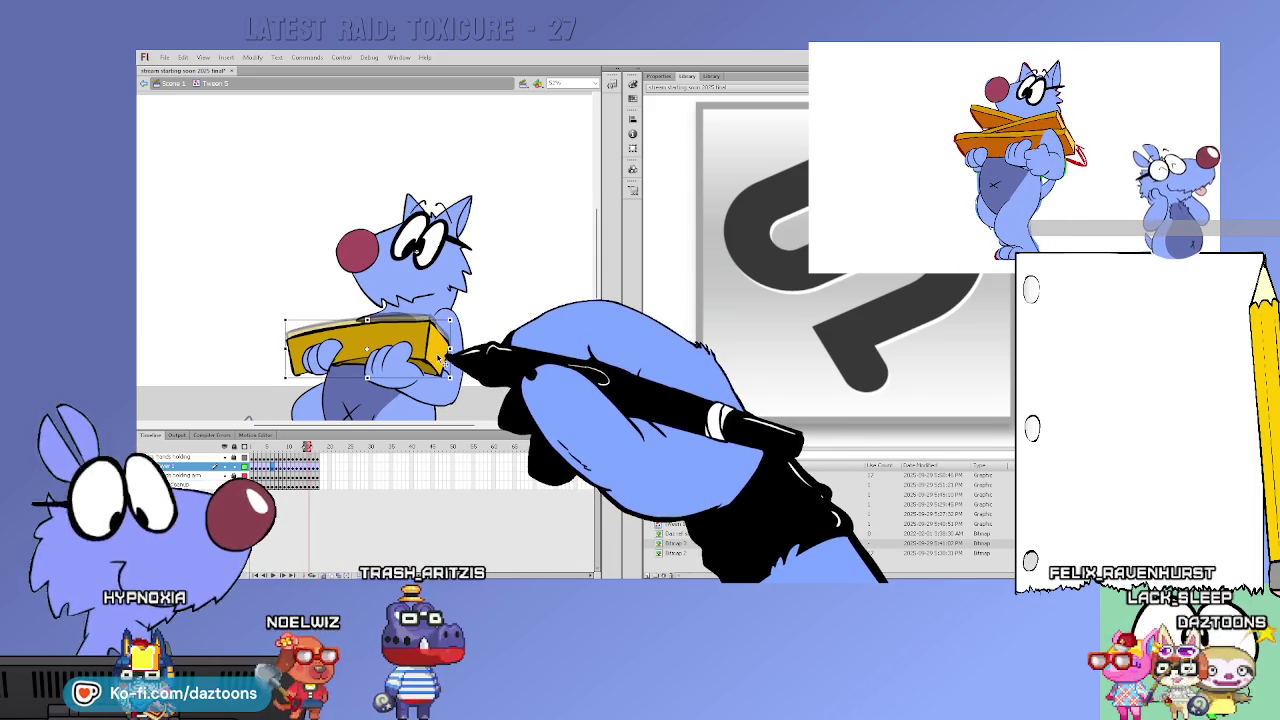
{"action": "left_click", "coordinate": [466, 355]}
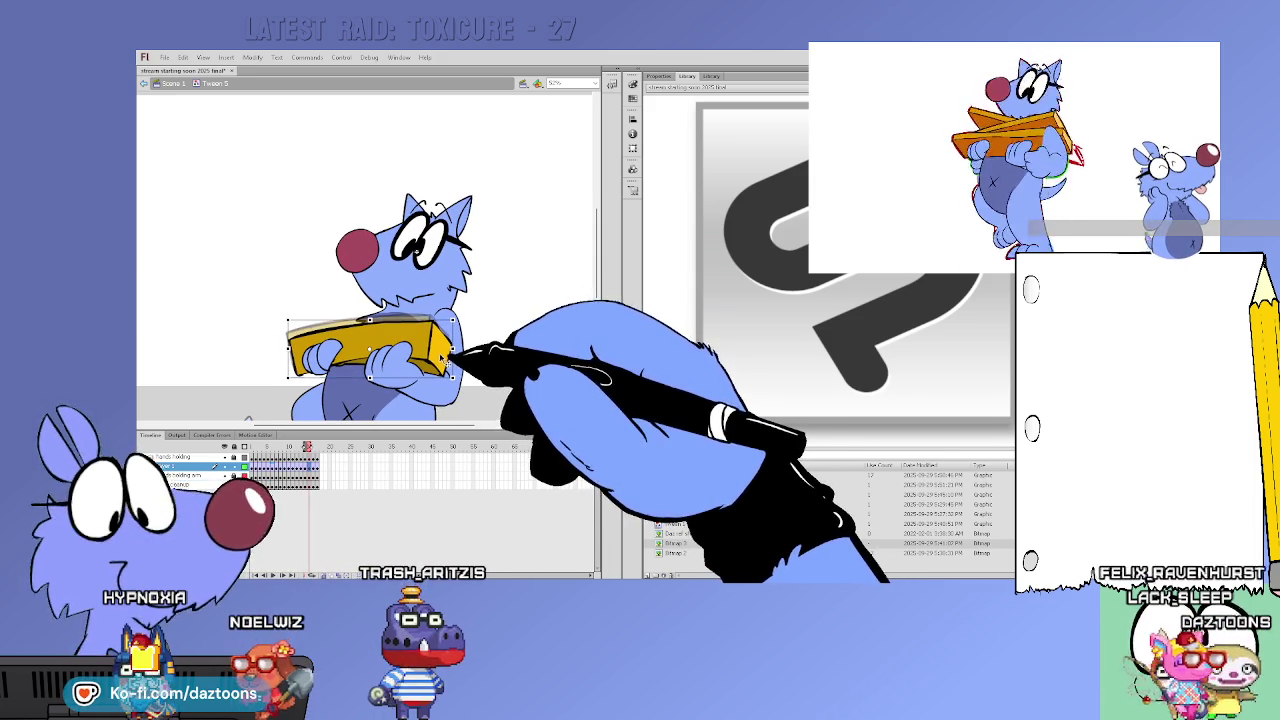
{"action": "key", "text": "."}
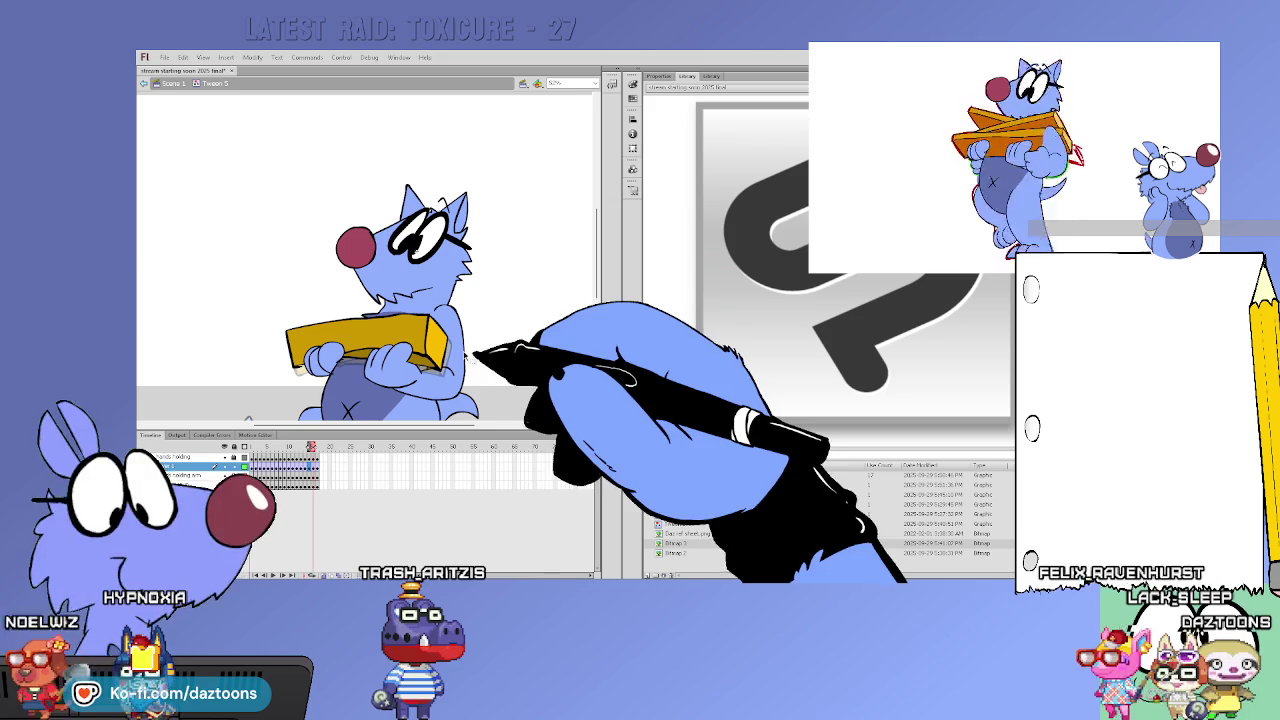
{"action": "left_click", "coordinate": [455, 360]}
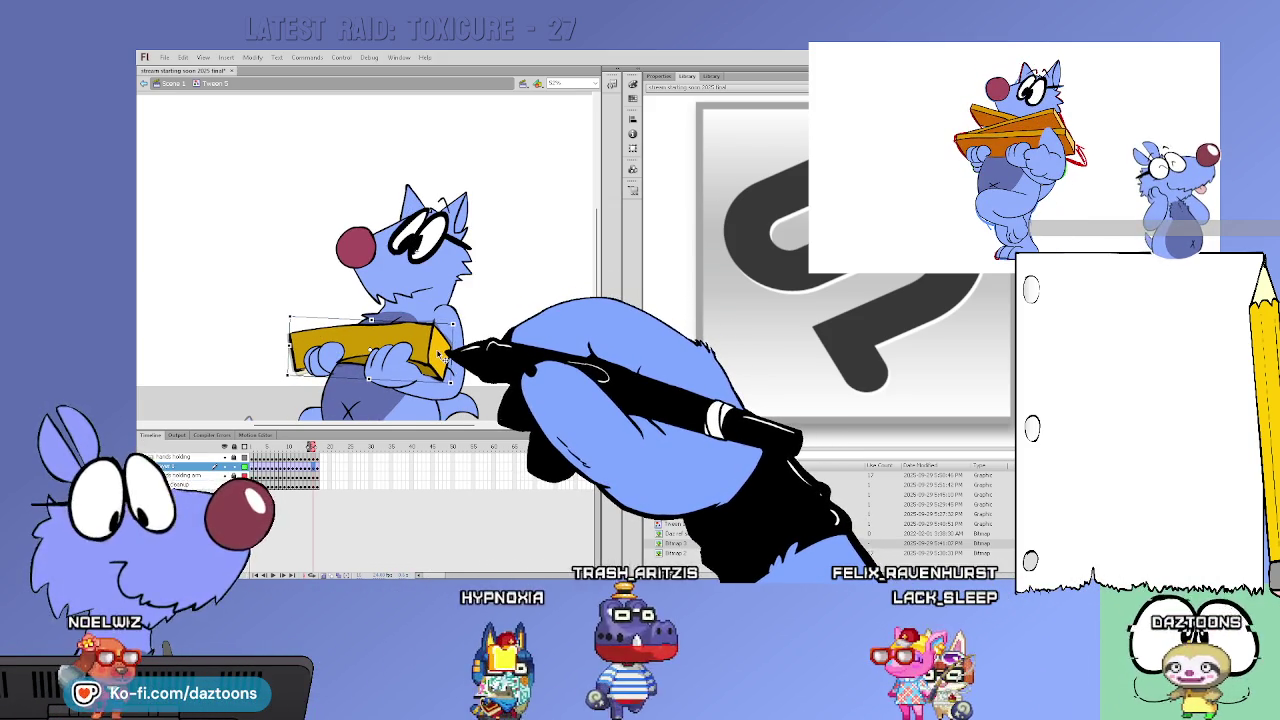
{"action": "key", "text": "."}
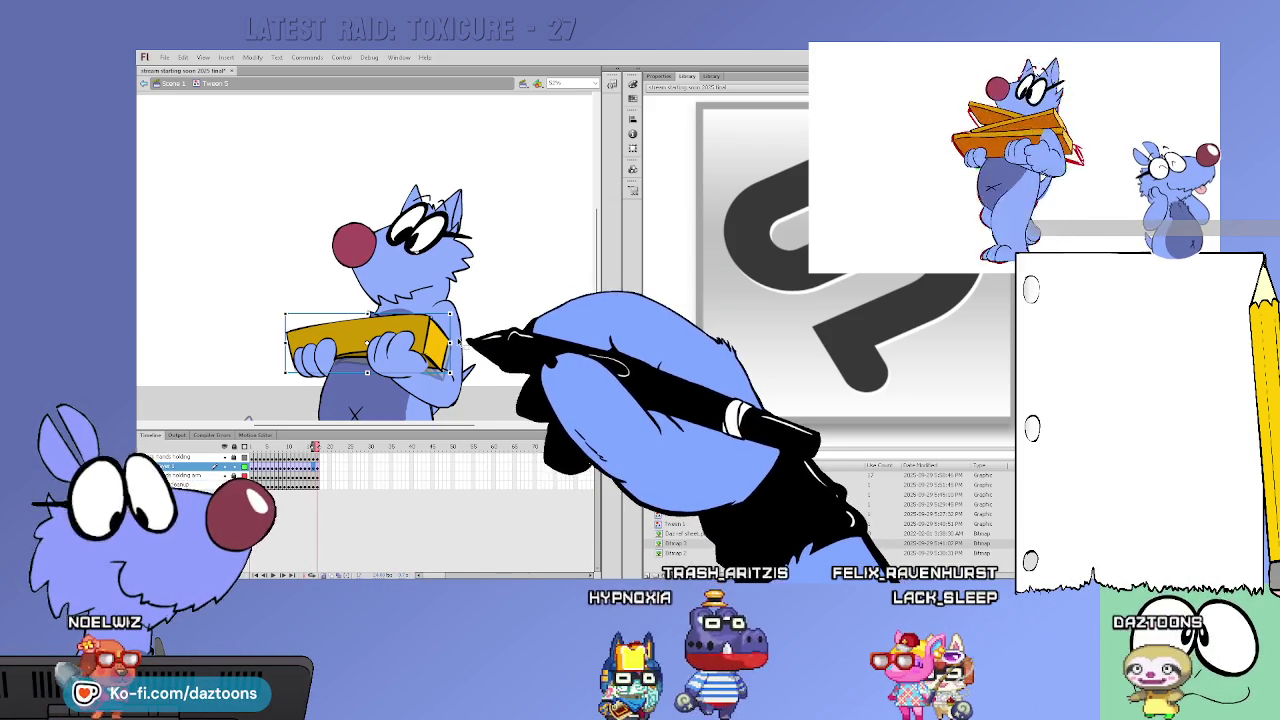
{"action": "left_click", "coordinate": [482, 332]}
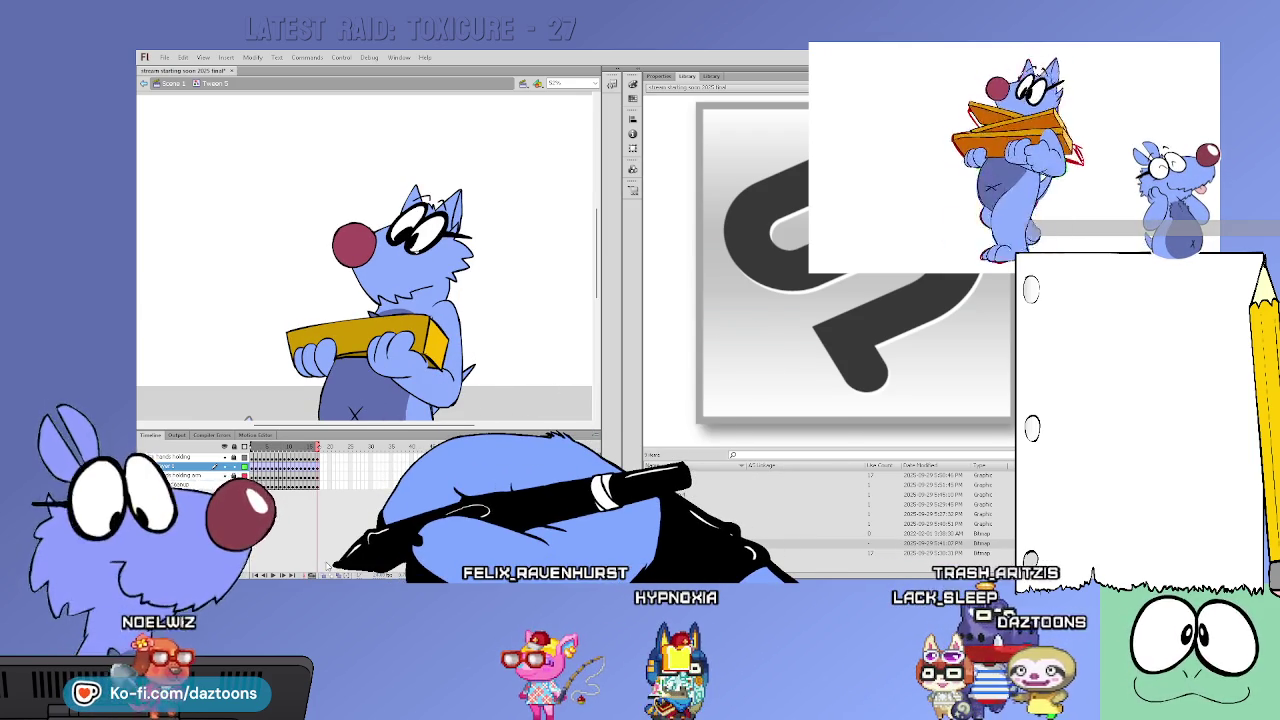
Play back the animation to review the box-carrying cat
{"action": "key", "text": "Return"}
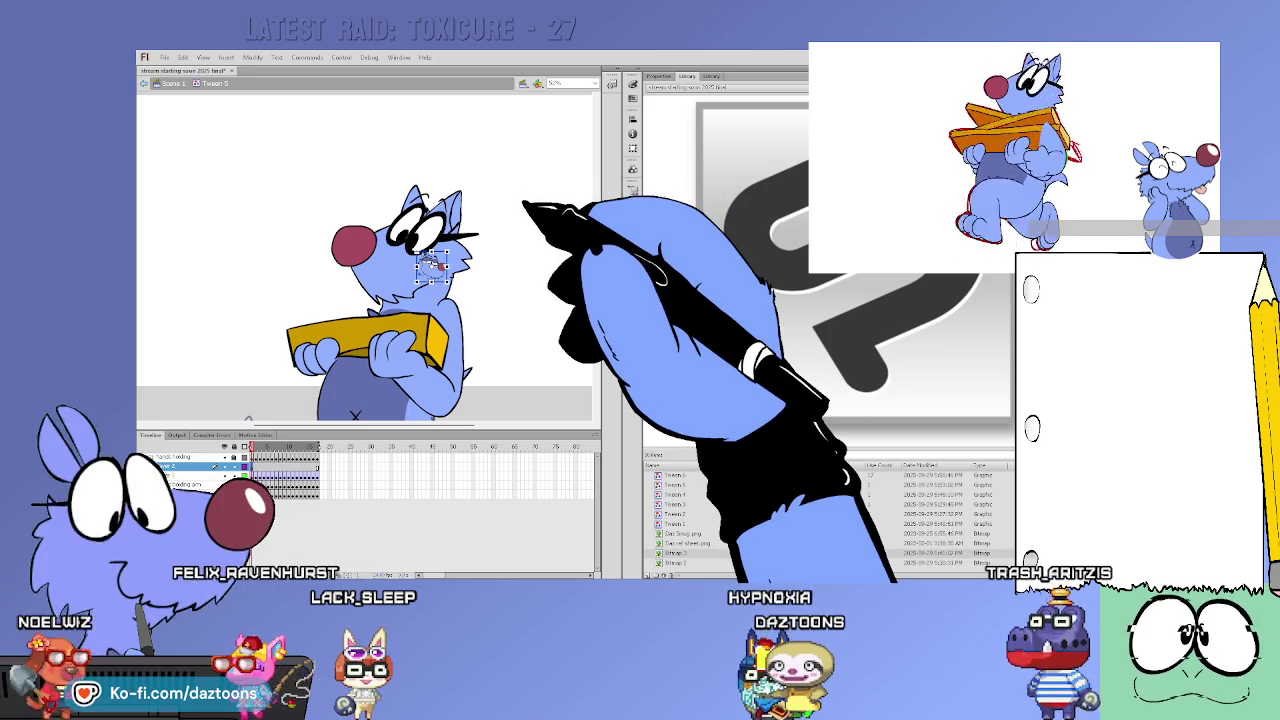
Move the small cheek graphic to the cat's right, then preview Tween 1 and the smug face image
{"action": "left_click", "coordinate": [432, 265]}
{"action": "mouse_move", "coordinate": [447, 263]}
{"action": "left_mouse_down"}
{"action": "mouse_move", "coordinate": [530, 301]}
{"action": "mouse_move", "coordinate": [512, 323]}
{"action": "left_mouse_up"}
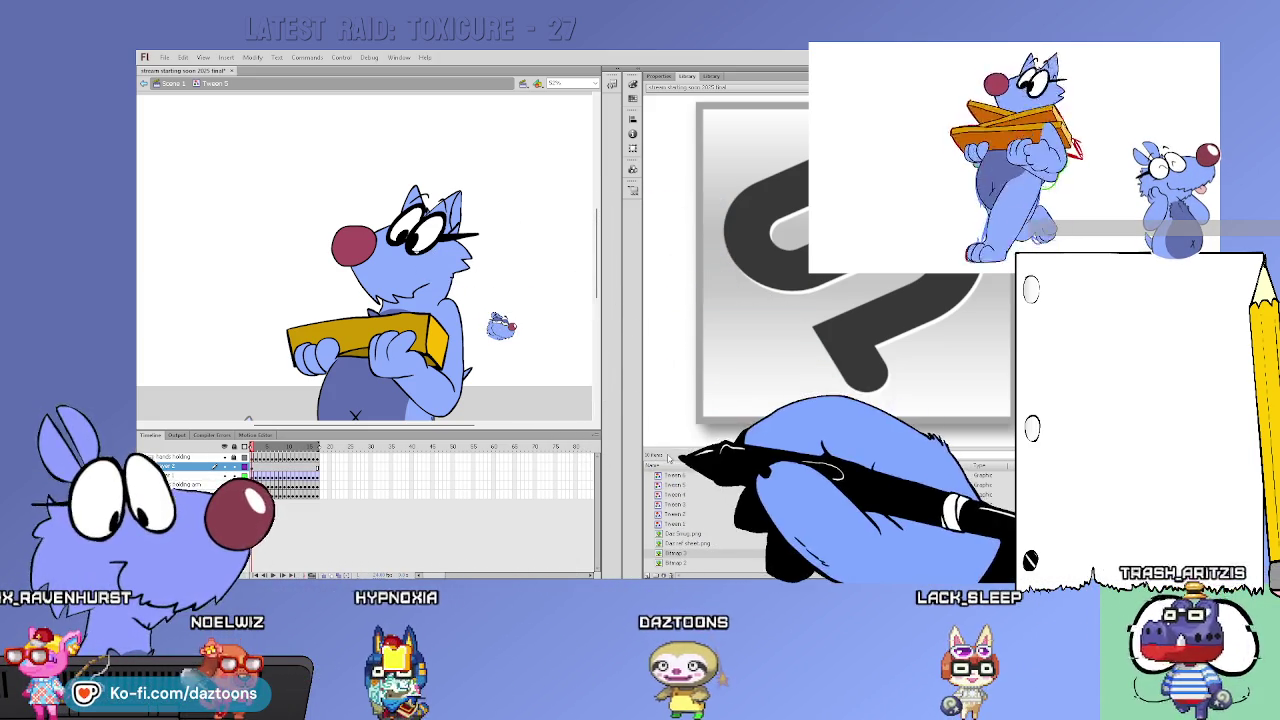
{"action": "left_click", "coordinate": [688, 524]}
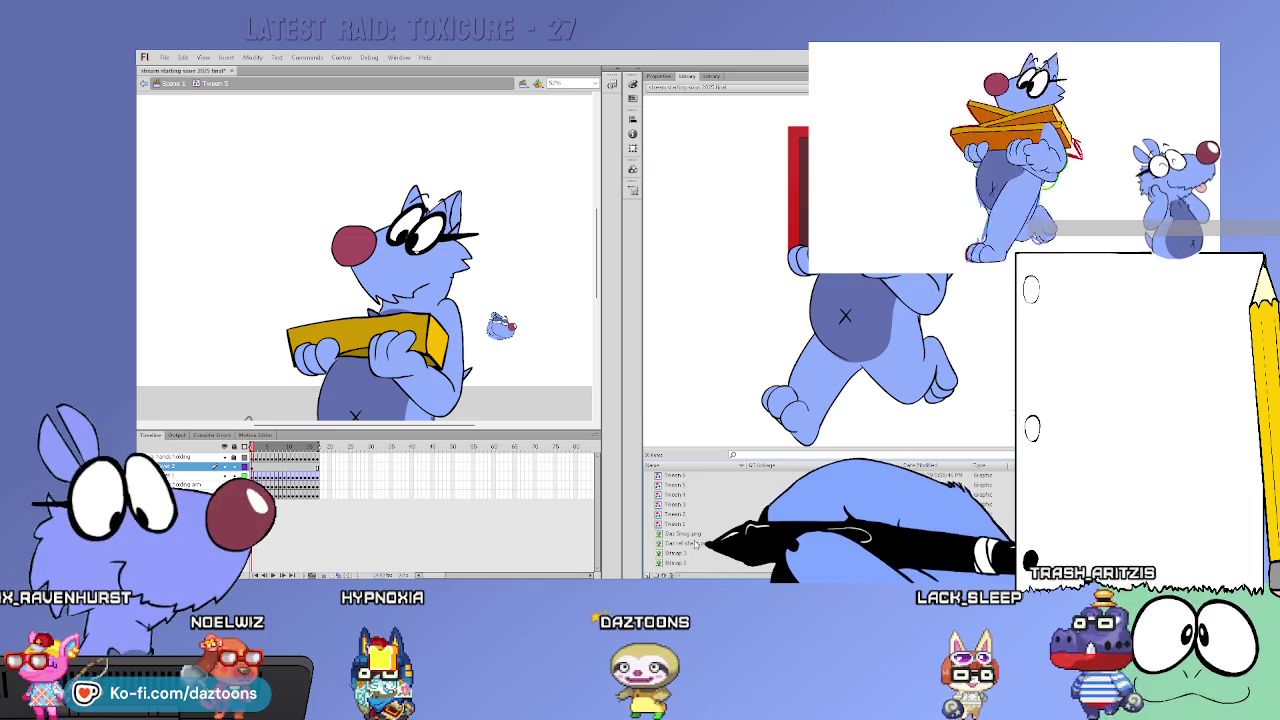
{"action": "left_click", "coordinate": [695, 534]}
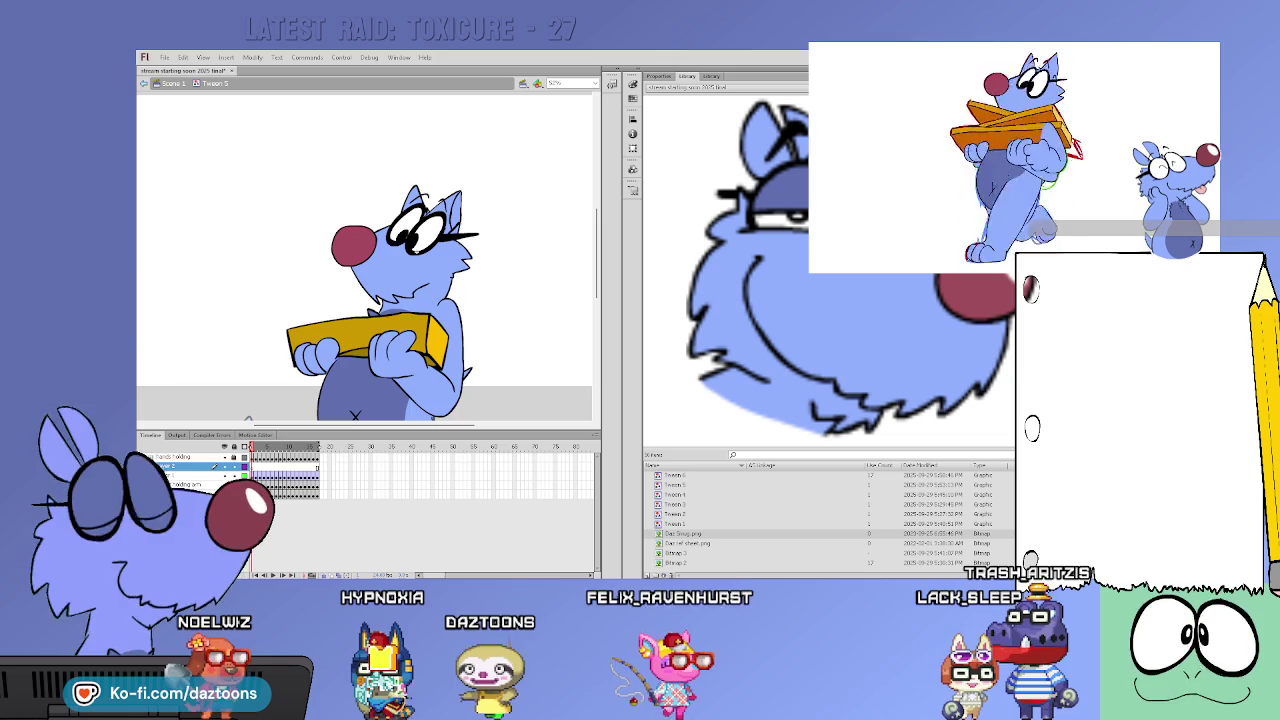
Move the small orange object off the cat's cheek and delete it
{"action": "left_click", "coordinate": [432, 265]}
{"action": "left_click_drag", "start_coordinate": [432, 265], "coordinate": [516, 315]}
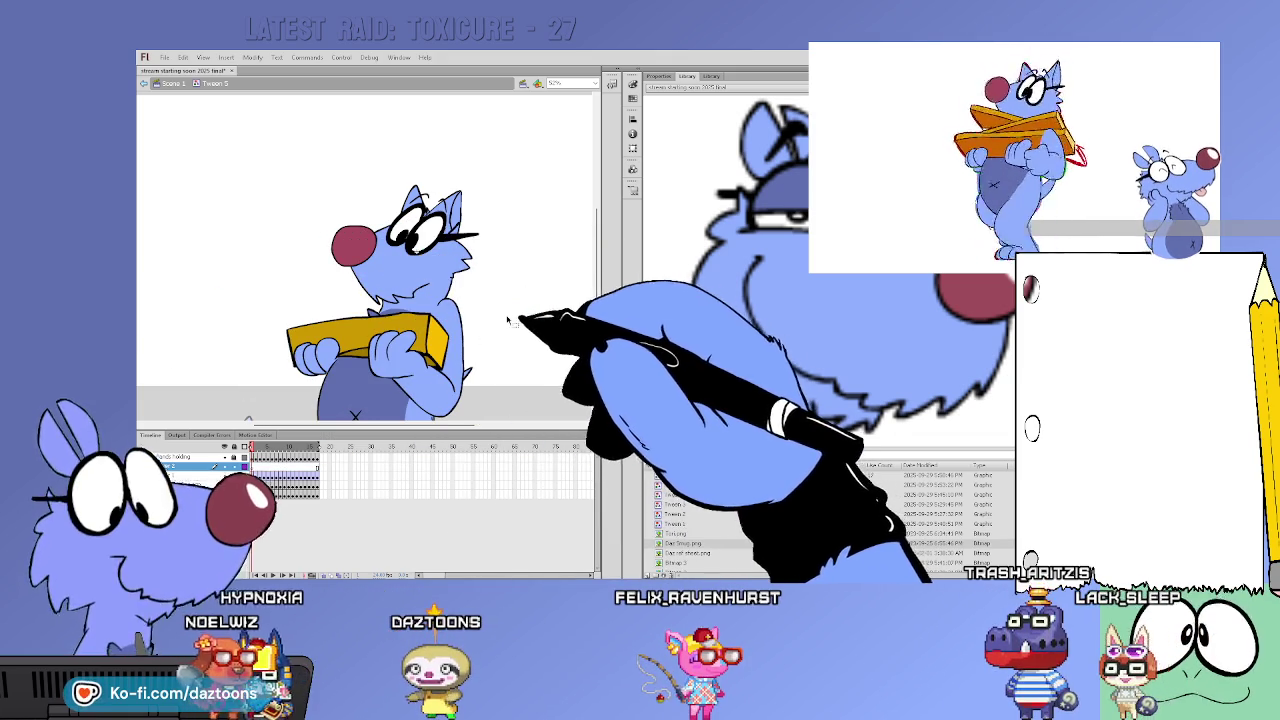
{"action": "key", "text": "Delete"}
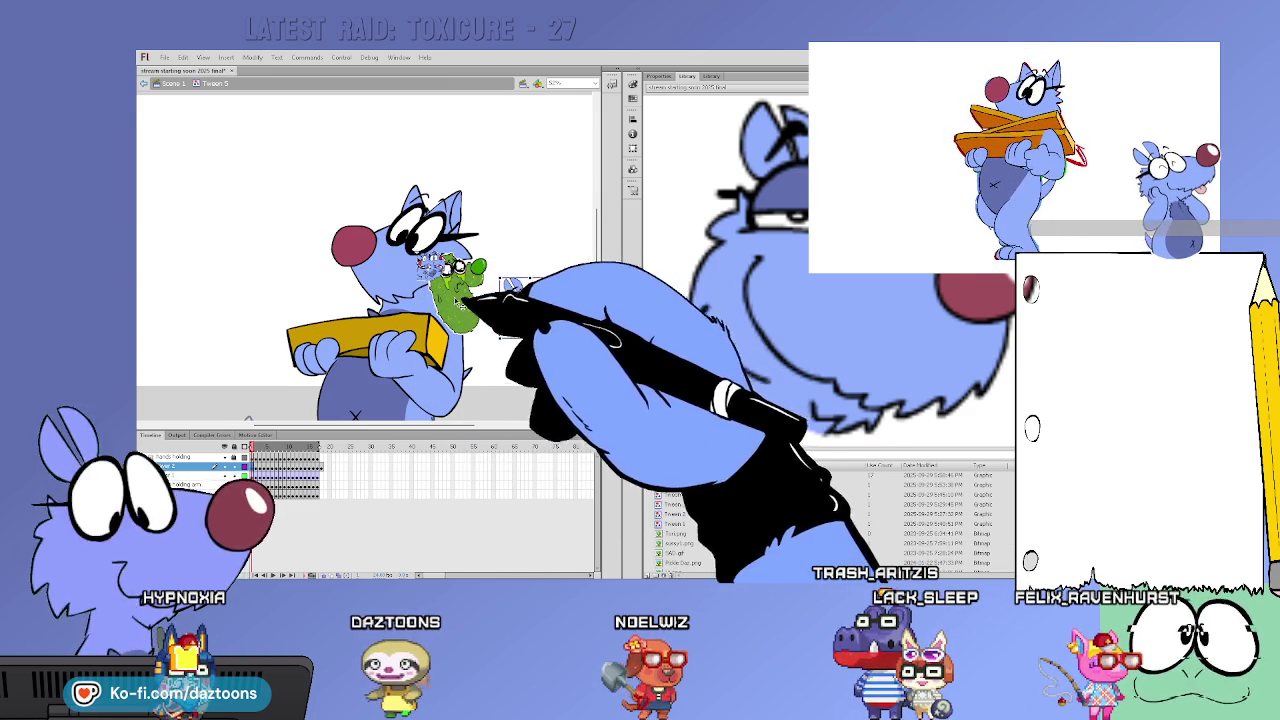
Rearrange the pickle, blue figure, HEY and face graphics, and shrink the HA HA HA group slightly
{"action": "left_click_drag", "start_coordinate": [463, 300], "coordinate": [531, 225]}
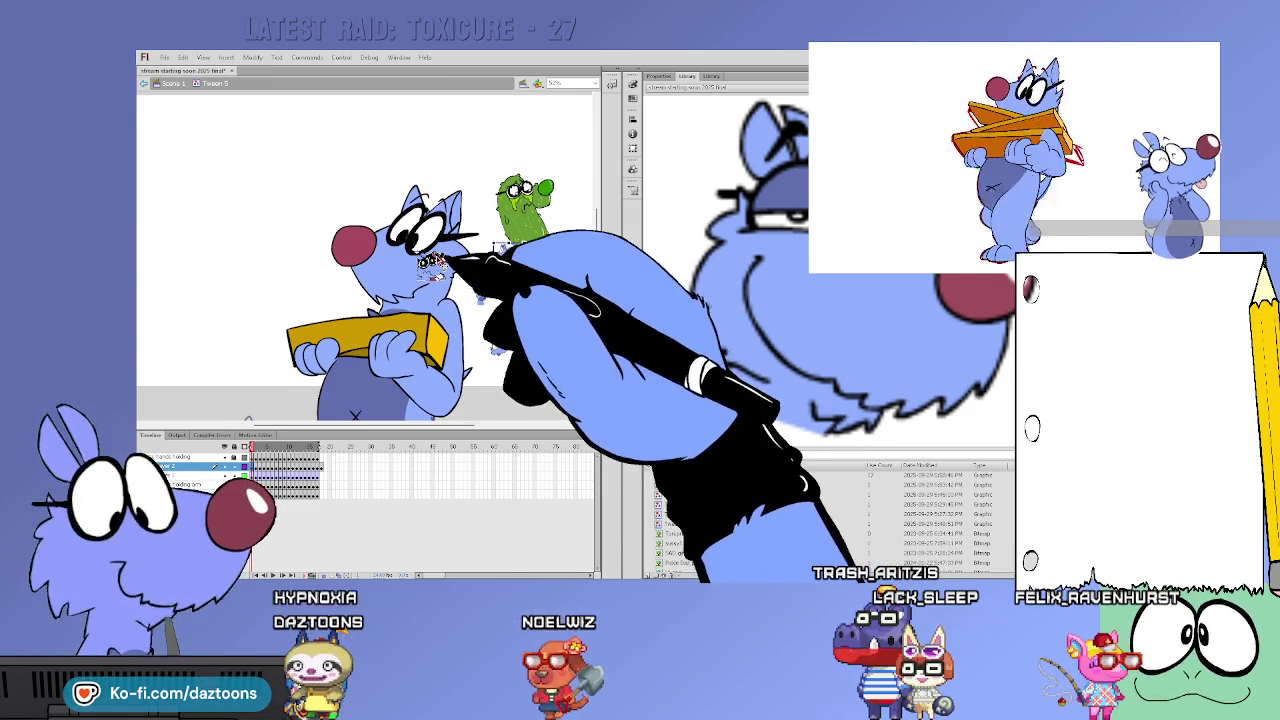
{"action": "left_click_drag", "start_coordinate": [432, 262], "coordinate": [515, 355]}
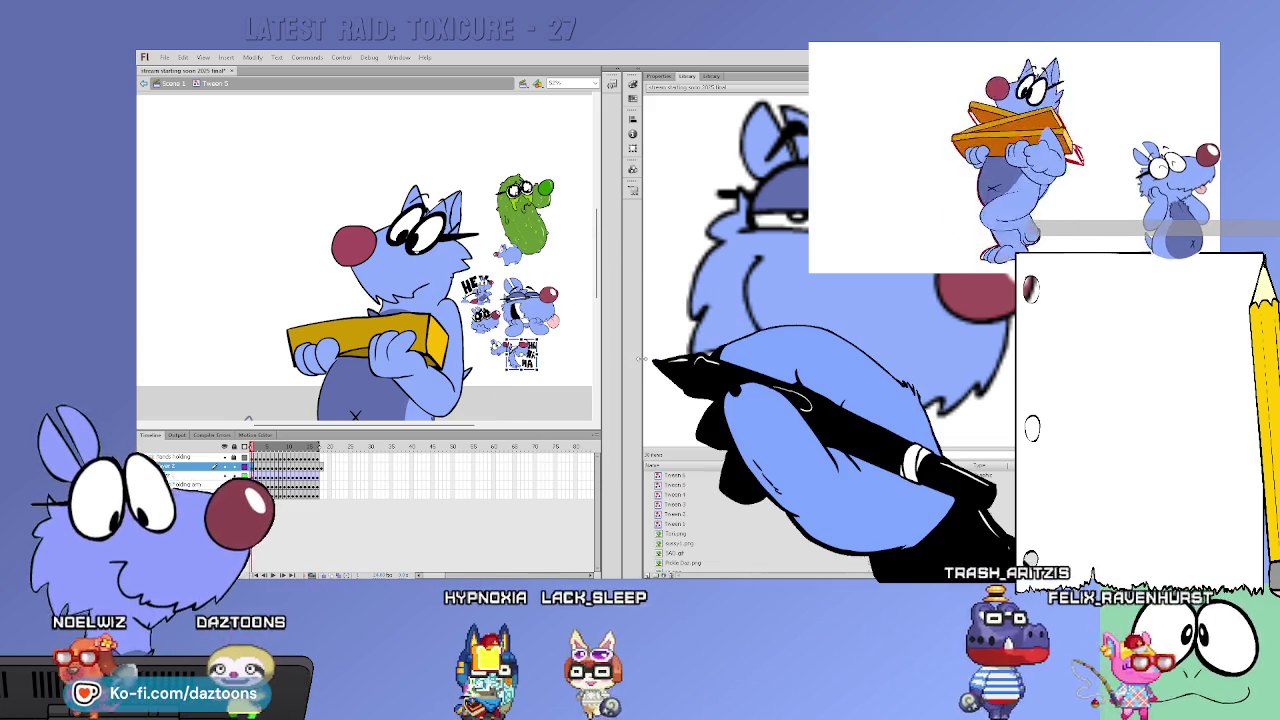
{"action": "left_click_drag", "start_coordinate": [529, 257], "coordinate": [578, 176]}
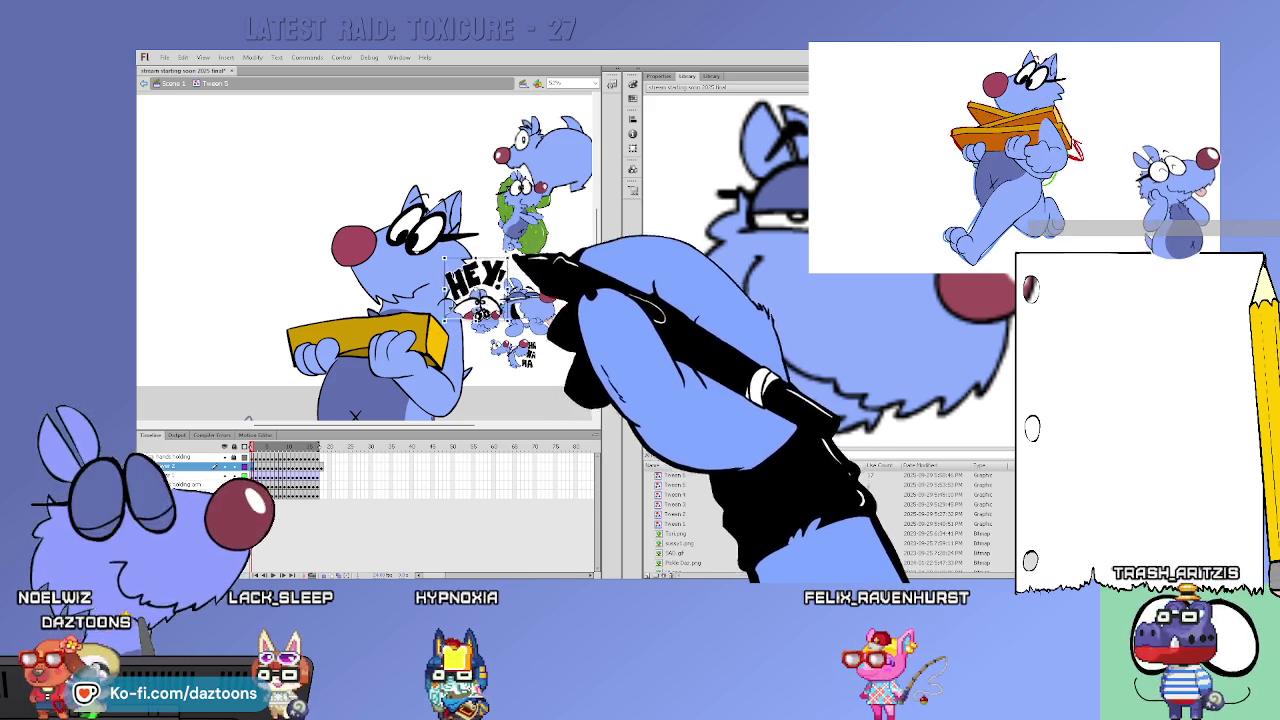
{"action": "left_click_drag", "start_coordinate": [517, 259], "coordinate": [591, 213]}
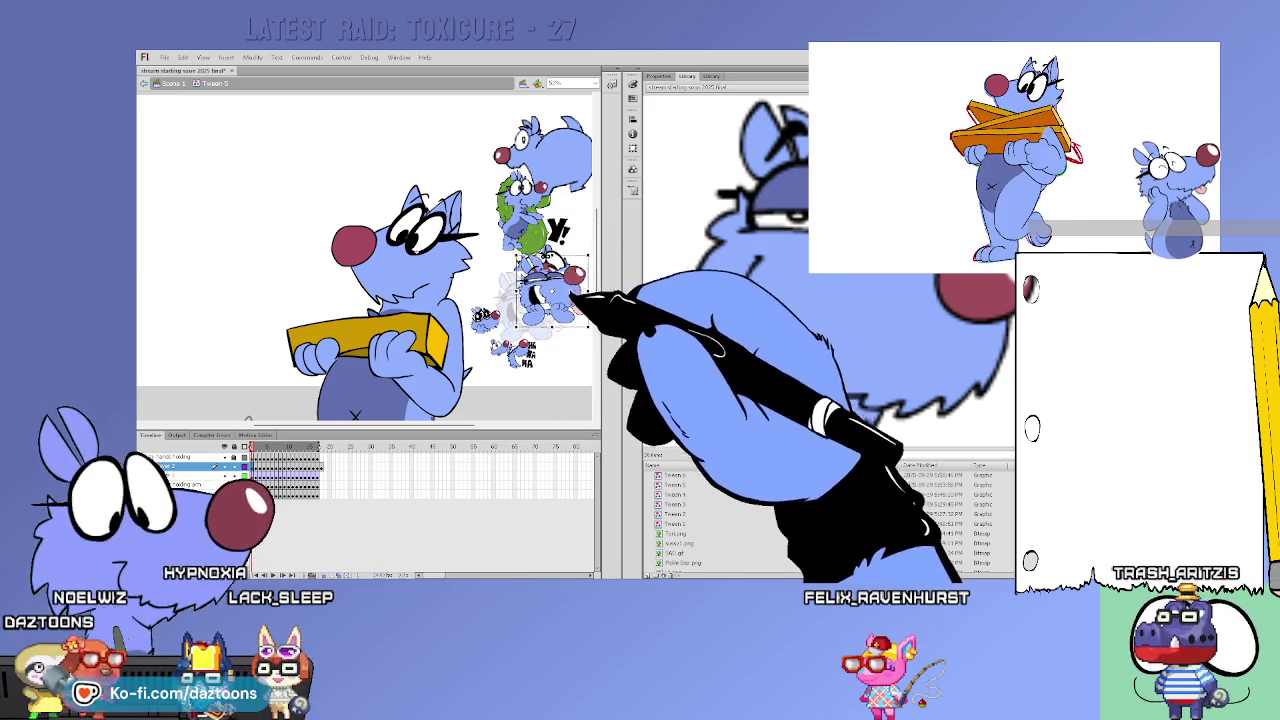
{"action": "left_click_drag", "start_coordinate": [485, 318], "coordinate": [495, 272]}
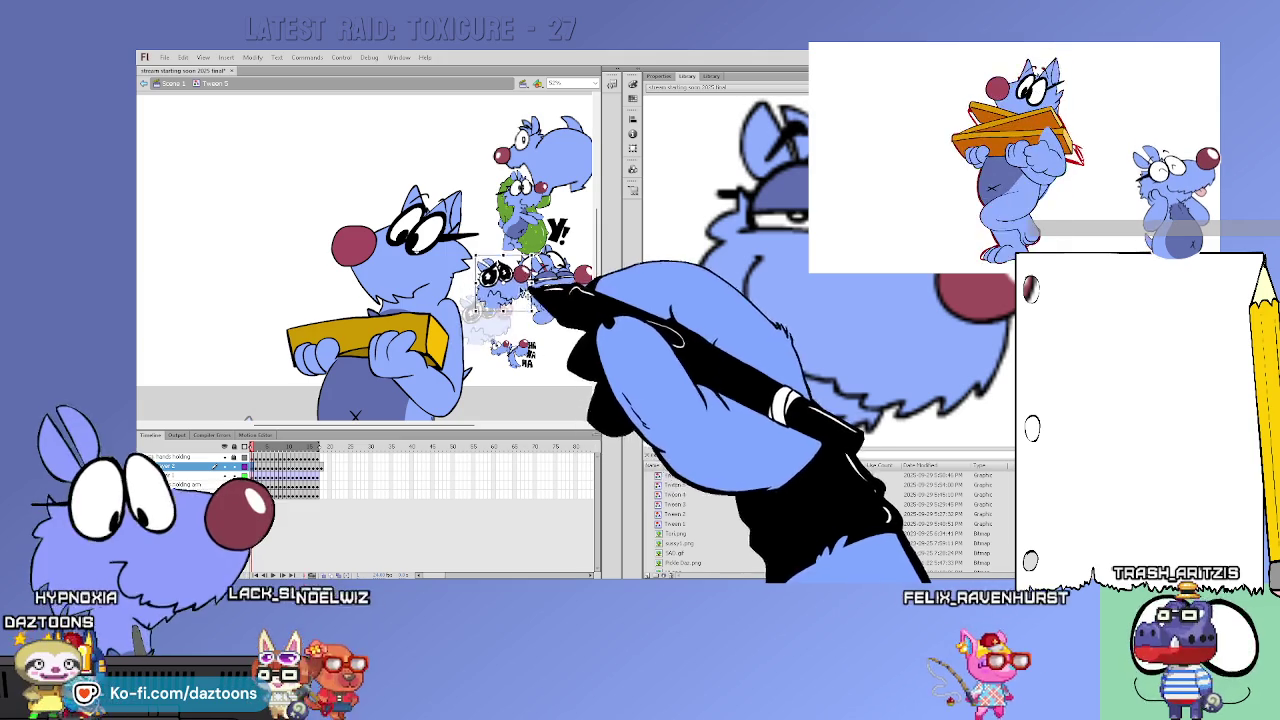
{"action": "left_click", "coordinate": [520, 355]}
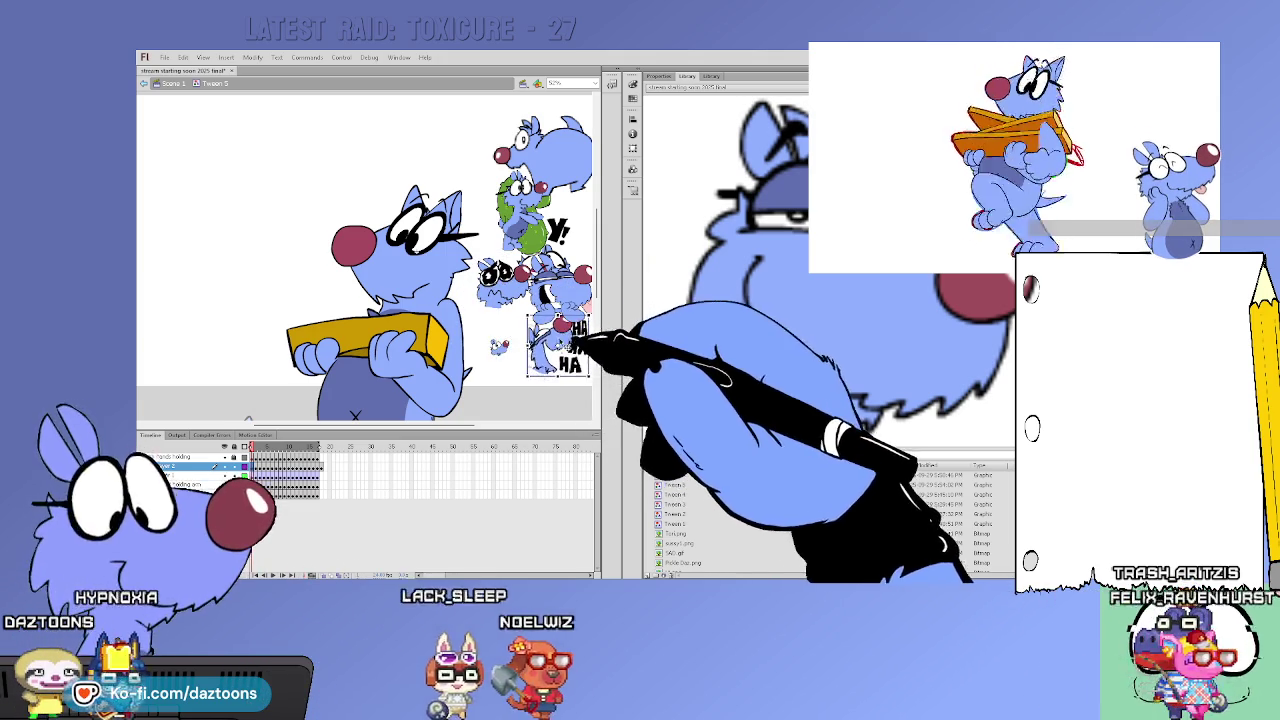
{"action": "left_click_drag", "start_coordinate": [552, 326], "coordinate": [516, 346]}
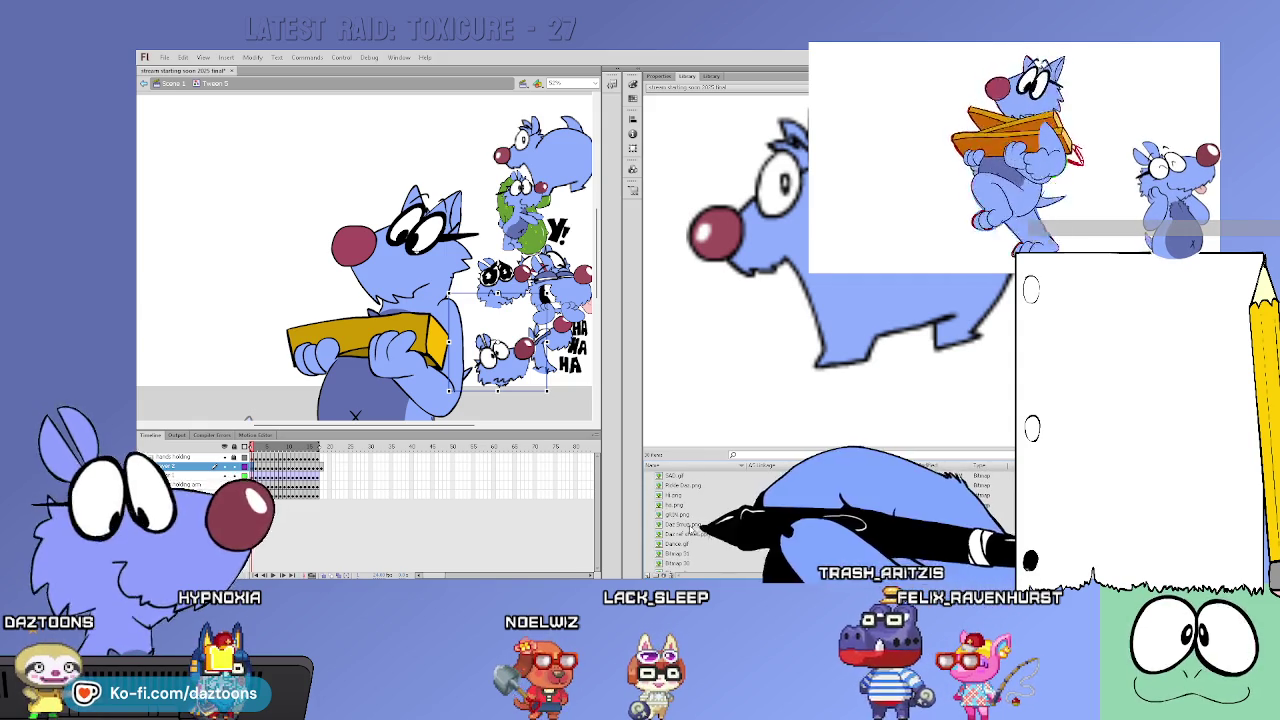
Add a small blue dog symbol and move the character group down and slightly left
{"action": "mouse_move", "coordinate": [703, 527]}
{"action": "left_mouse_down"}
{"action": "mouse_move", "coordinate": [252, 189]}
{"action": "mouse_move", "coordinate": [286, 213]}
{"action": "left_mouse_up"}
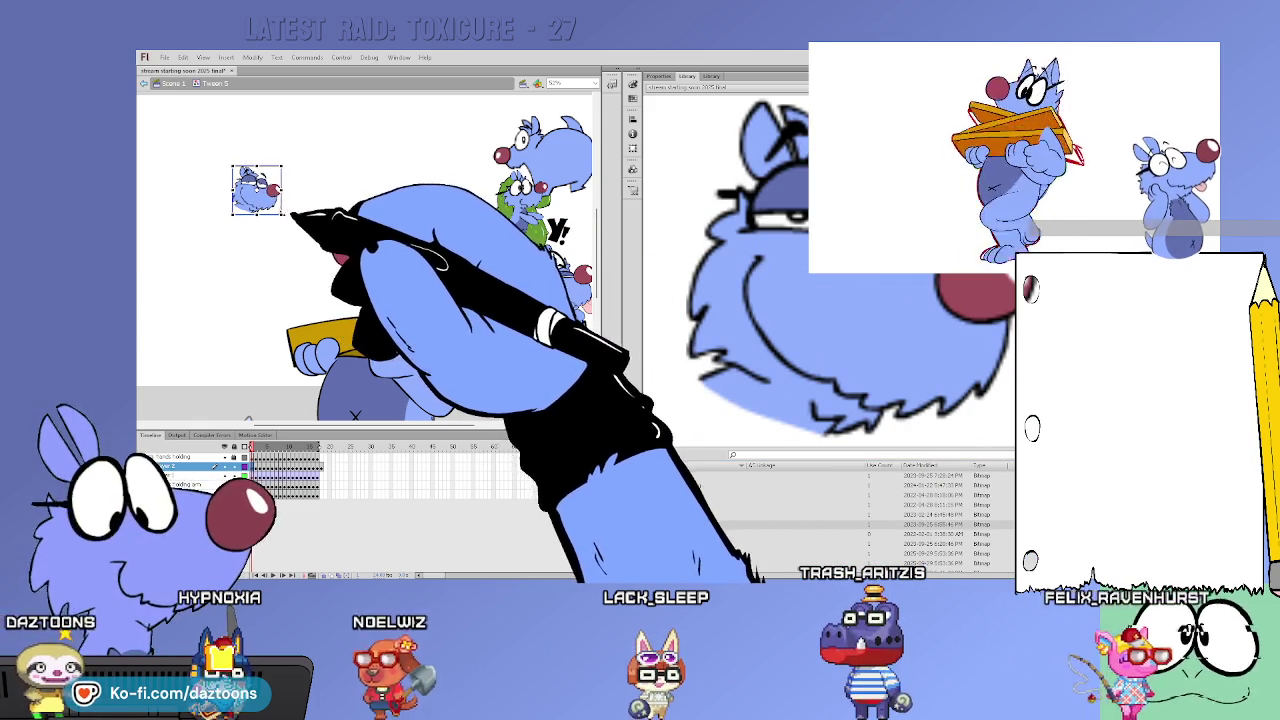
{"action": "left_click", "coordinate": [558, 155]}
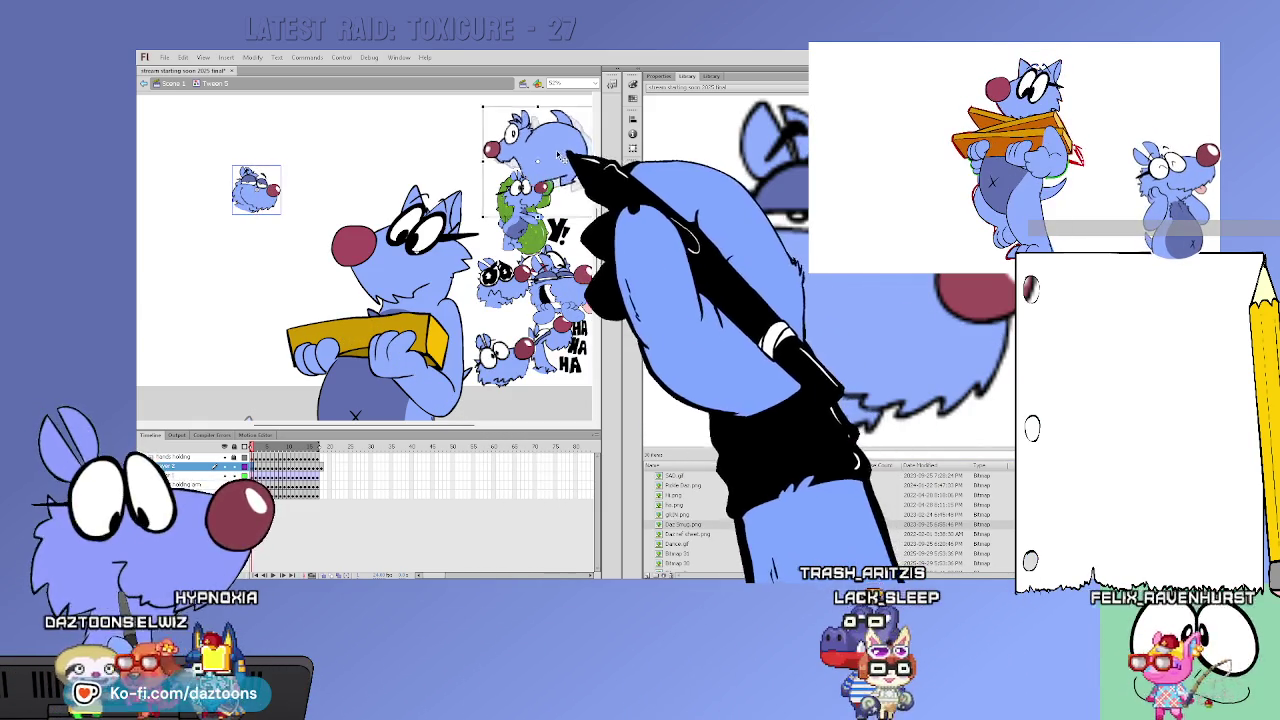
{"action": "left_click_drag", "start_coordinate": [558, 152], "coordinate": [546, 250]}
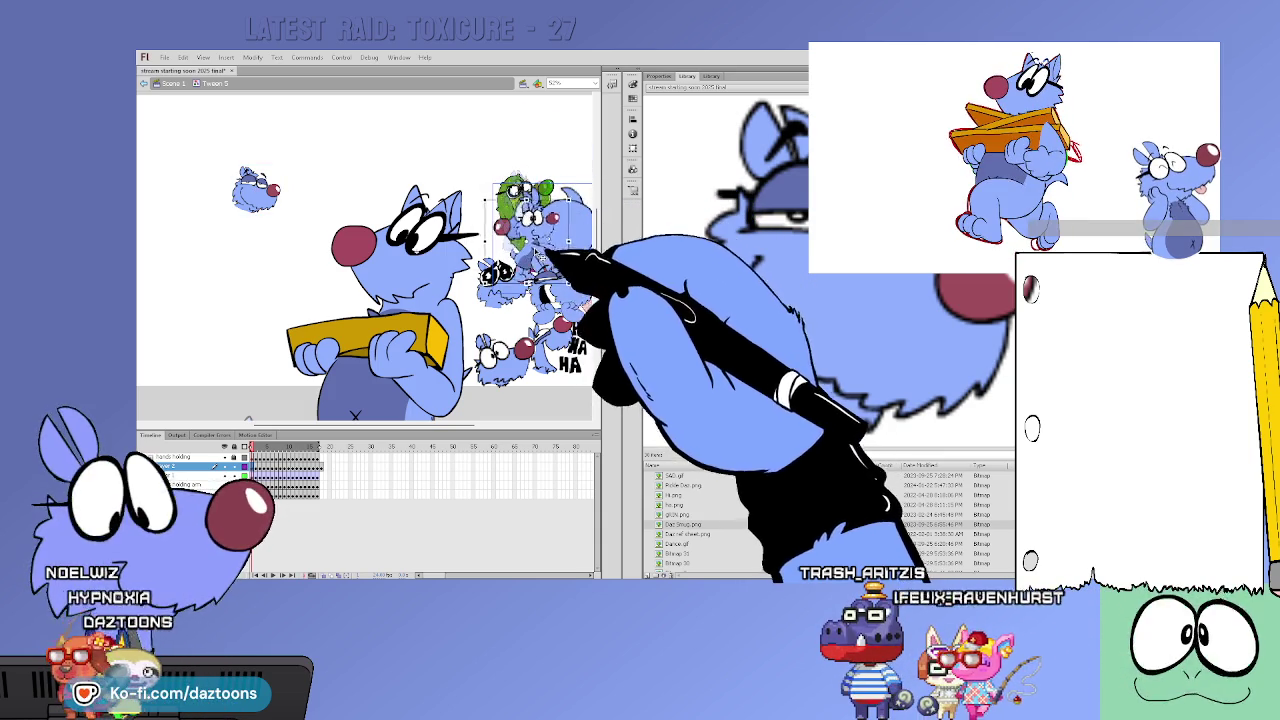
{"action": "left_click_drag", "start_coordinate": [556, 190], "coordinate": [541, 186]}
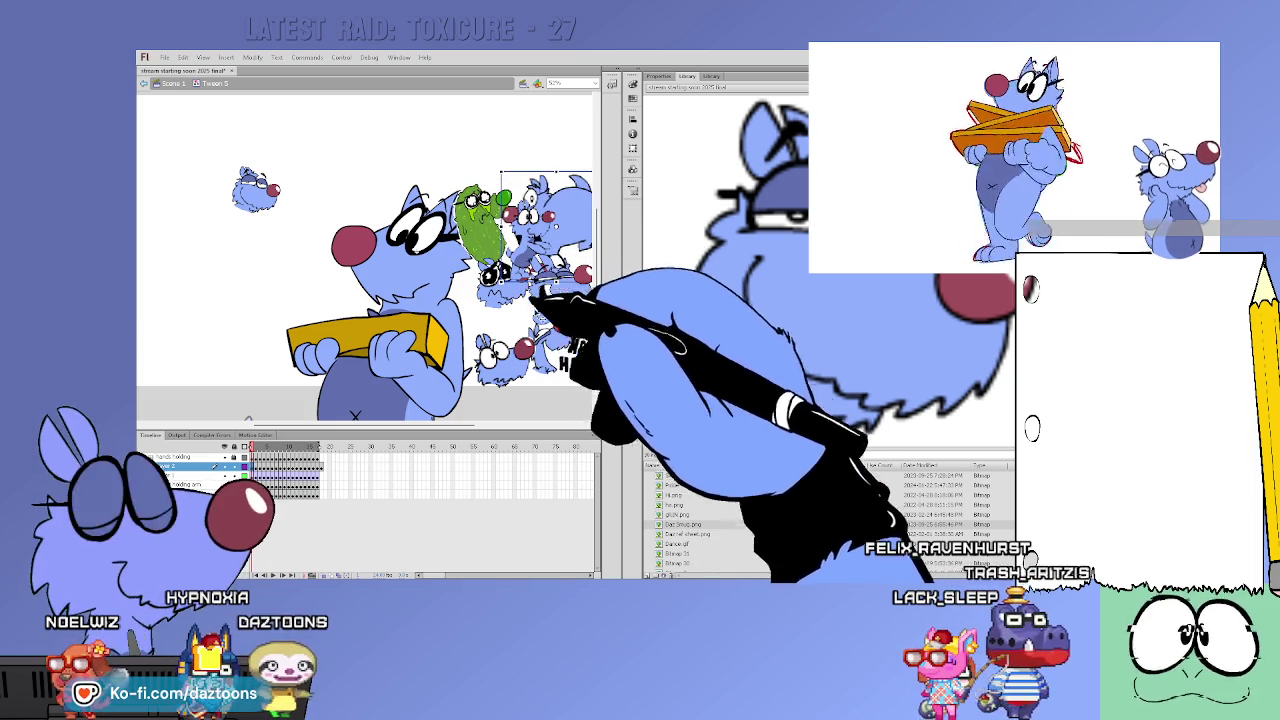
{"action": "left_click_drag", "start_coordinate": [527, 268], "coordinate": [513, 291]}
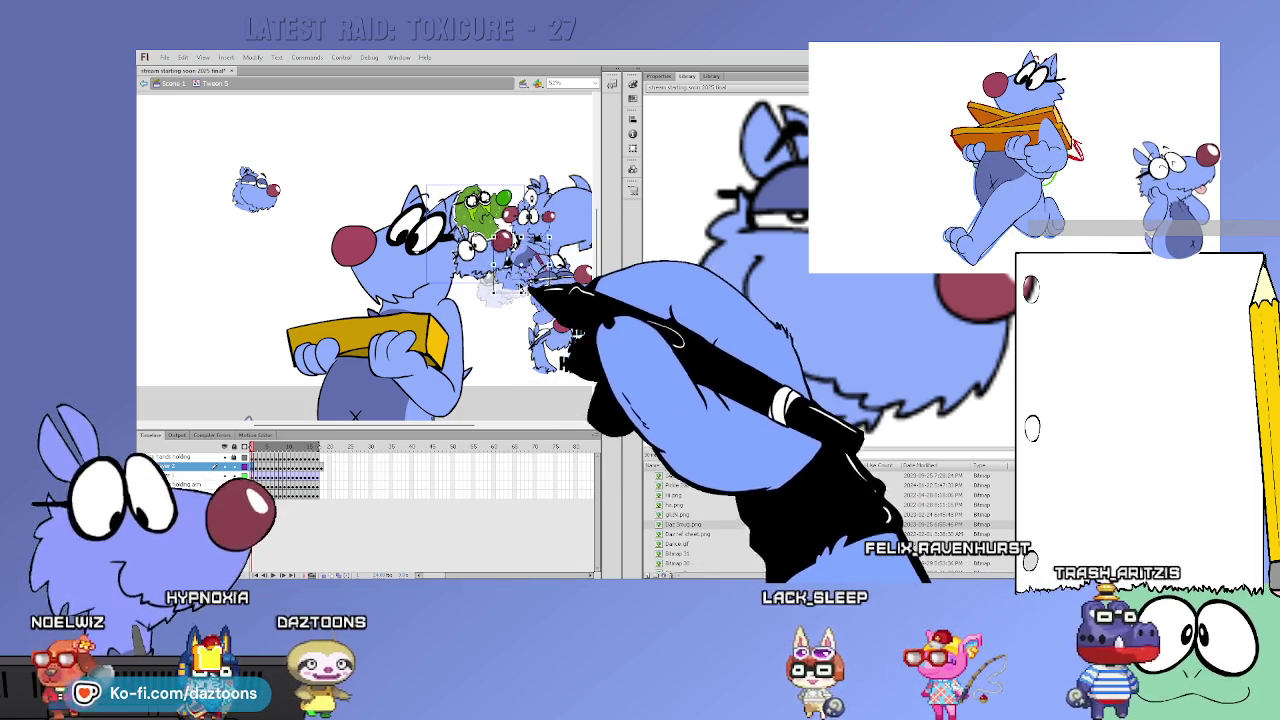
Reposition the character group beside the big dog's head and skew it sideways
{"action": "scroll", "coordinate": [470, 425], "scroll_direction": "right", "scroll_amount": 1}
{"action": "scroll", "coordinate": [470, 428], "scroll_direction": "right", "scroll_amount": 3}
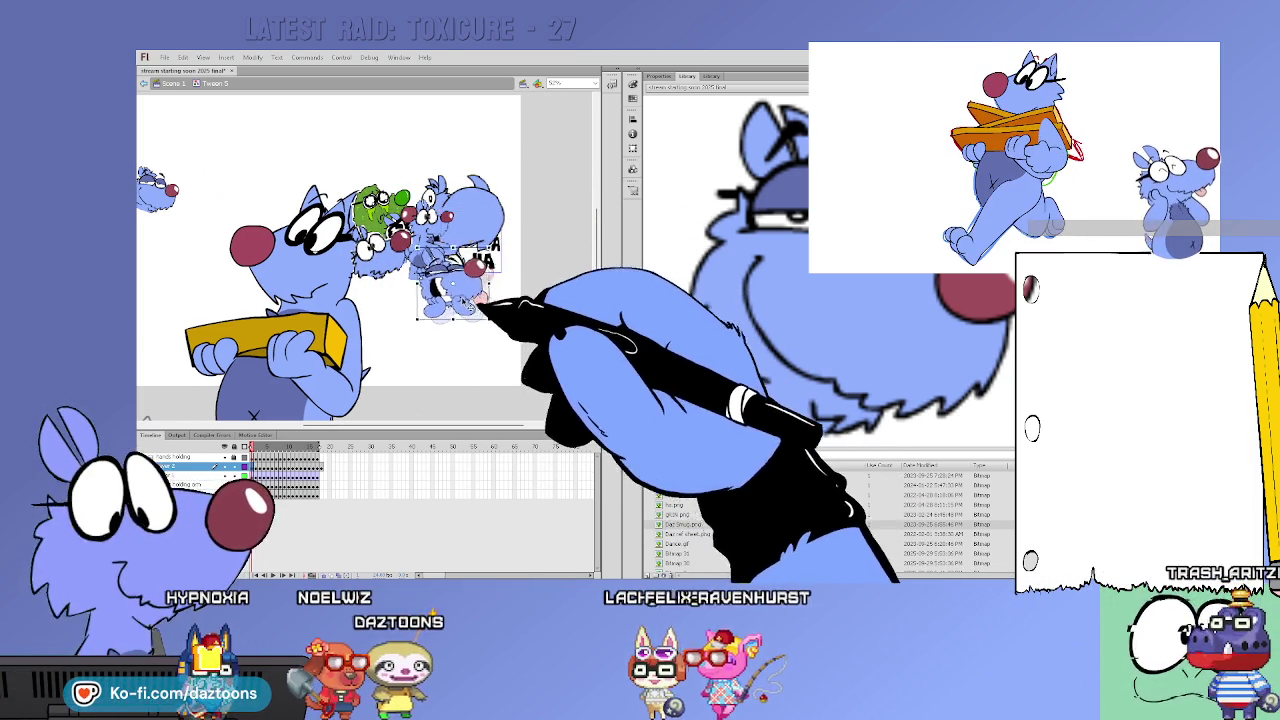
{"action": "left_click_drag", "start_coordinate": [484, 236], "coordinate": [461, 260]}
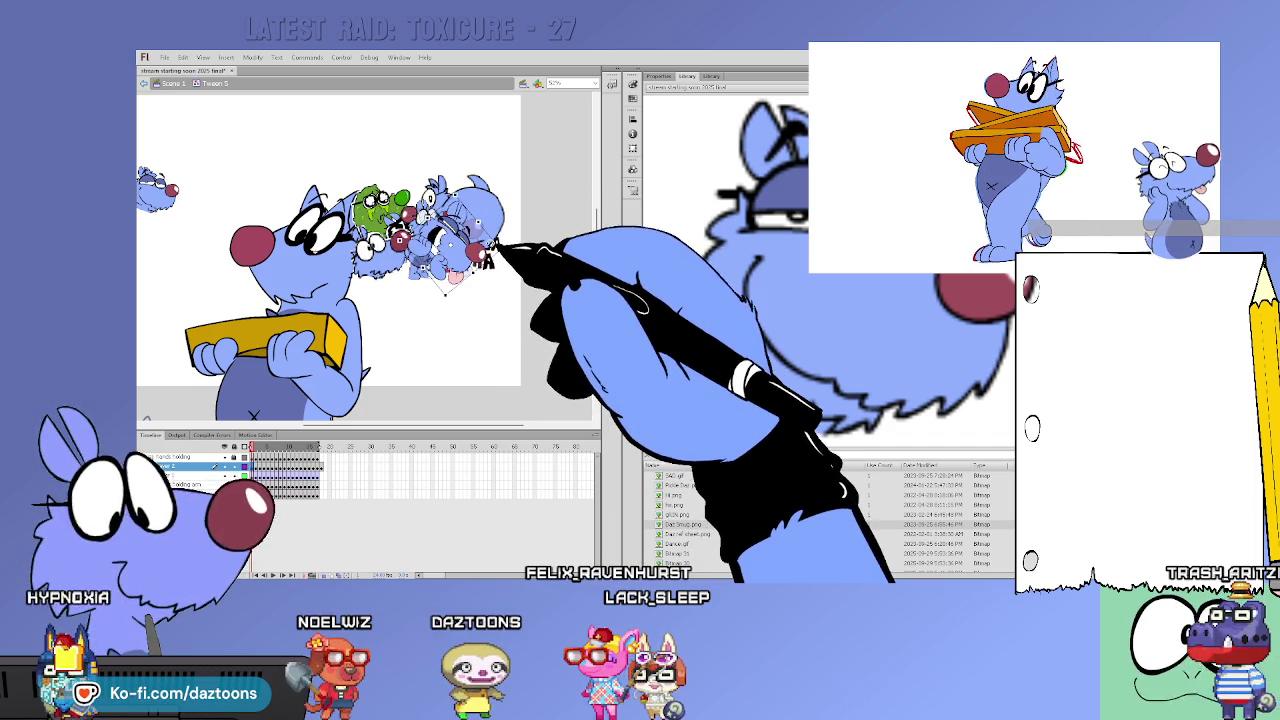
{"action": "left_click_drag", "start_coordinate": [494, 254], "coordinate": [502, 214]}
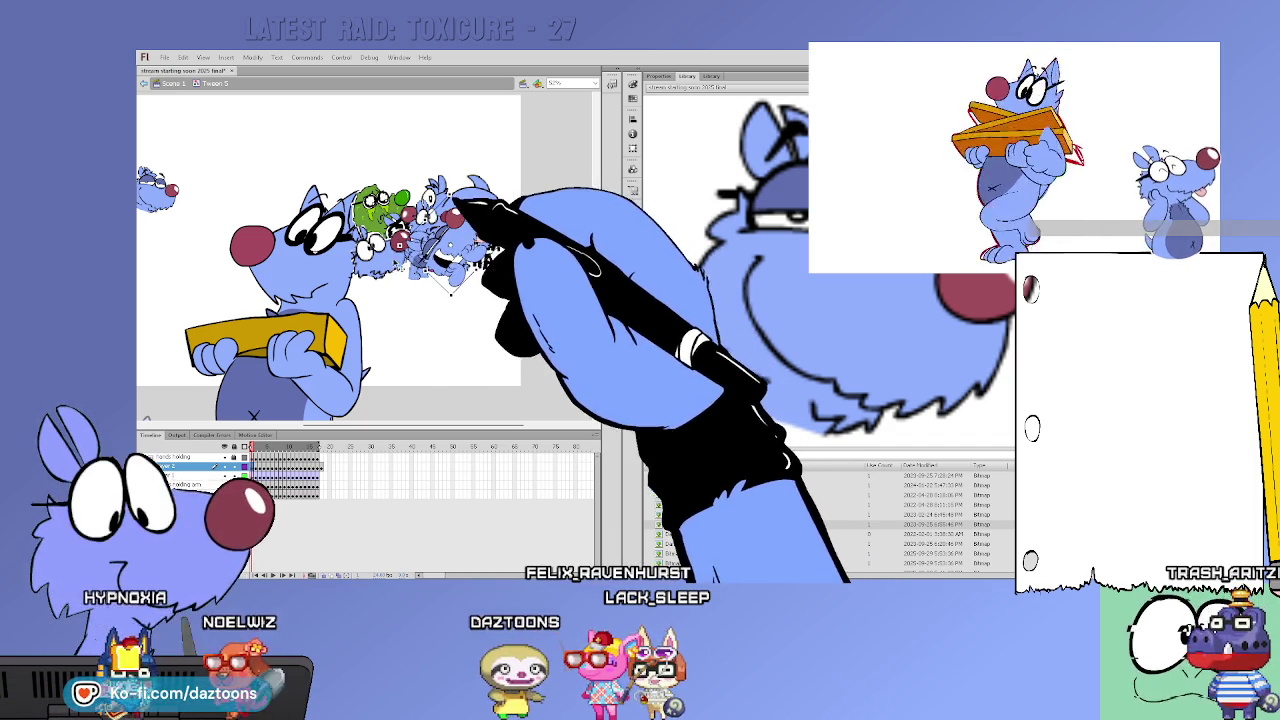
Select the blue character group and move it onto the yellow box
{"action": "left_click", "coordinate": [423, 226]}
{"action": "left_click", "coordinate": [470, 220]}
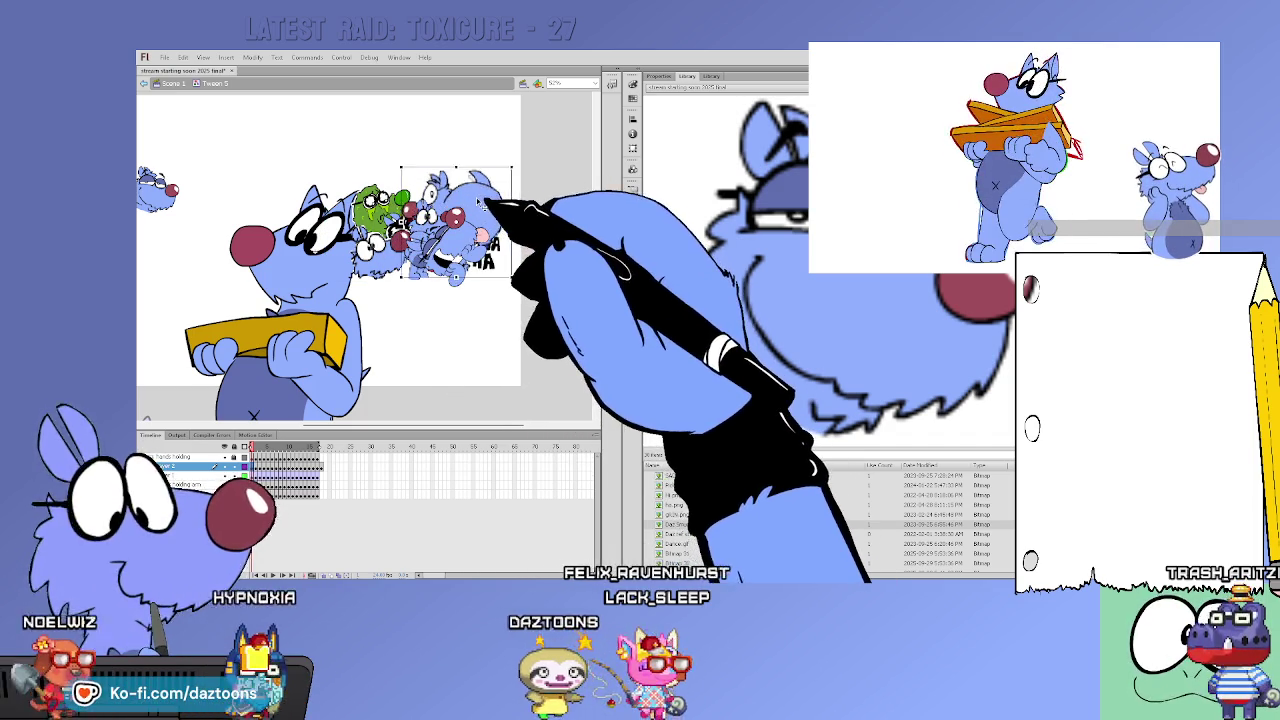
{"action": "mouse_move", "coordinate": [486, 214]}
{"action": "left_mouse_down"}
{"action": "mouse_move", "coordinate": [458, 430]}
{"action": "mouse_move", "coordinate": [440, 430]}
{"action": "left_mouse_up"}
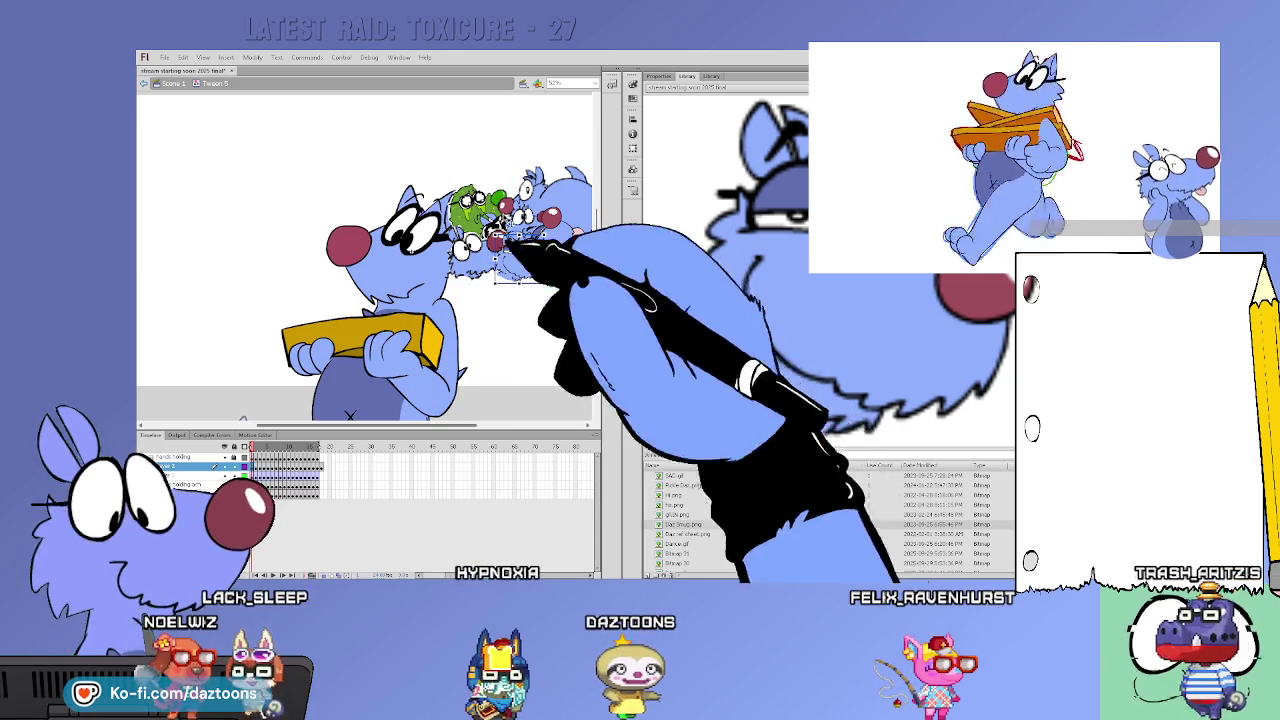
{"action": "left_click_drag", "start_coordinate": [462, 430], "coordinate": [535, 431]}
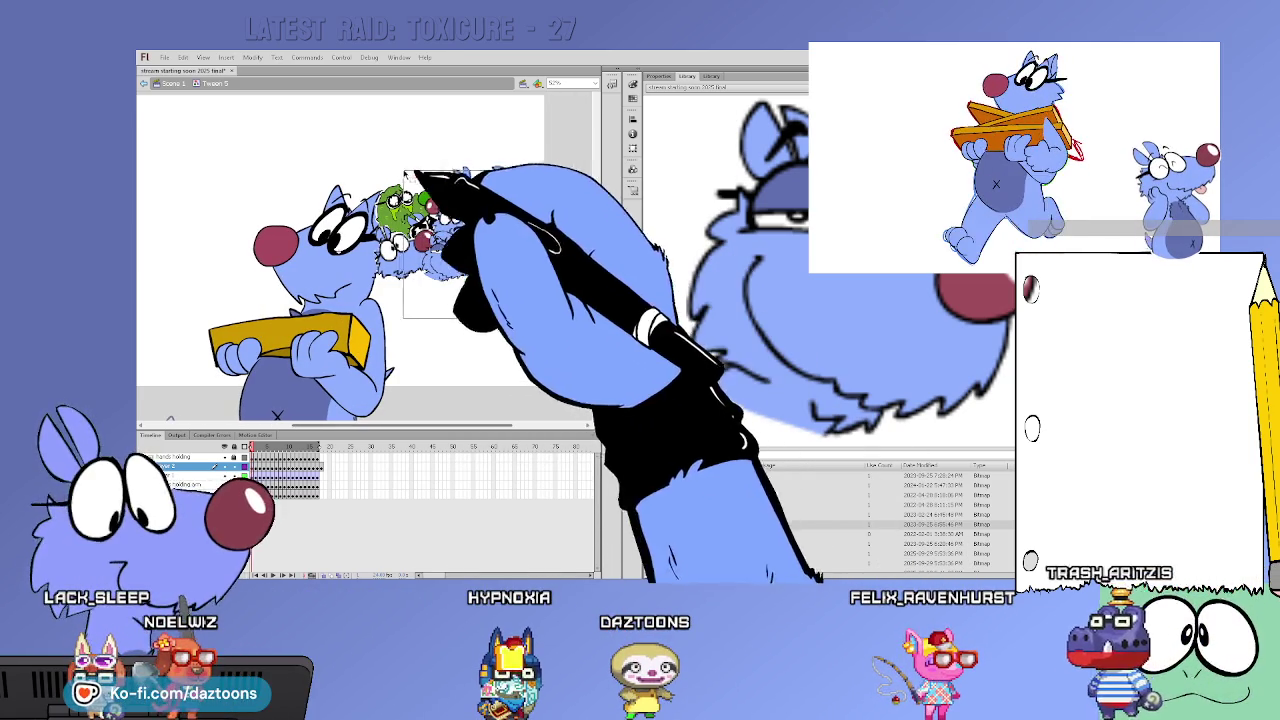
{"action": "left_click", "coordinate": [490, 190]}
{"action": "left_click_drag", "start_coordinate": [497, 186], "coordinate": [345, 296]}
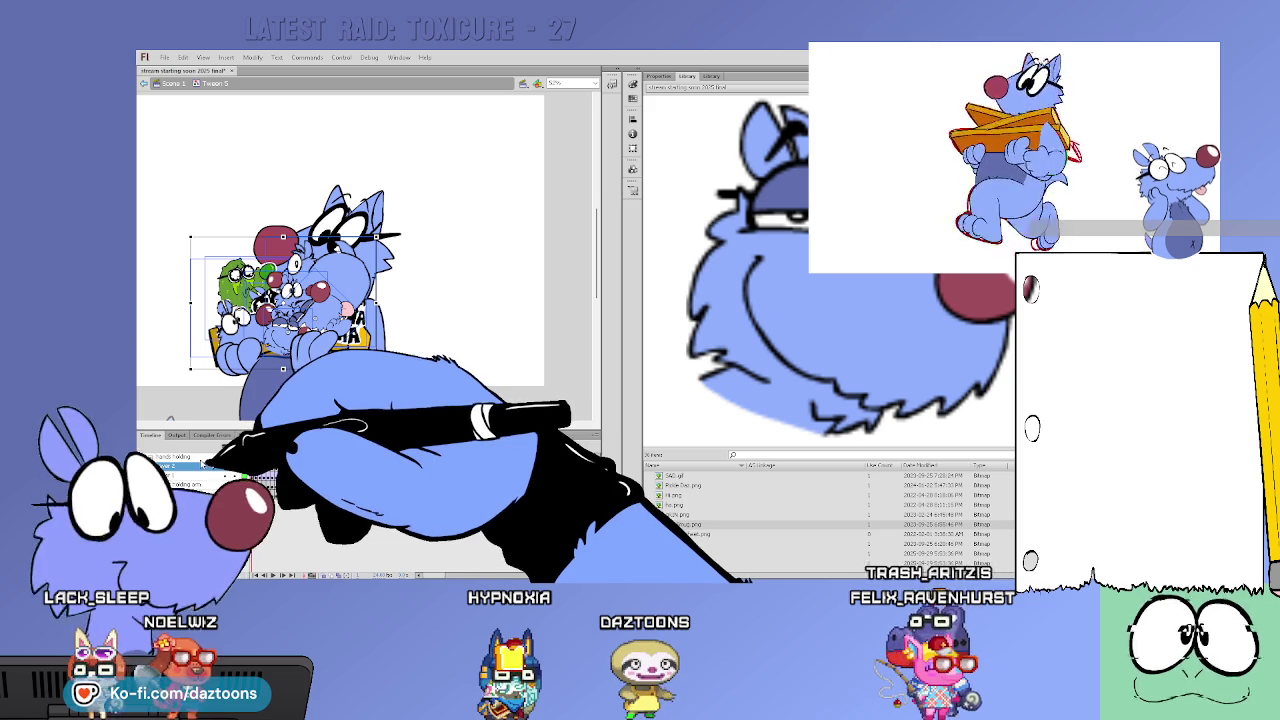
Put the yellow box in front of the characters and paste the group into a later frame
{"action": "mouse_move", "coordinate": [201, 467]}
{"action": "left_mouse_down"}
{"action": "mouse_move", "coordinate": [206, 480]}
{"action": "mouse_move", "coordinate": [320, 456]}
{"action": "left_mouse_up"}
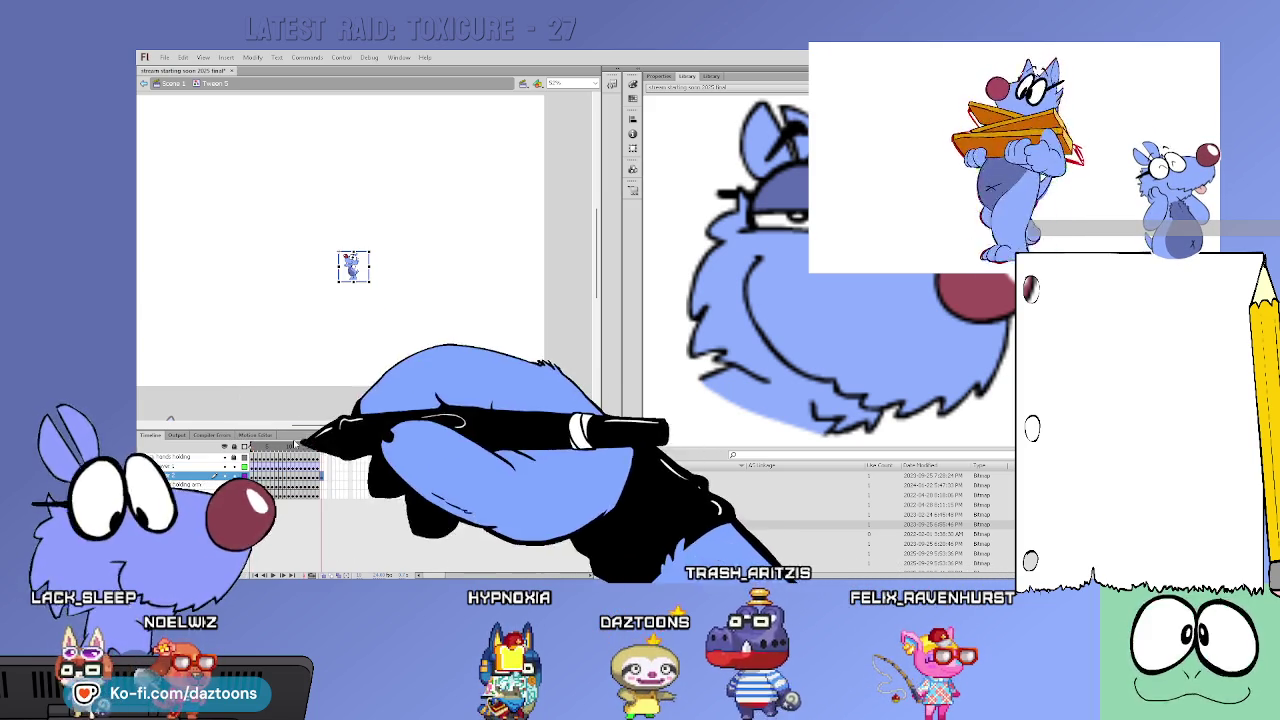
{"action": "left_click", "coordinate": [343, 445]}
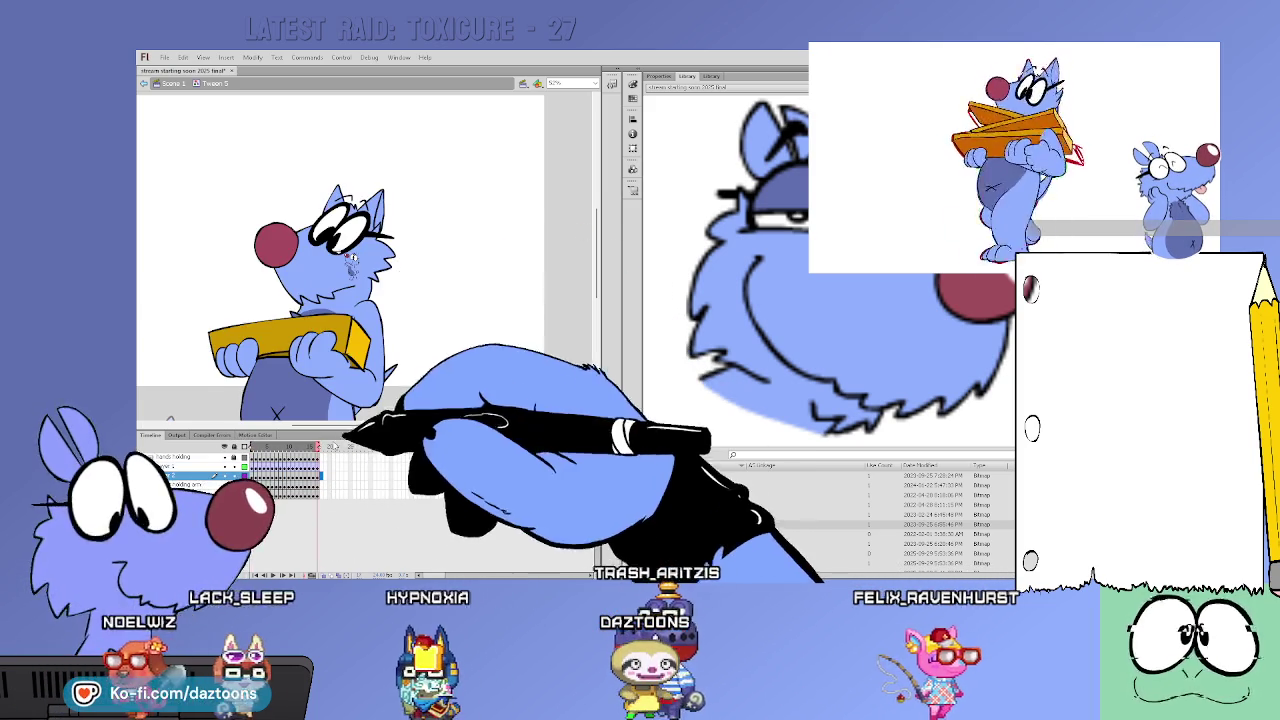
{"action": "key", "text": "ctrl+v"}
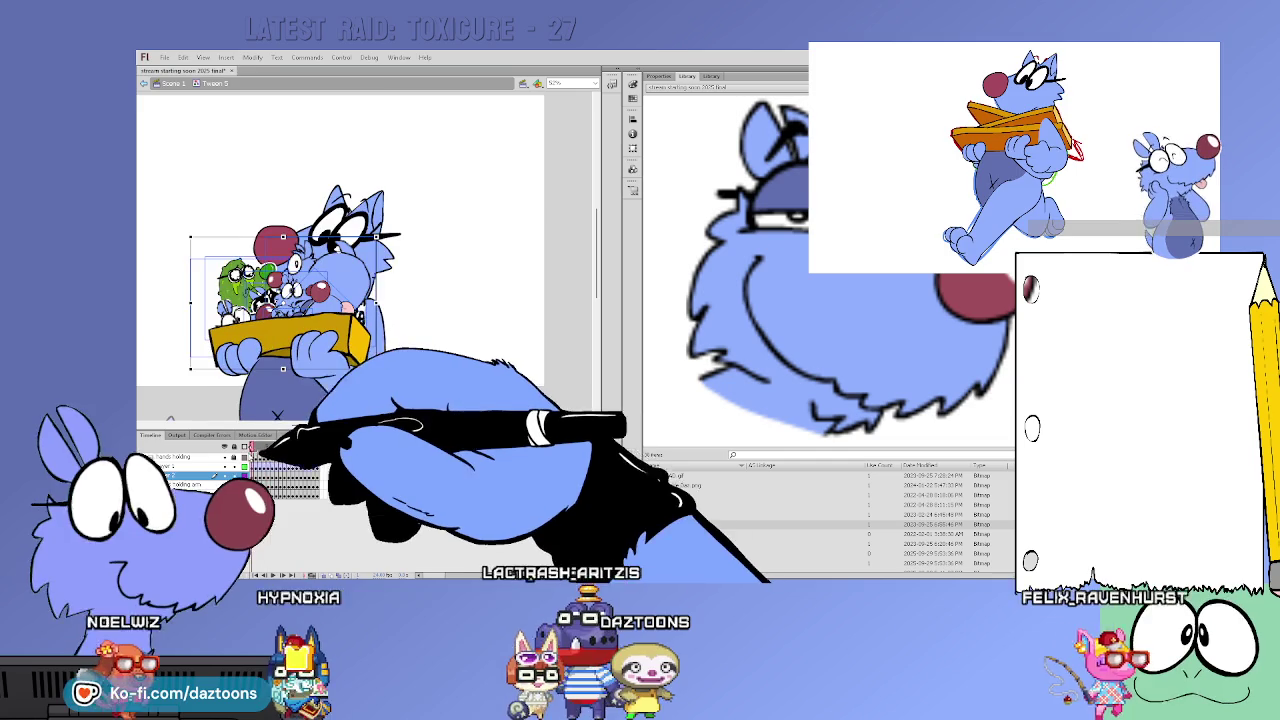
{"action": "key", "text": "Delete"}
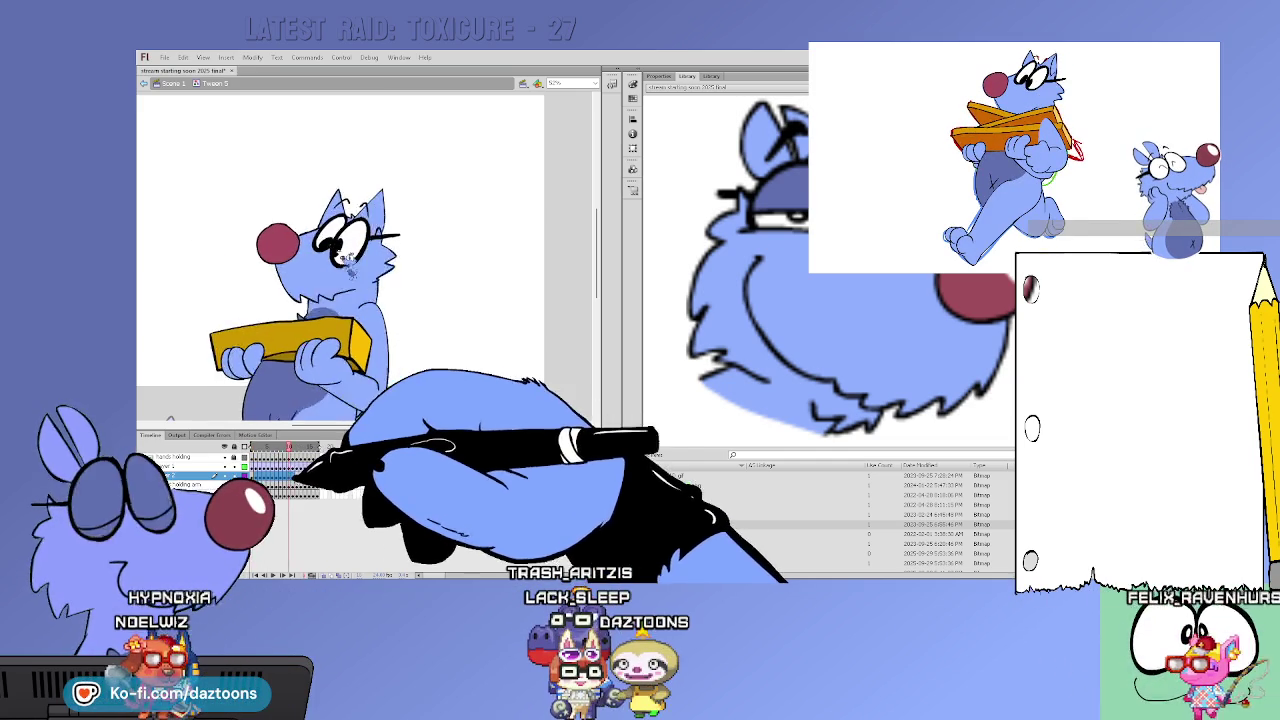
{"action": "left_click", "coordinate": [318, 447]}
{"action": "key", "text": "Delete"}
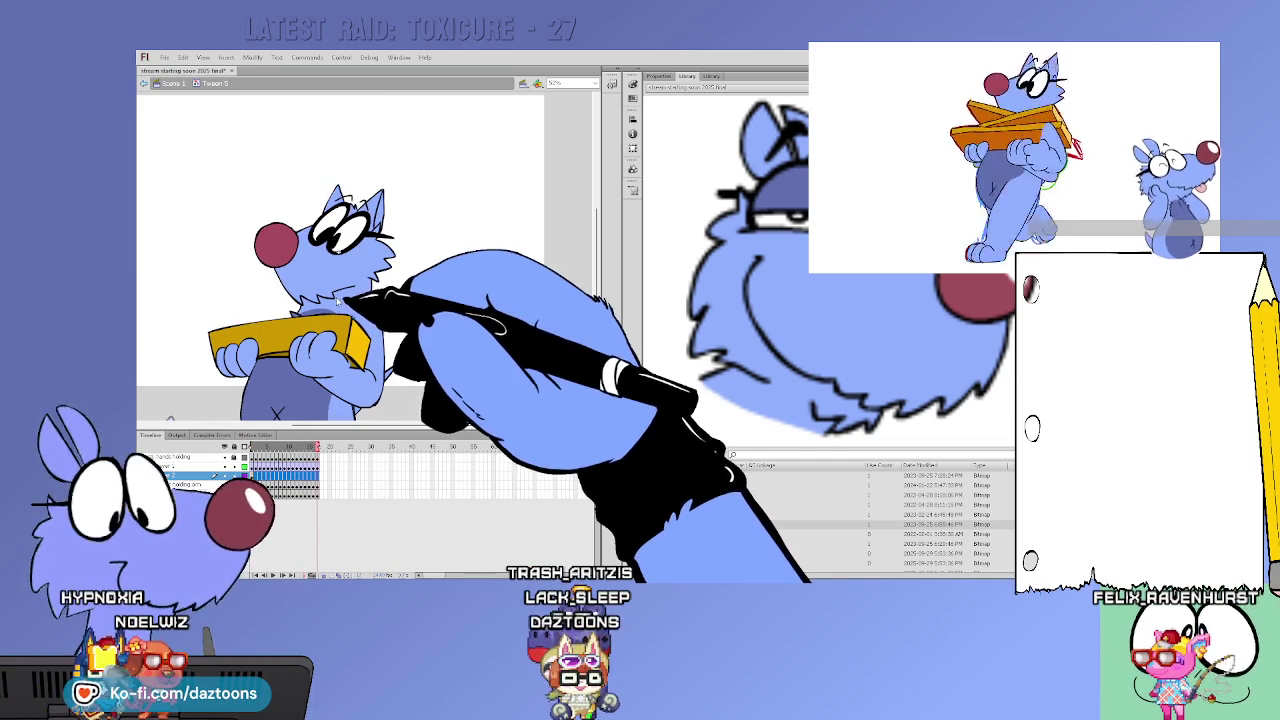
{"action": "key", "text": "ctrl+v"}
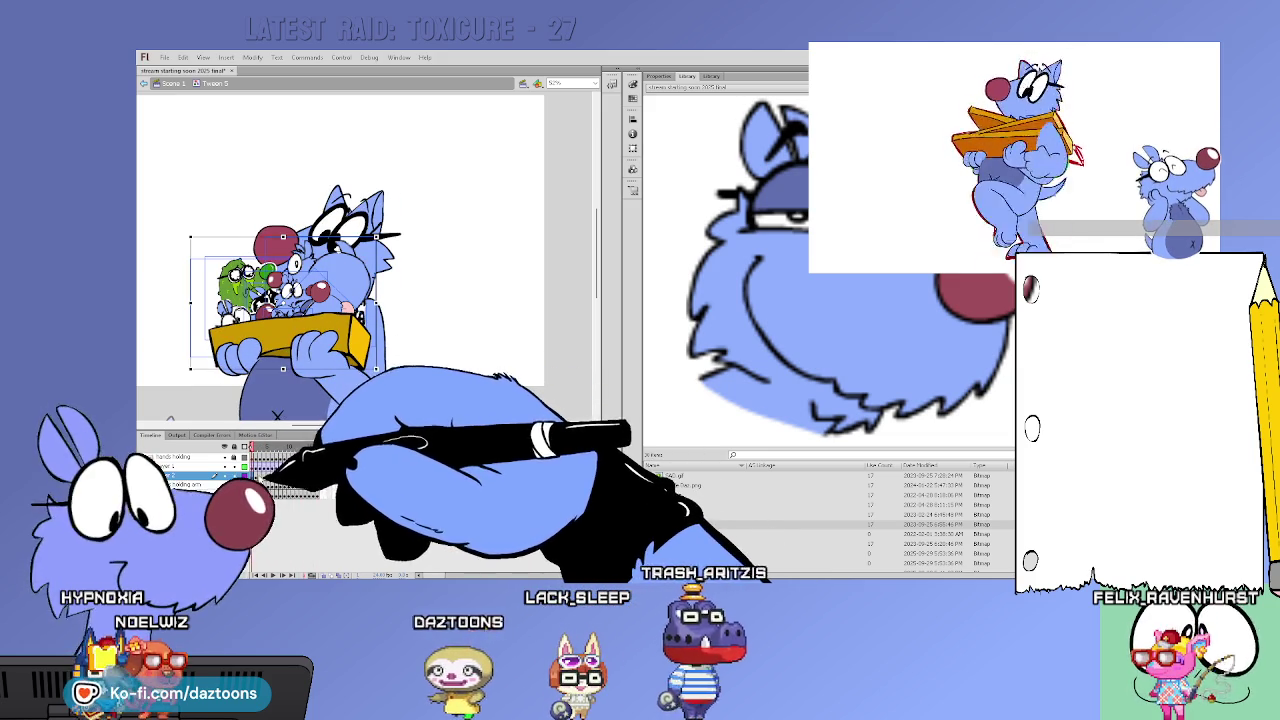
Check the pasted character group's selection and step forward one frame
{"action": "left_click", "coordinate": [370, 294]}
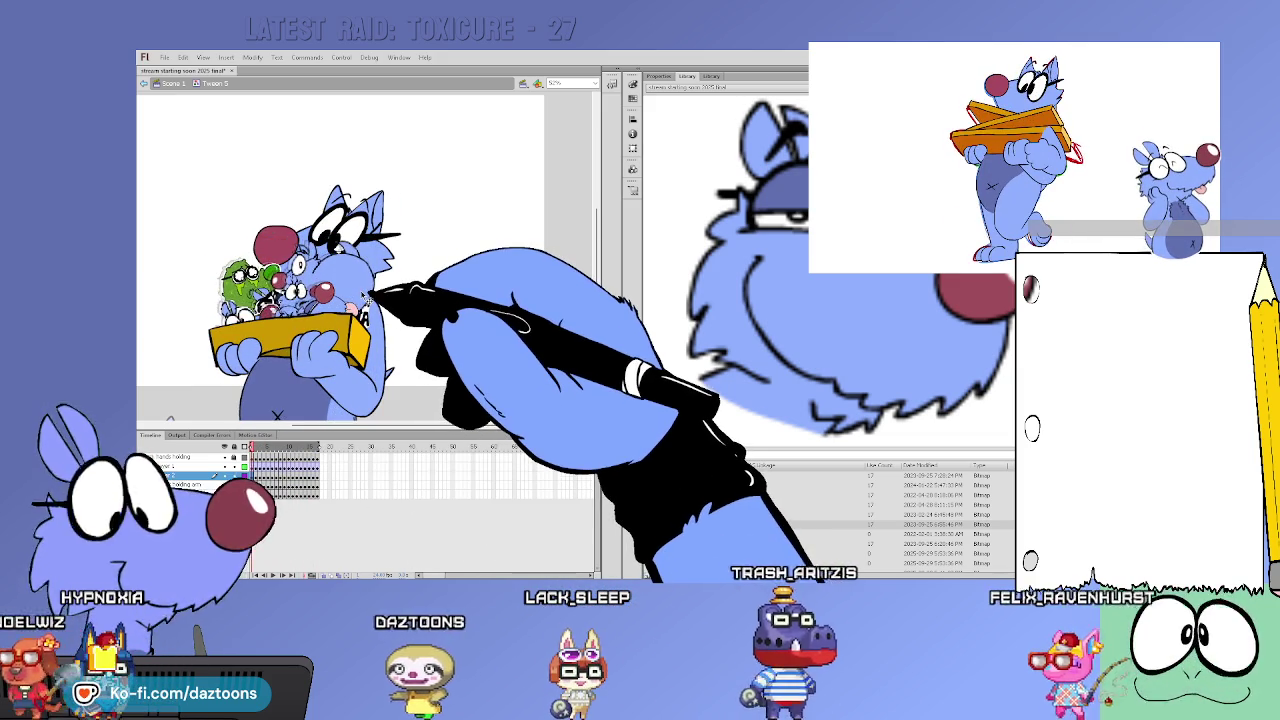
{"action": "left_click", "coordinate": [376, 342]}
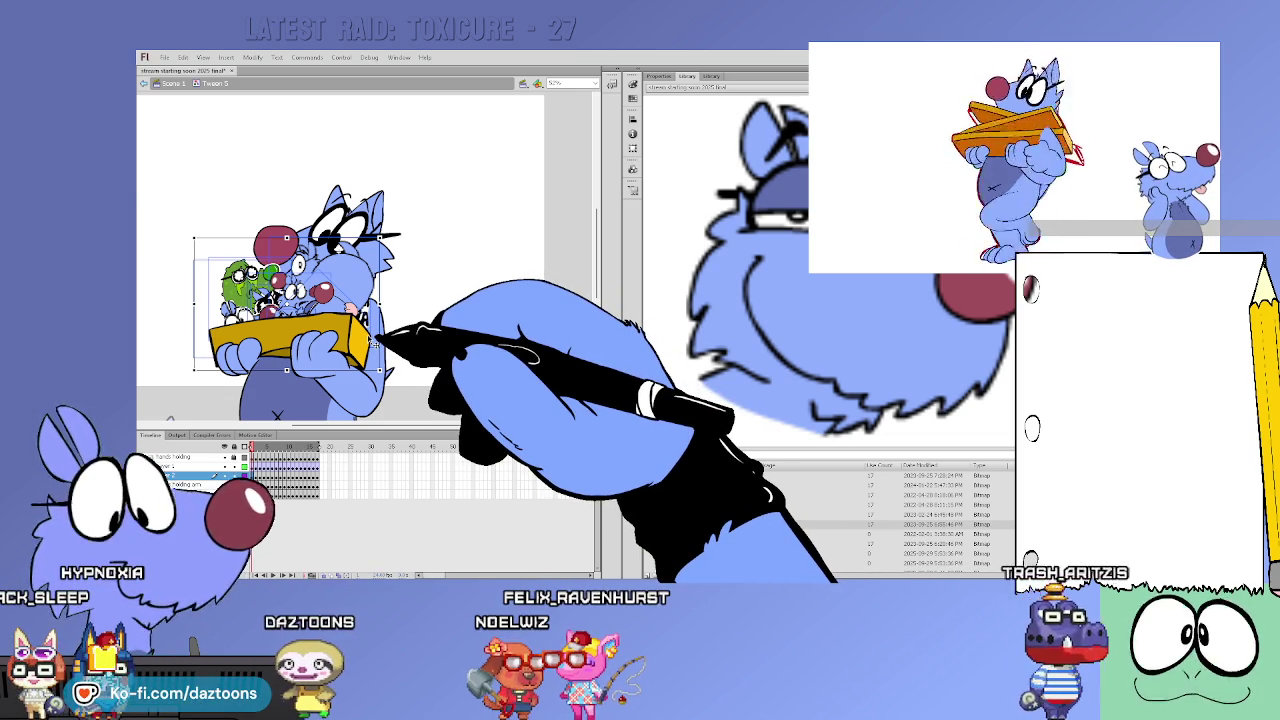
{"action": "left_click", "coordinate": [385, 443]}
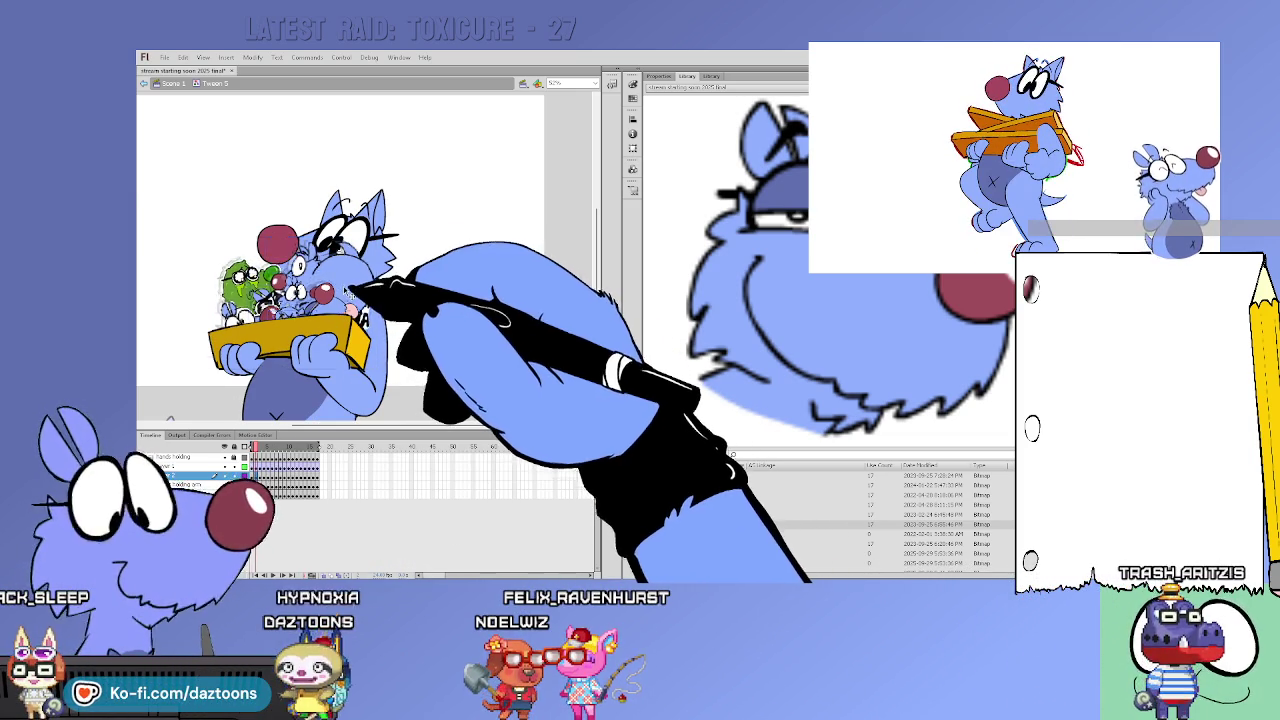
{"action": "left_click", "coordinate": [353, 297]}
{"action": "left_click", "coordinate": [362, 310]}
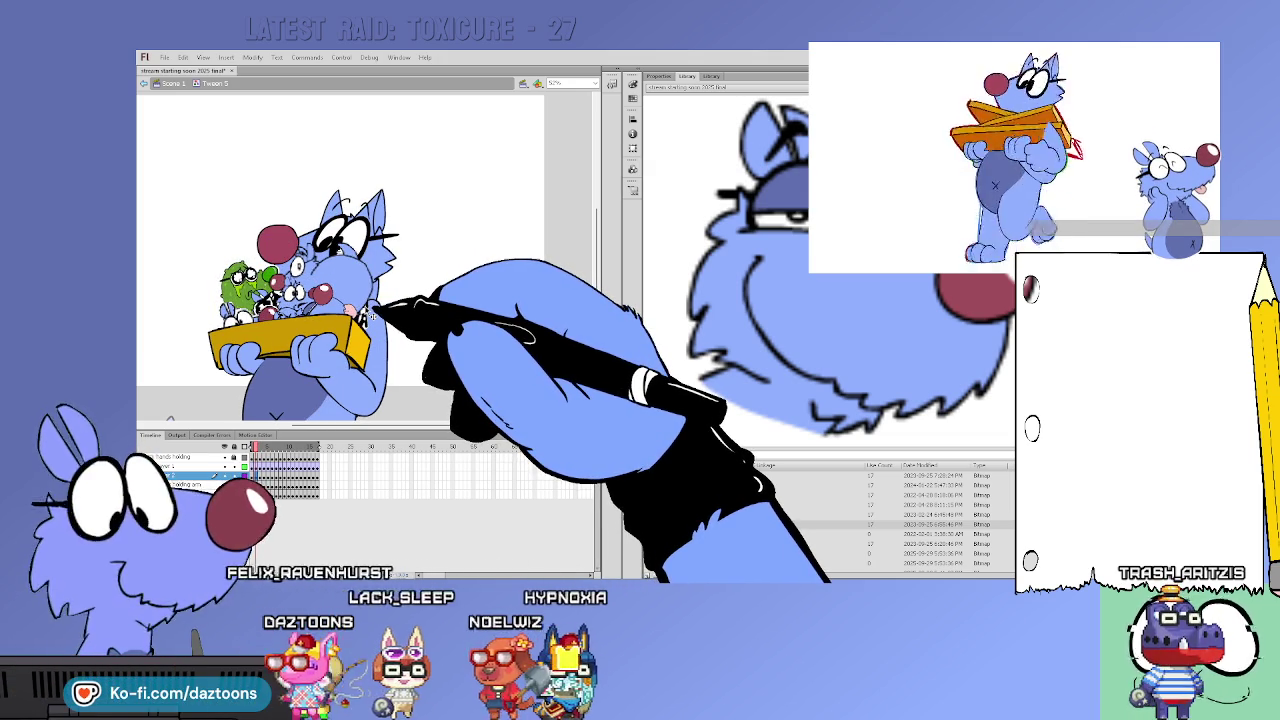
{"action": "key", "text": "period"}
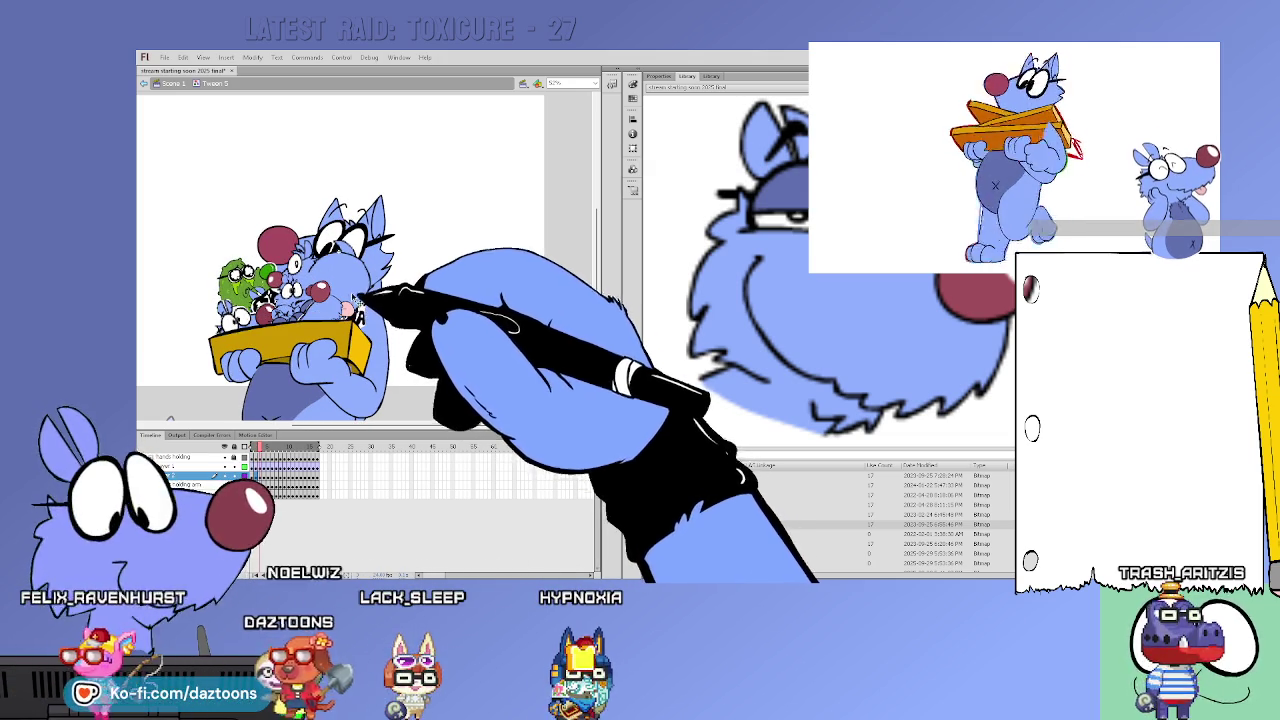
On another frame, paste the character group and move it up and right
{"action": "left_click", "coordinate": [274, 478]}
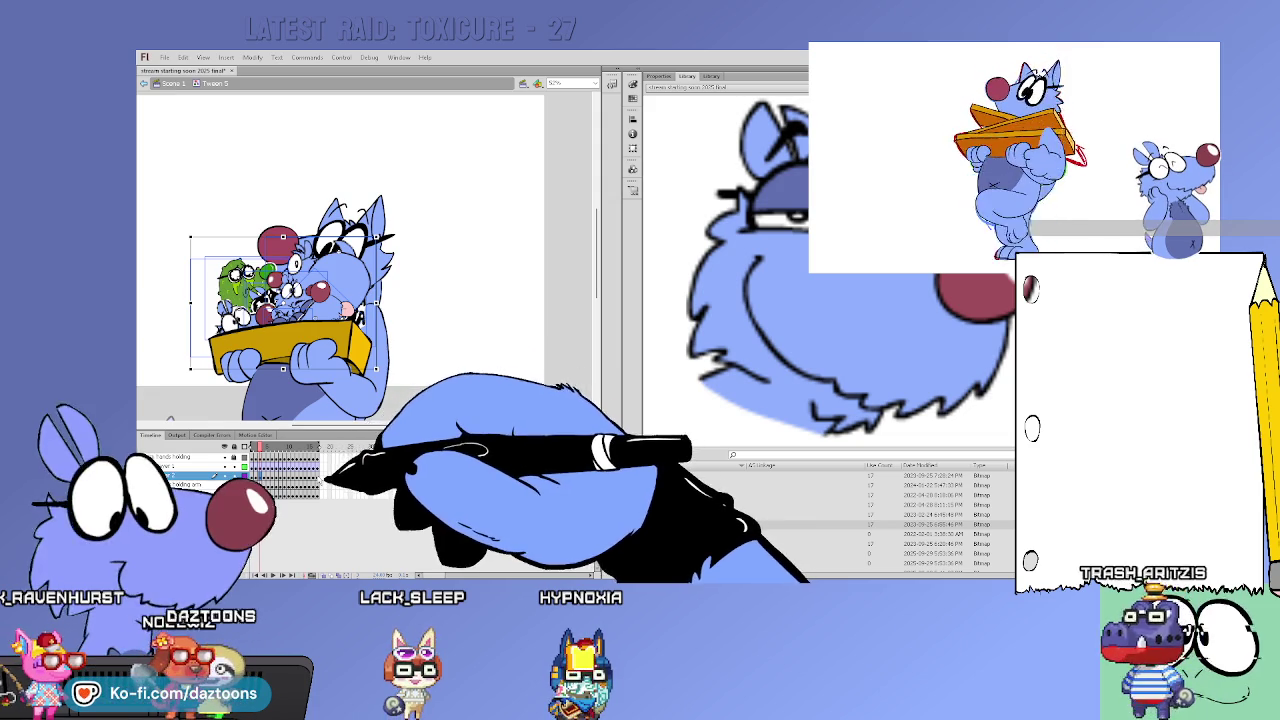
{"action": "key", "text": "period"}
{"action": "key", "text": "Return"}
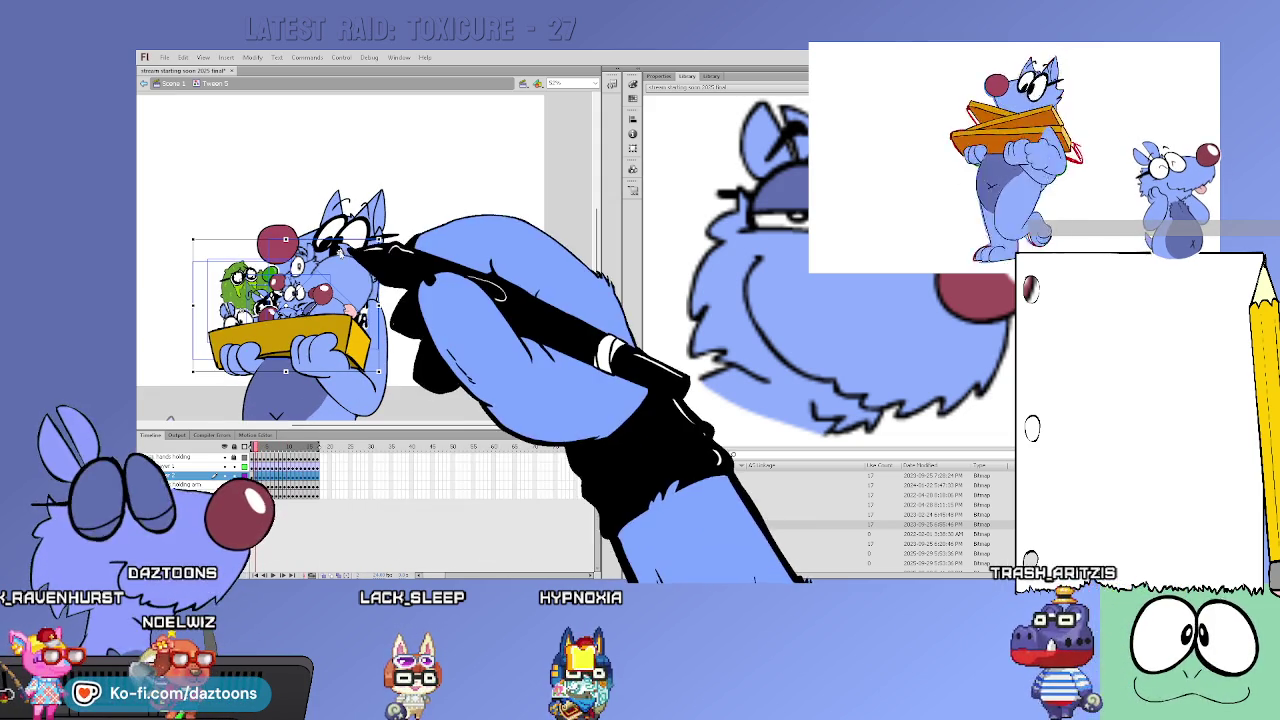
{"action": "key", "text": "ctrl+v"}
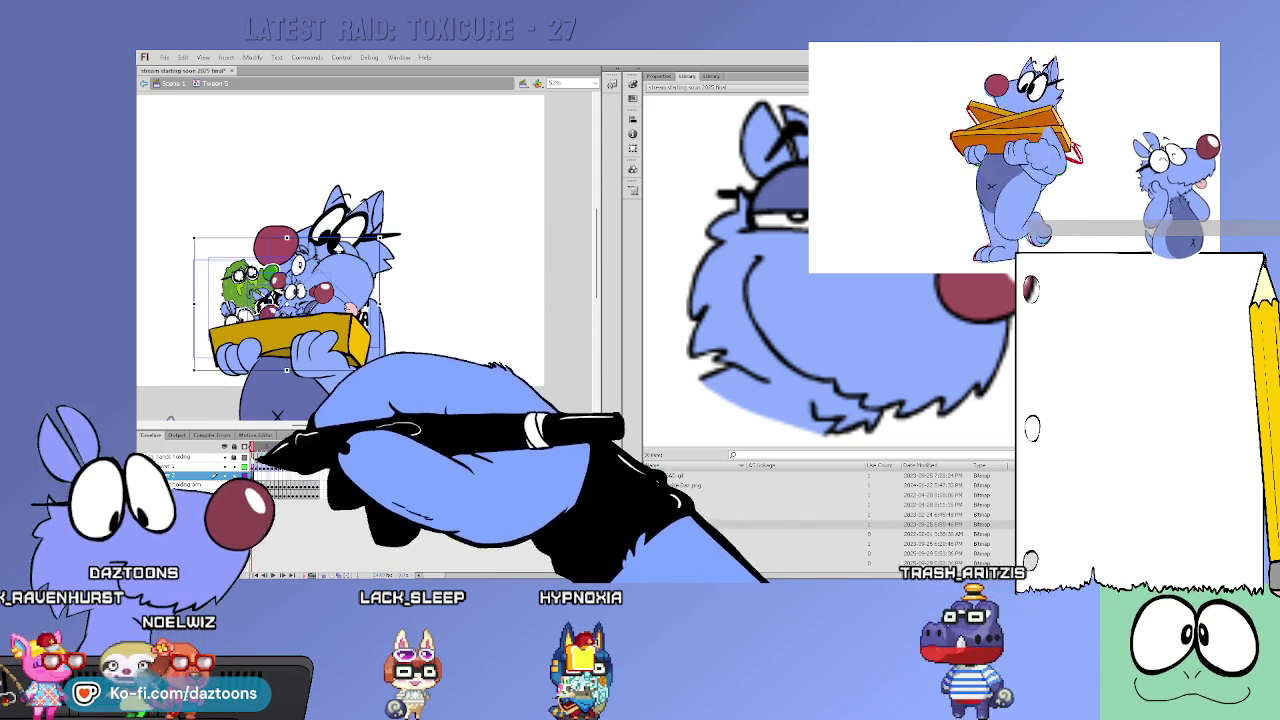
{"action": "left_click_drag", "start_coordinate": [320, 360], "coordinate": [502, 296]}
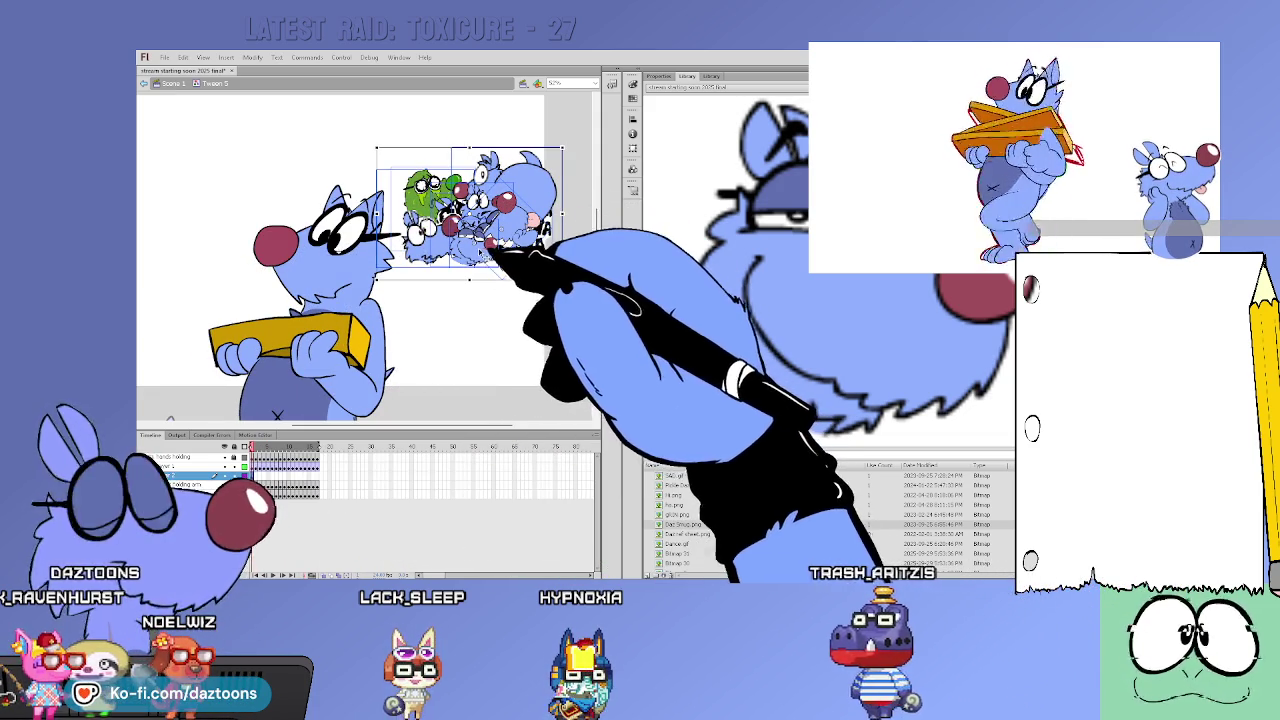
Break apart the pasted character pile, regroup it with Ctrl+G, and deselect
{"action": "key", "text": "ctrl+b"}
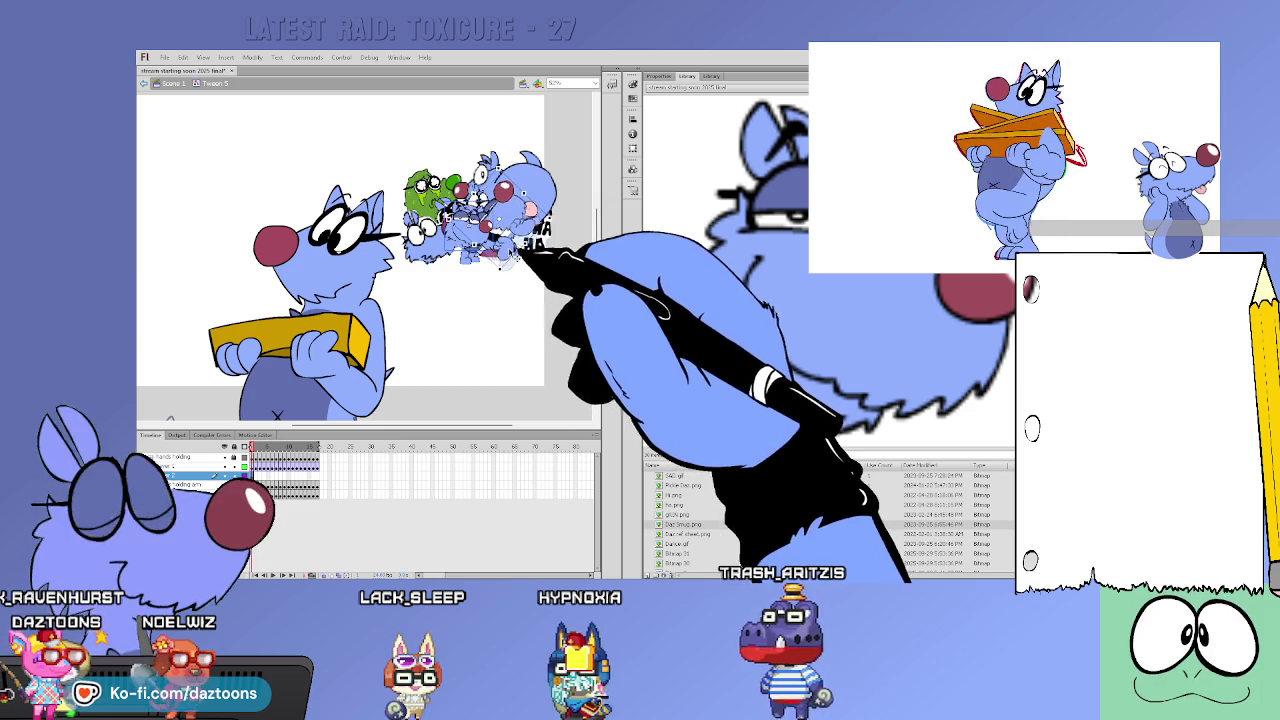
{"action": "key", "text": "ctrl+g"}
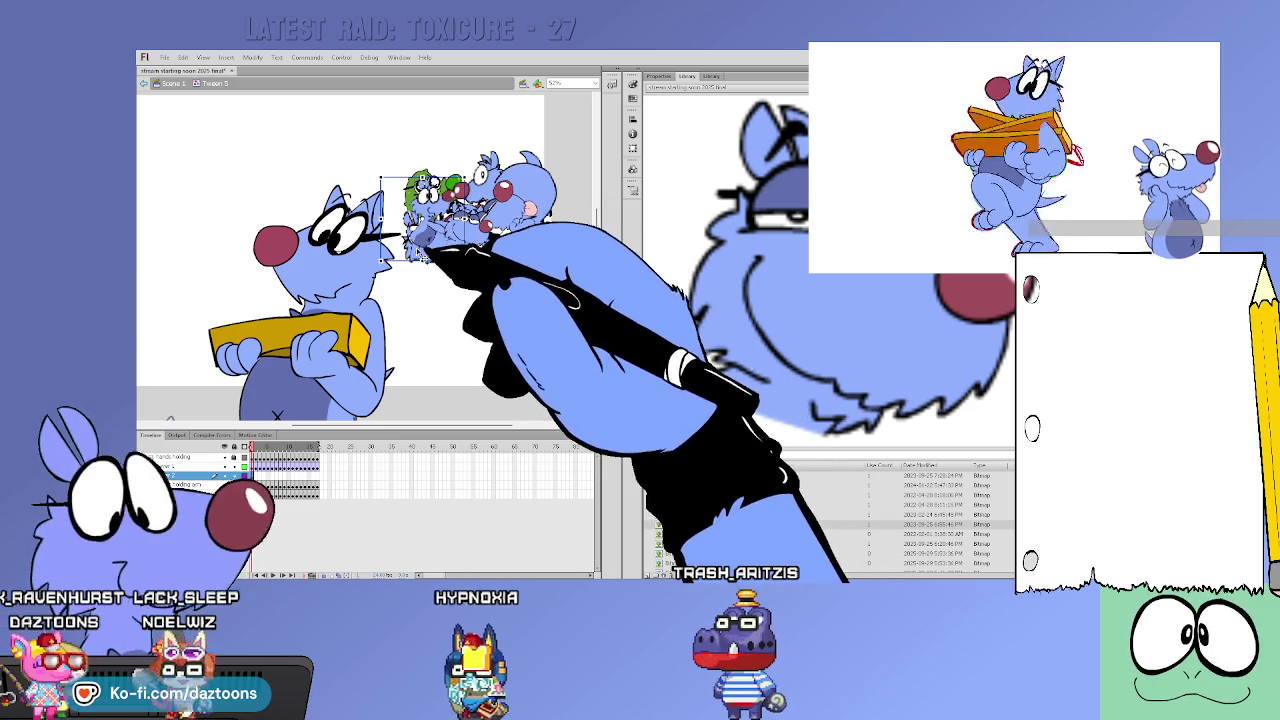
{"action": "left_click", "coordinate": [568, 264]}
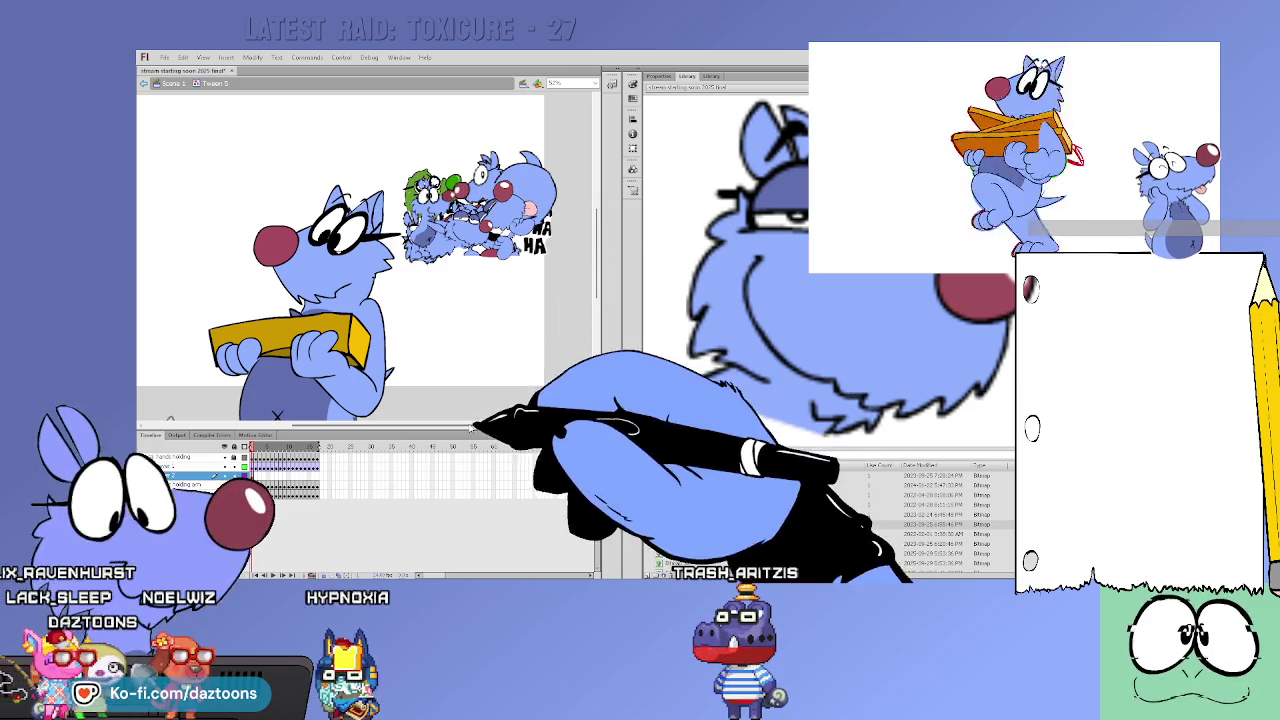
Add the orange character image from the library beside the pile, slightly tilted
{"action": "scroll", "coordinate": [568, 264], "scroll_direction": "up", "scroll_amount": 2}
{"action": "scroll", "coordinate": [568, 264], "scroll_direction": "down", "scroll_amount": 2}
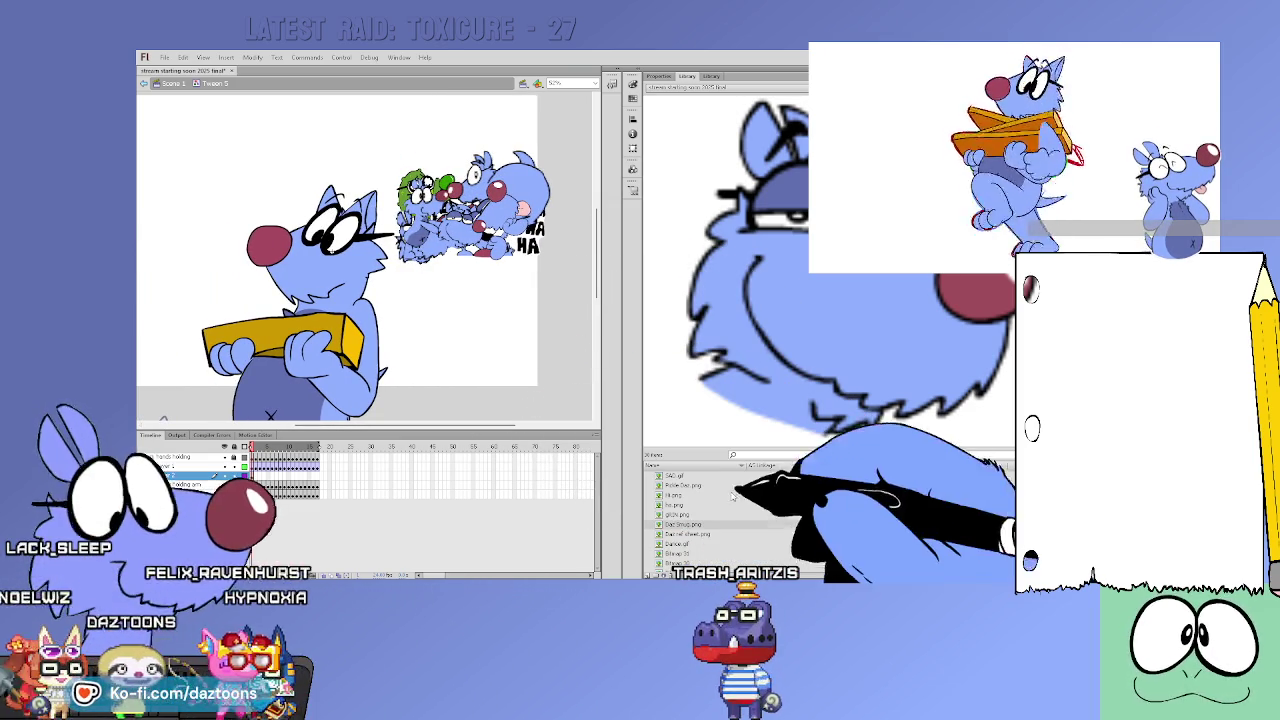
{"action": "scroll", "coordinate": [828, 515], "scroll_direction": "up", "scroll_amount": 1}
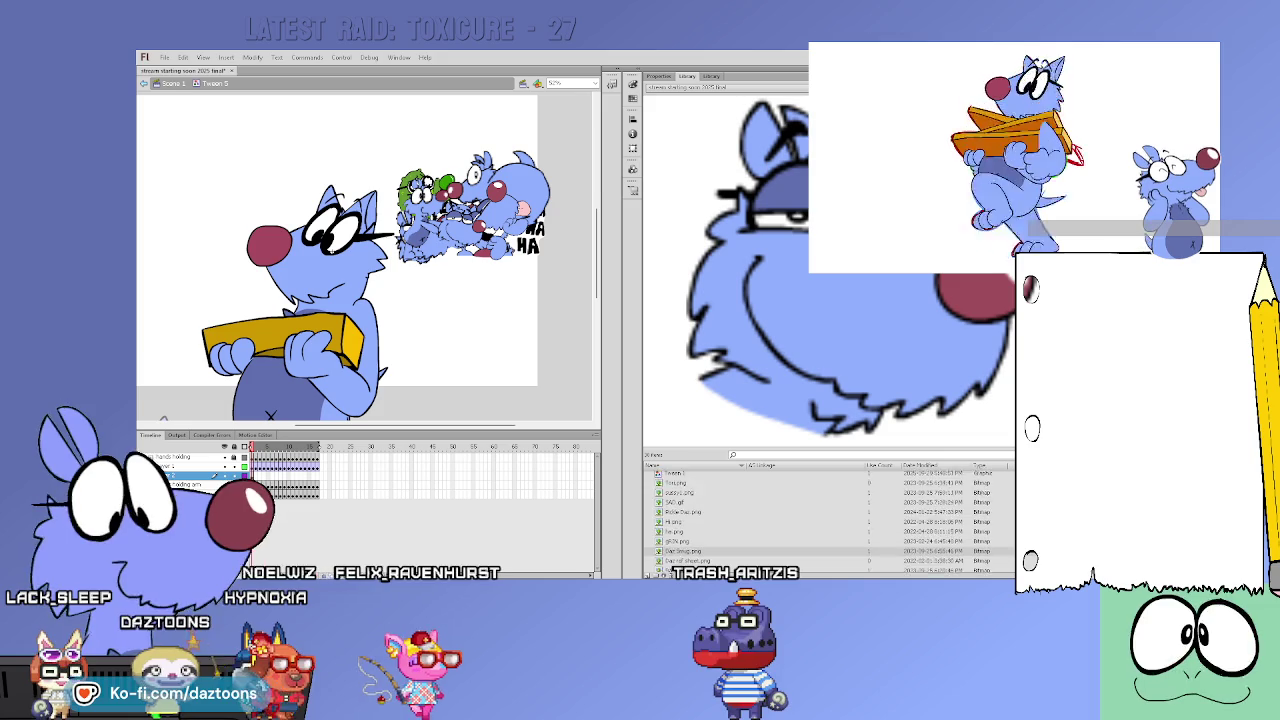
{"action": "mouse_move", "coordinate": [675, 533]}
{"action": "left_mouse_down"}
{"action": "mouse_move", "coordinate": [480, 316]}
{"action": "mouse_move", "coordinate": [462, 168]}
{"action": "left_mouse_up"}
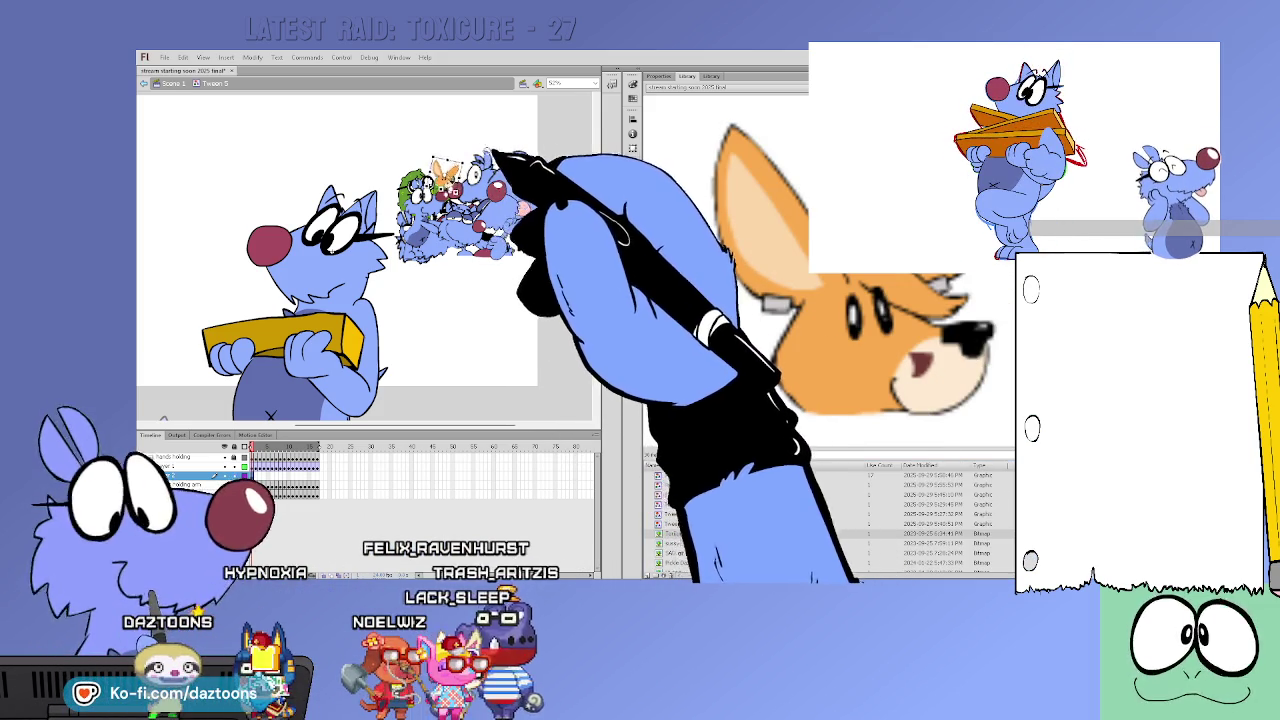
{"action": "left_click_drag", "start_coordinate": [470, 136], "coordinate": [535, 238]}
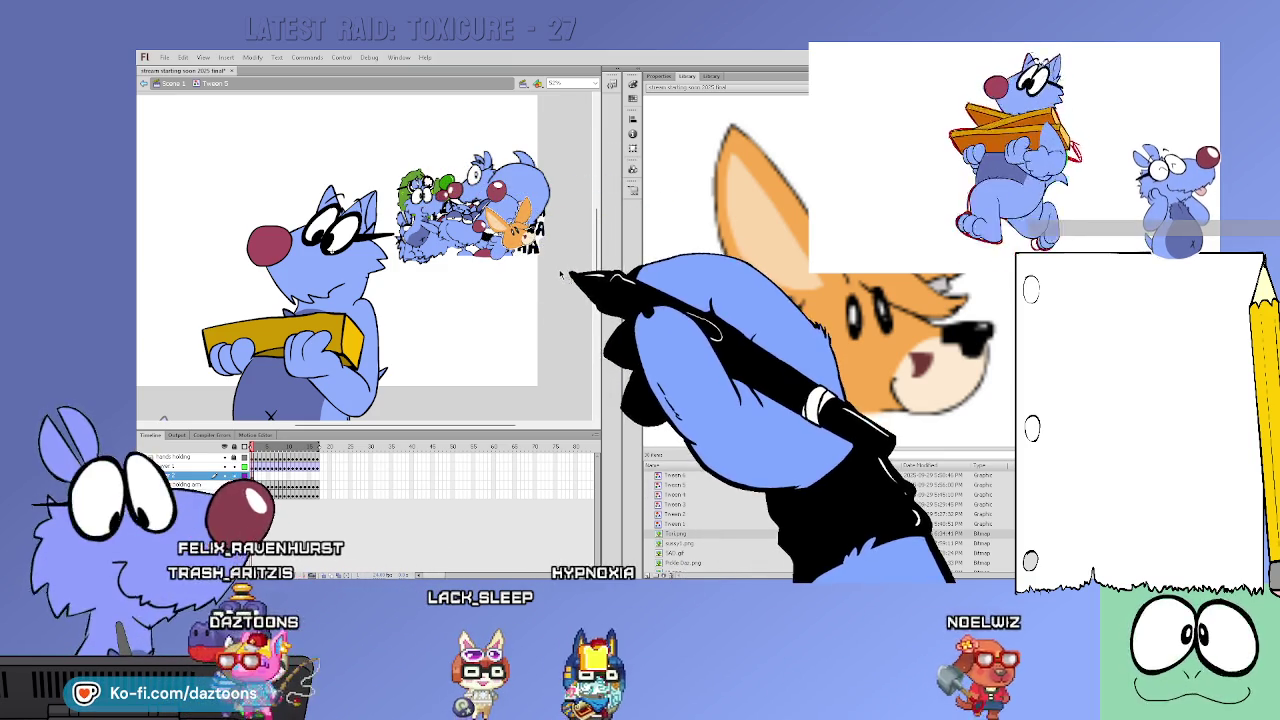
Select the character pile and paste it in place across the selected animation frames
{"action": "left_click", "coordinate": [432, 180]}
{"action": "mouse_move", "coordinate": [413, 121]}
{"action": "left_mouse_down"}
{"action": "mouse_move", "coordinate": [550, 290]}
{"action": "mouse_move", "coordinate": [342, 300]}
{"action": "left_mouse_up"}
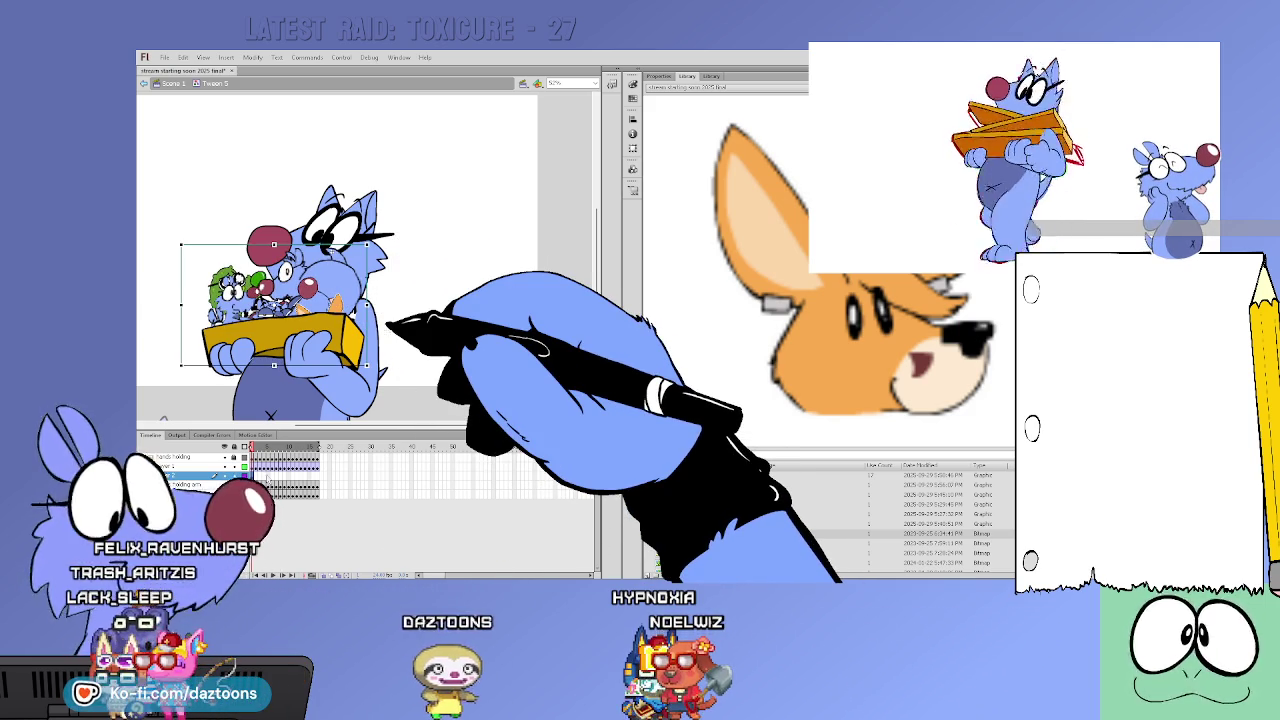
{"action": "left_click", "coordinate": [305, 474]}
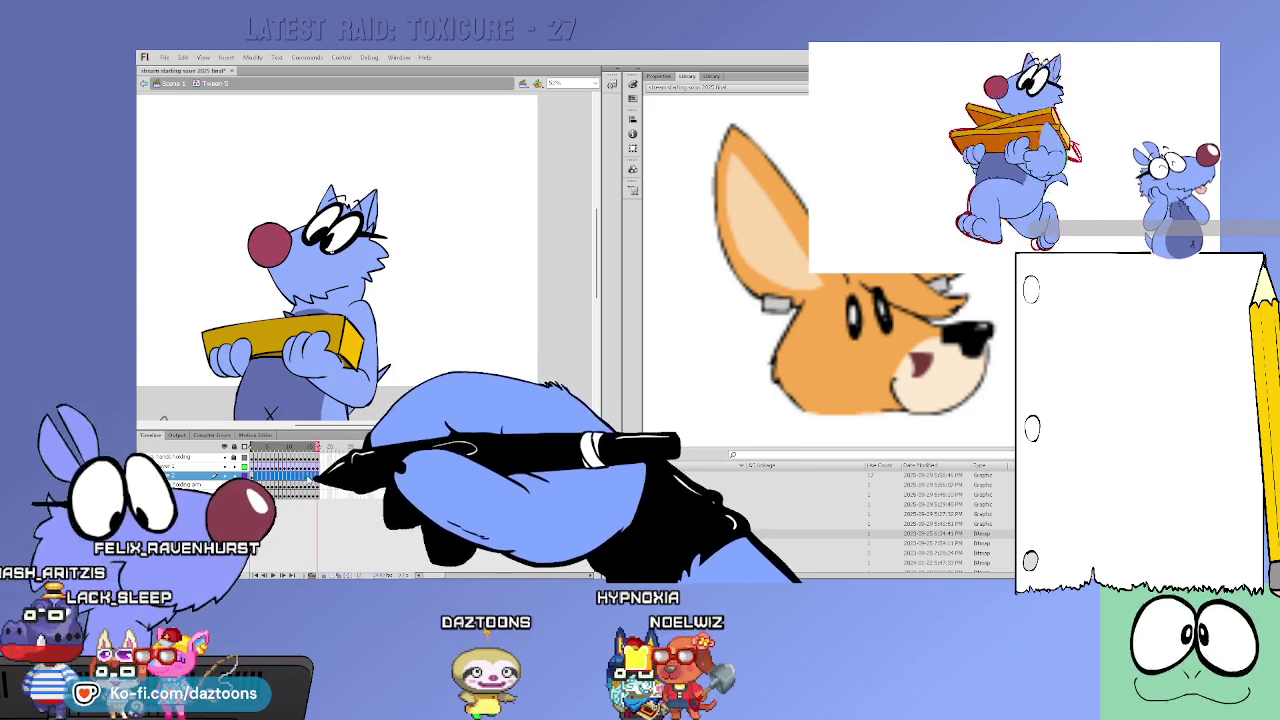
{"action": "key", "text": "ctrl+shift+v"}
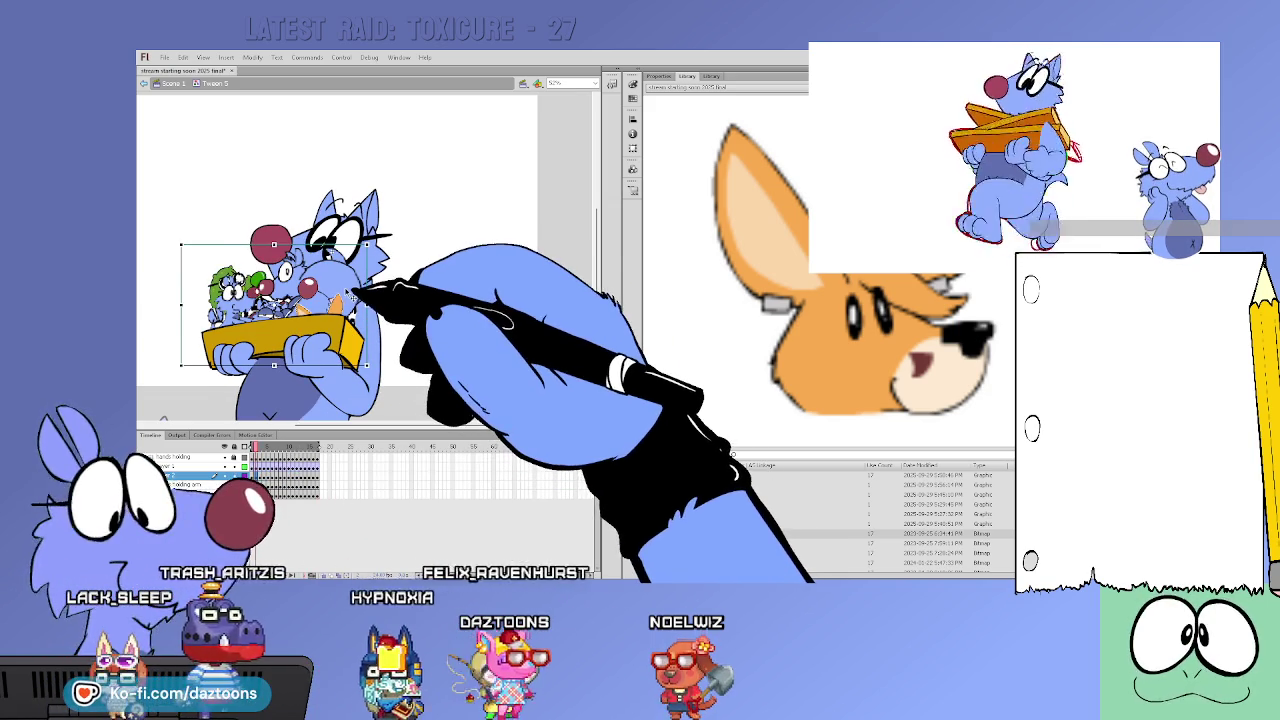
Play and stop the walk animation several times to preview it
{"action": "key", "text": "Escape"}
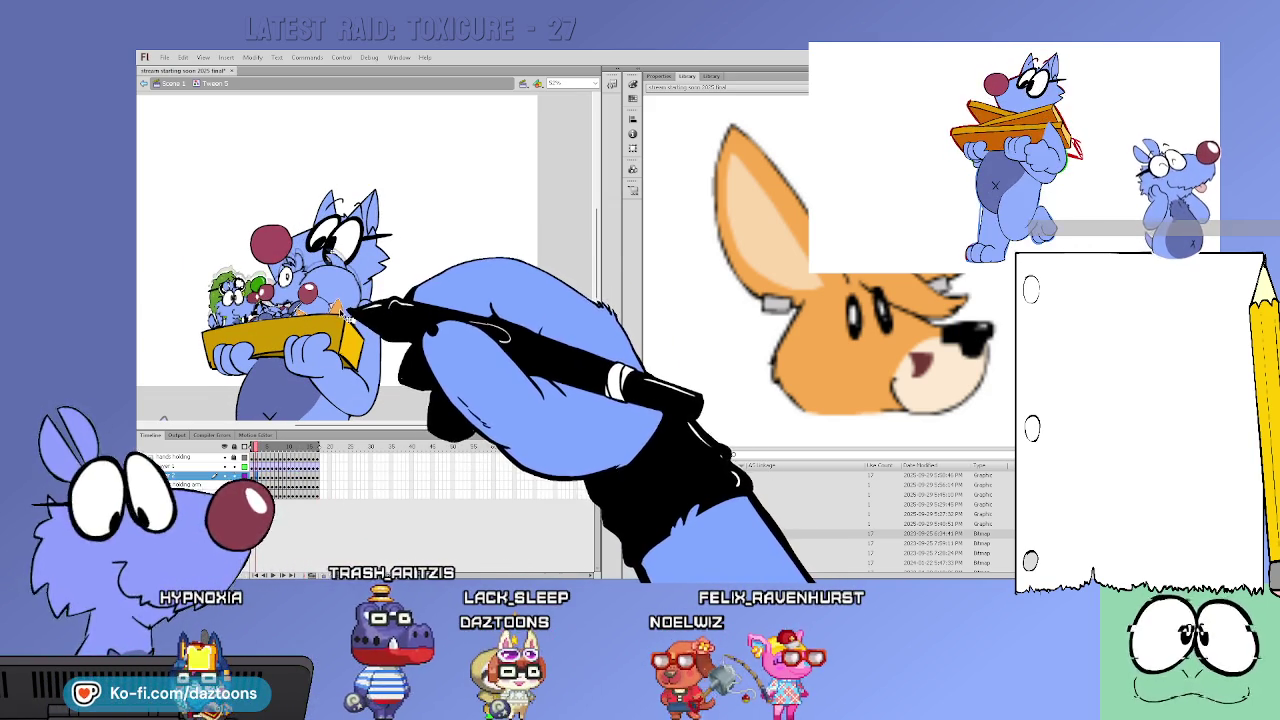
{"action": "key", "text": "Escape"}
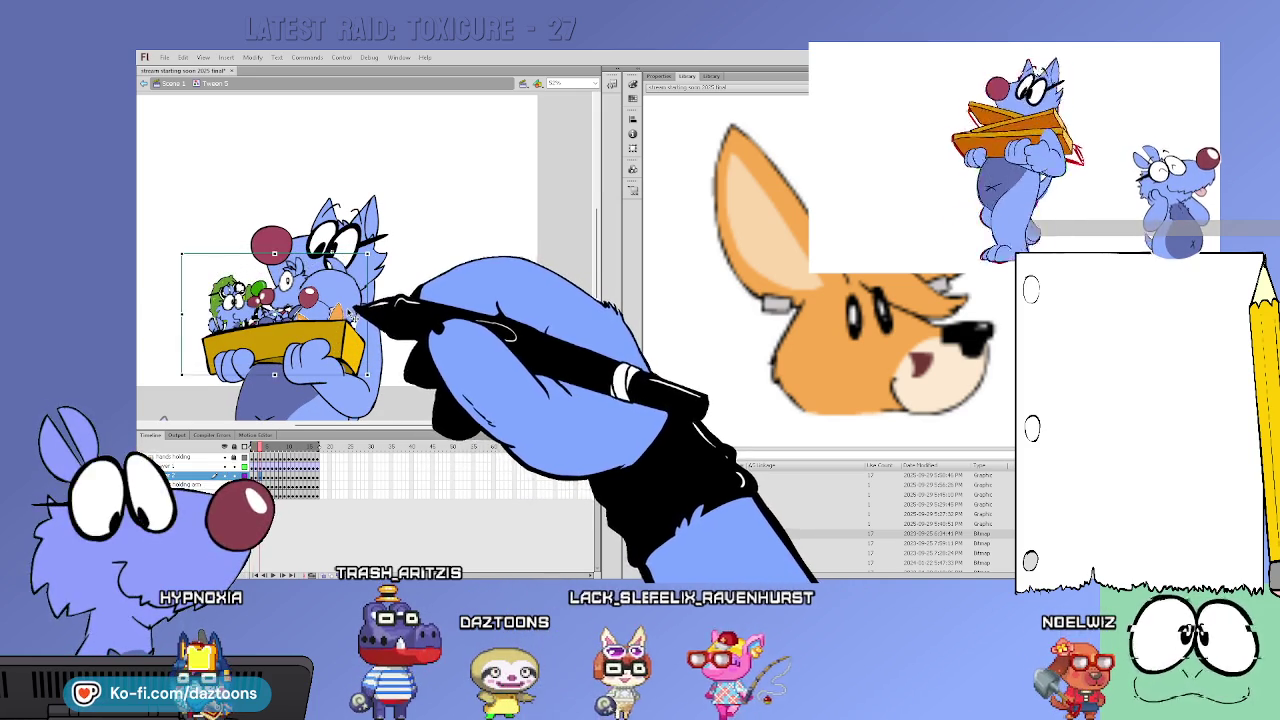
{"action": "key", "text": "Return"}
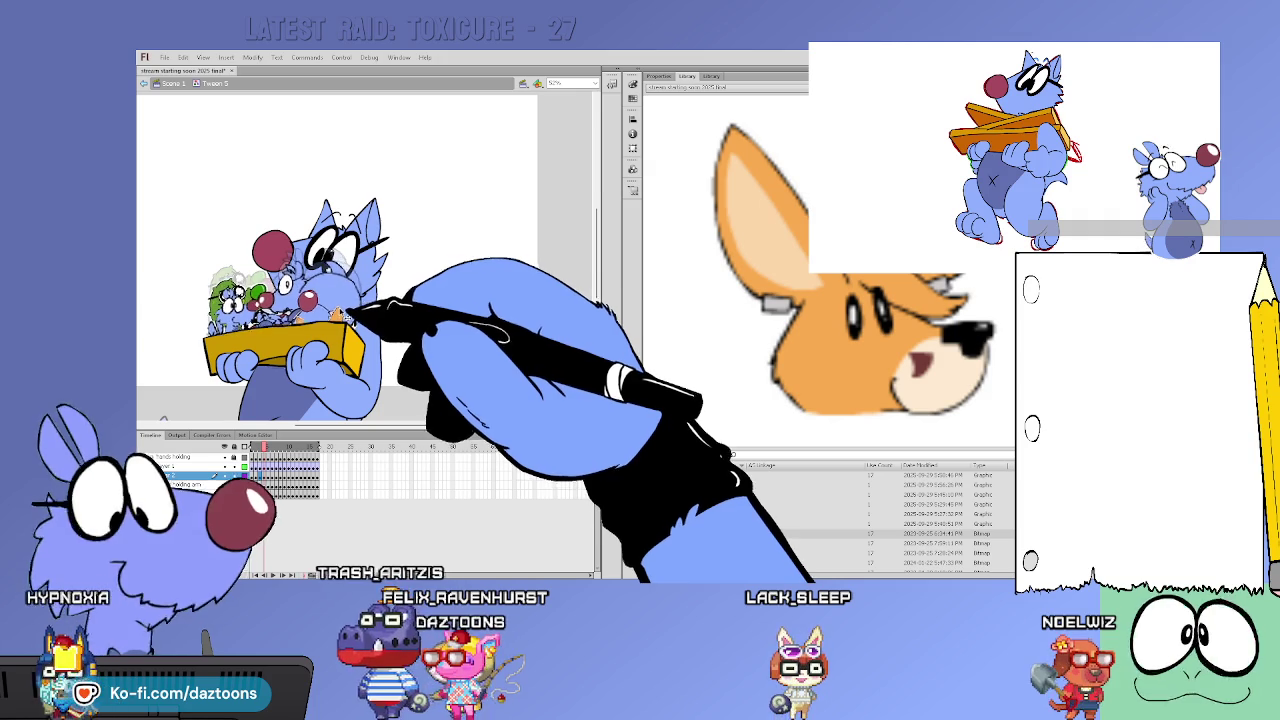
{"action": "key", "text": "Return"}
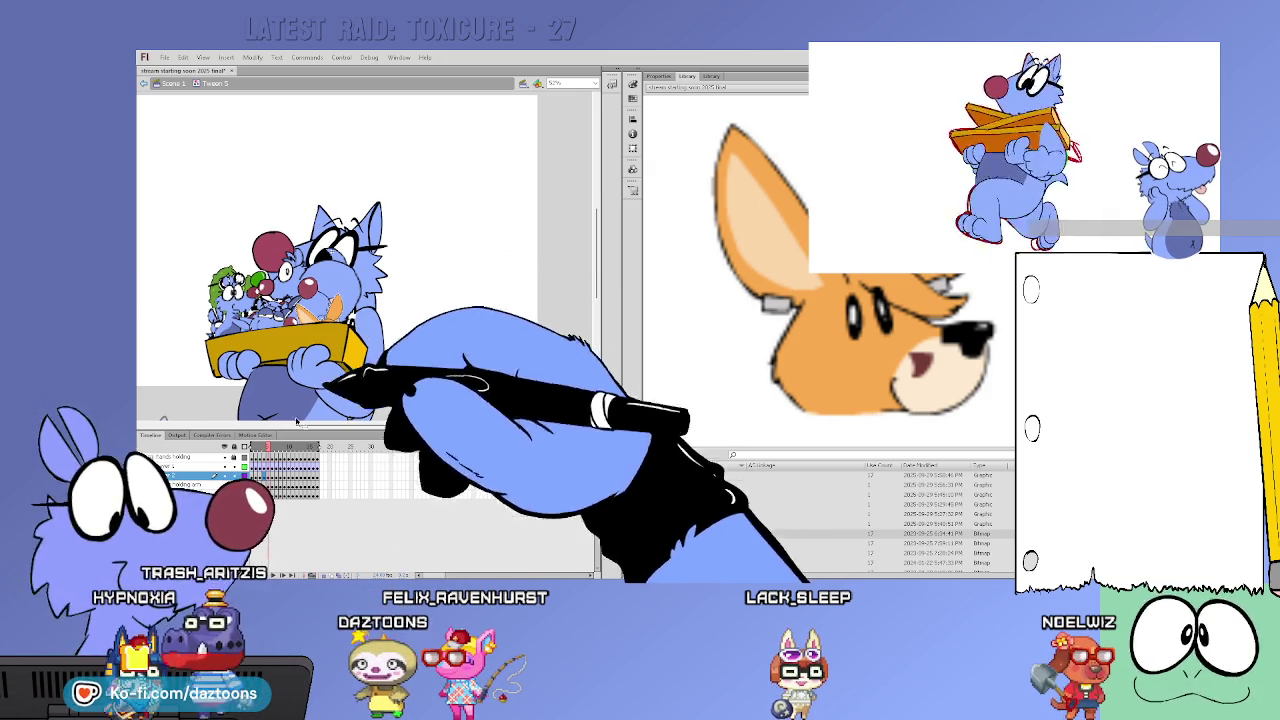
{"action": "key", "text": "Return"}
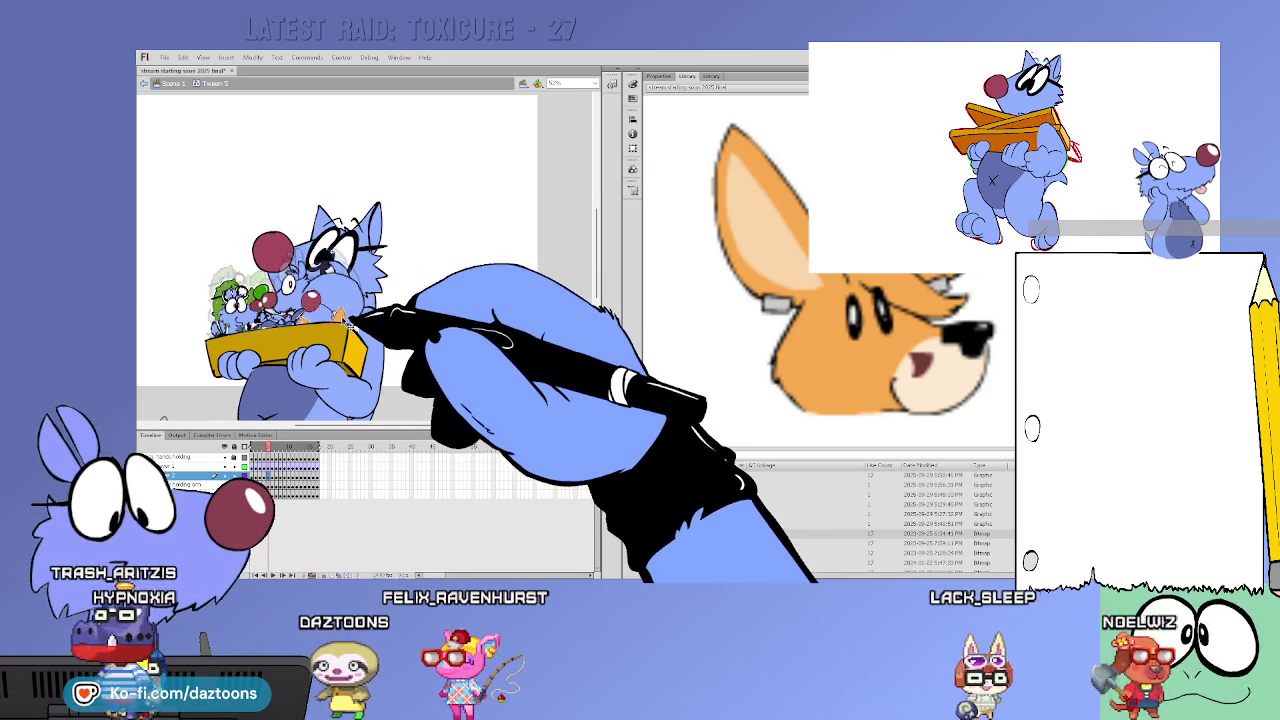
{"action": "key", "text": "Return"}
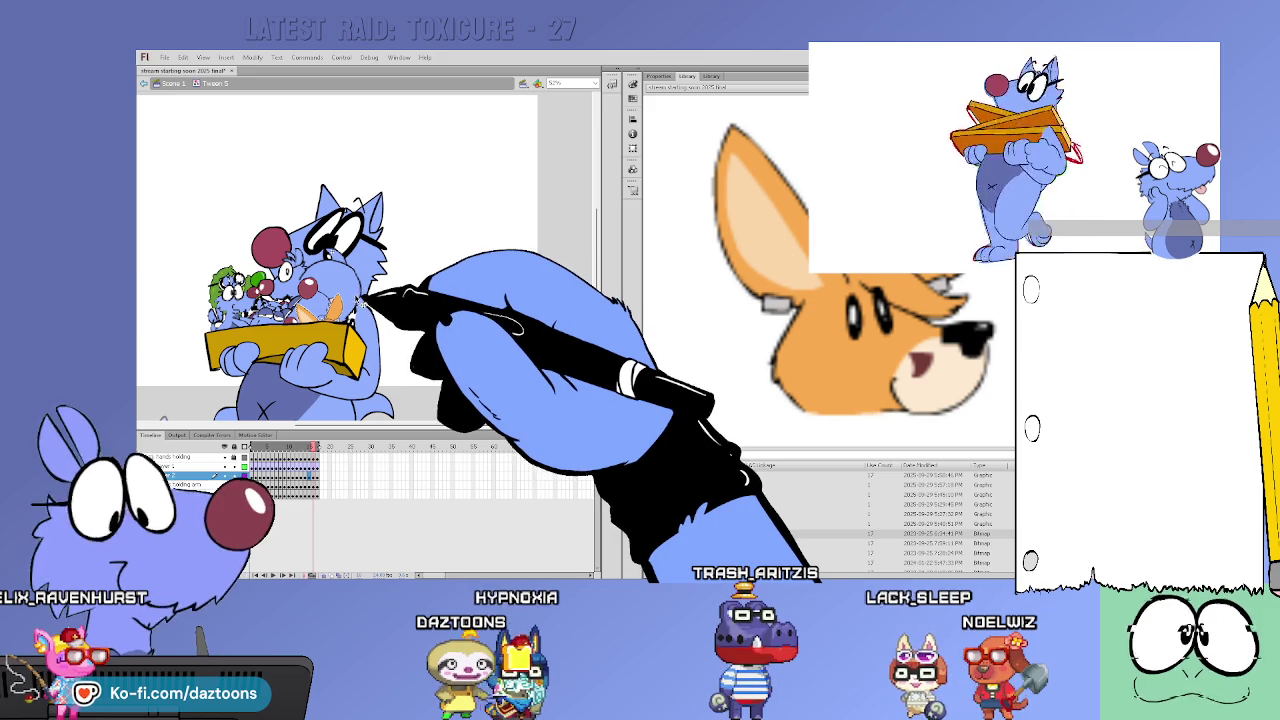
Open the character-and-box group to inspect its contents, then return to Scene 1
{"action": "left_click", "coordinate": [340, 300]}
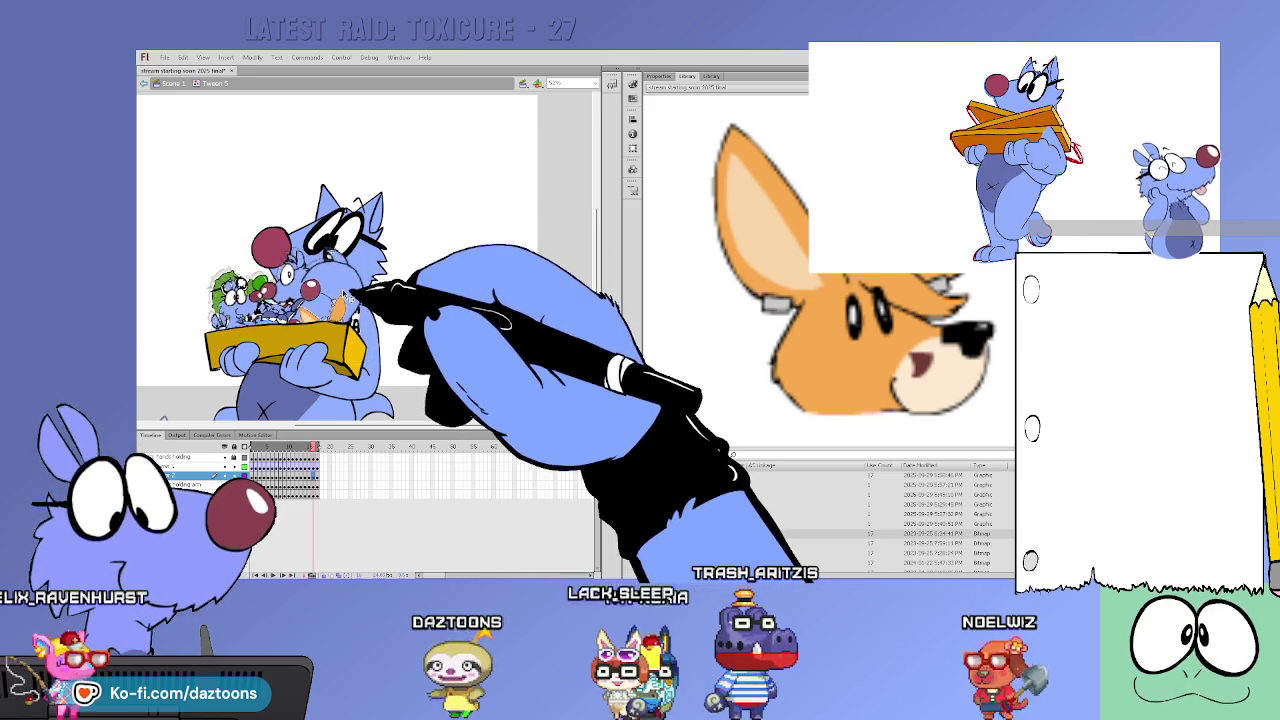
{"action": "double_click", "coordinate": [346, 304]}
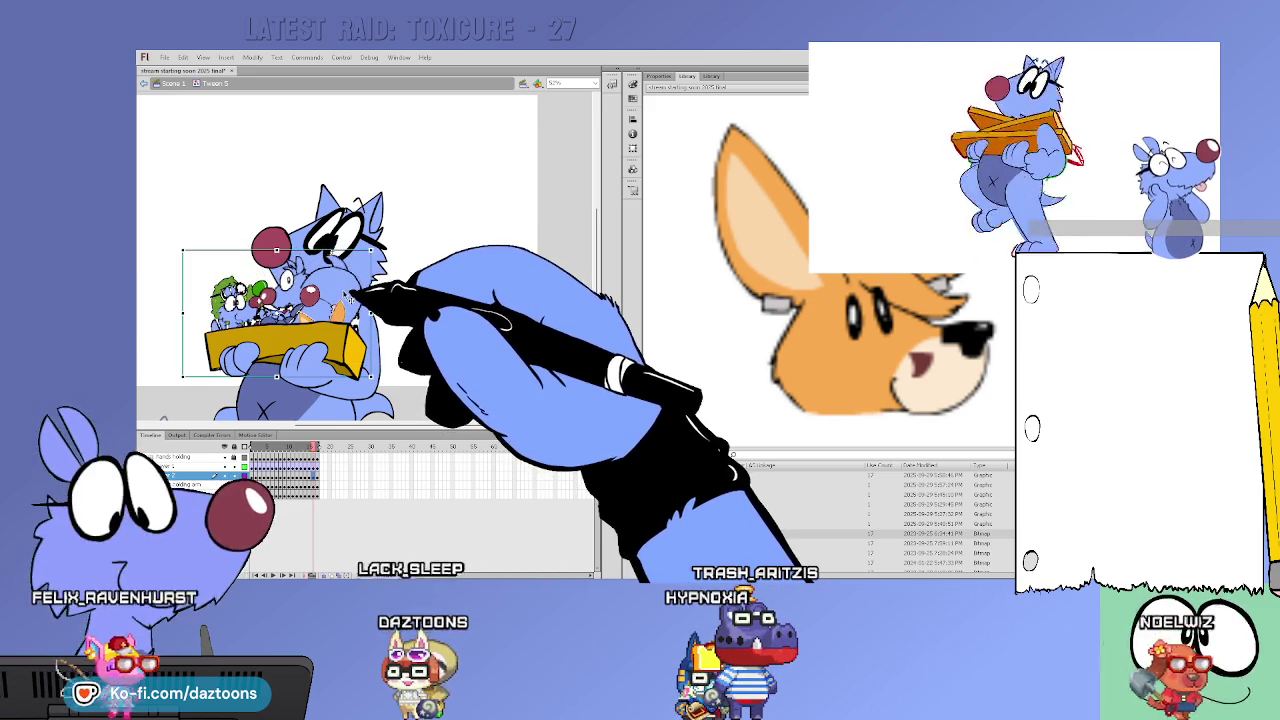
{"action": "double_click", "coordinate": [354, 296]}
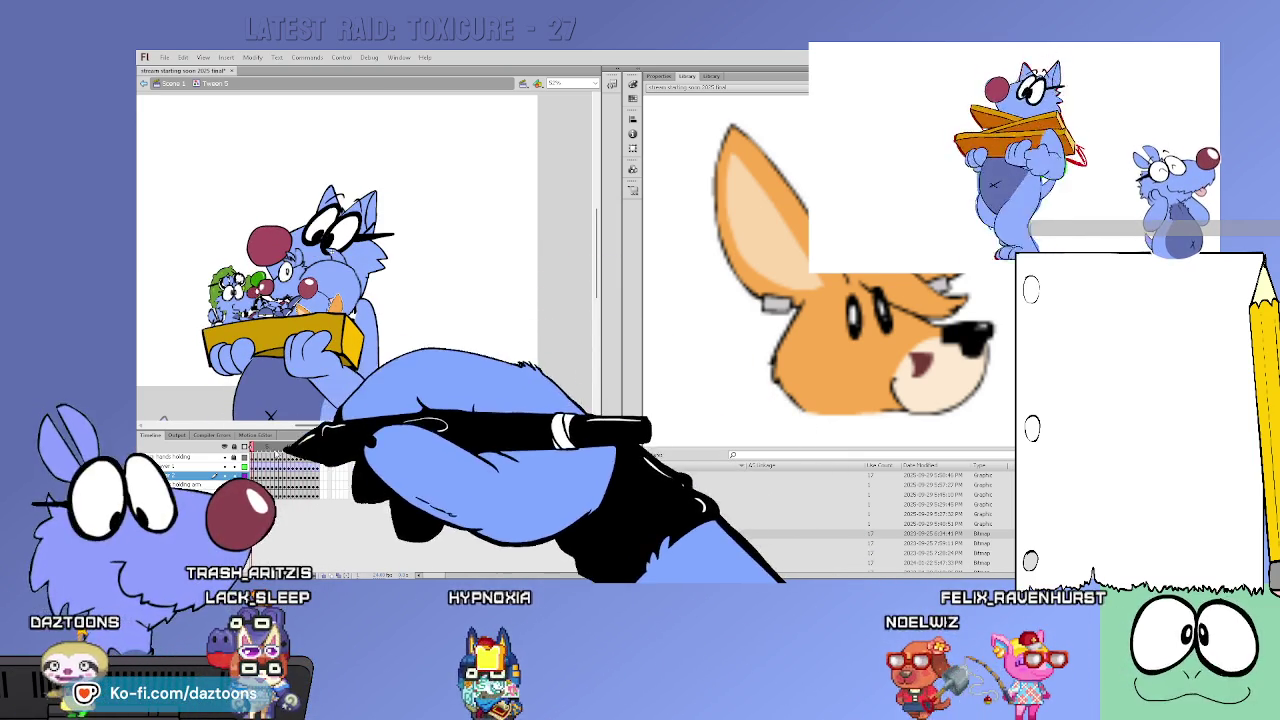
{"action": "double_click", "coordinate": [462, 328]}
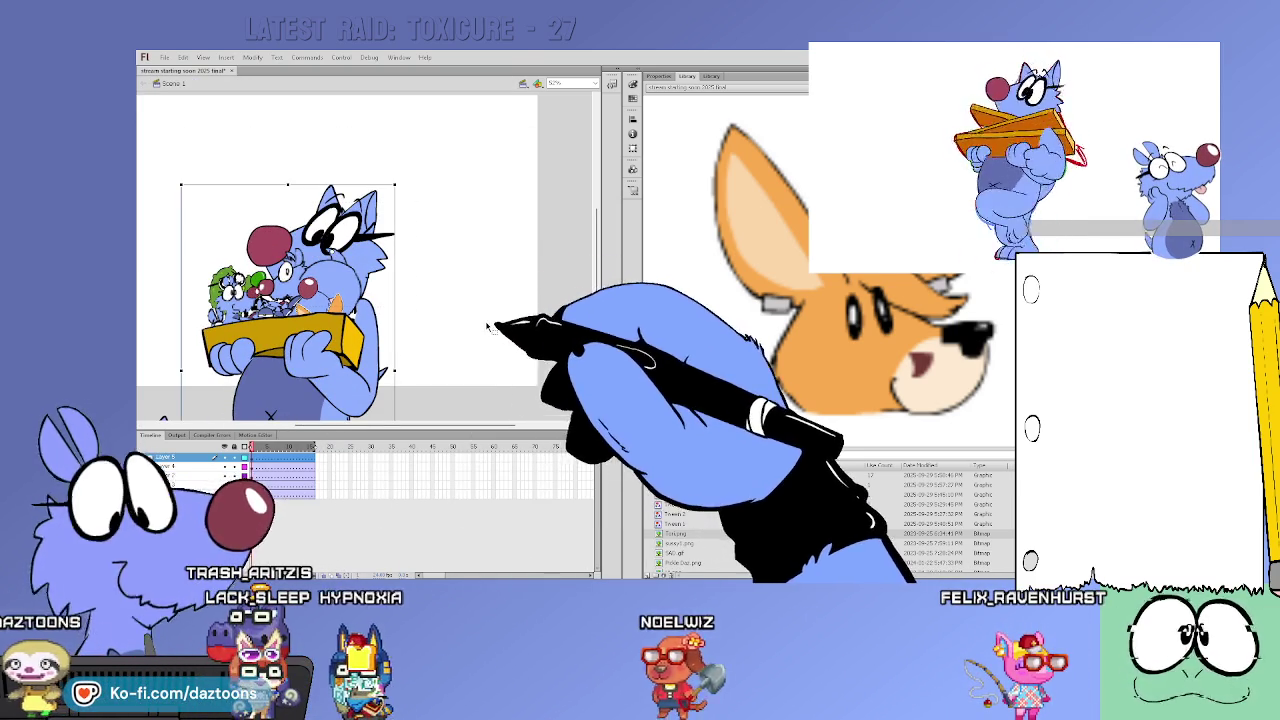
Zoom out and move the box-carrying character to the left edge of the stage
{"action": "key", "text": "ctrl+minus"}
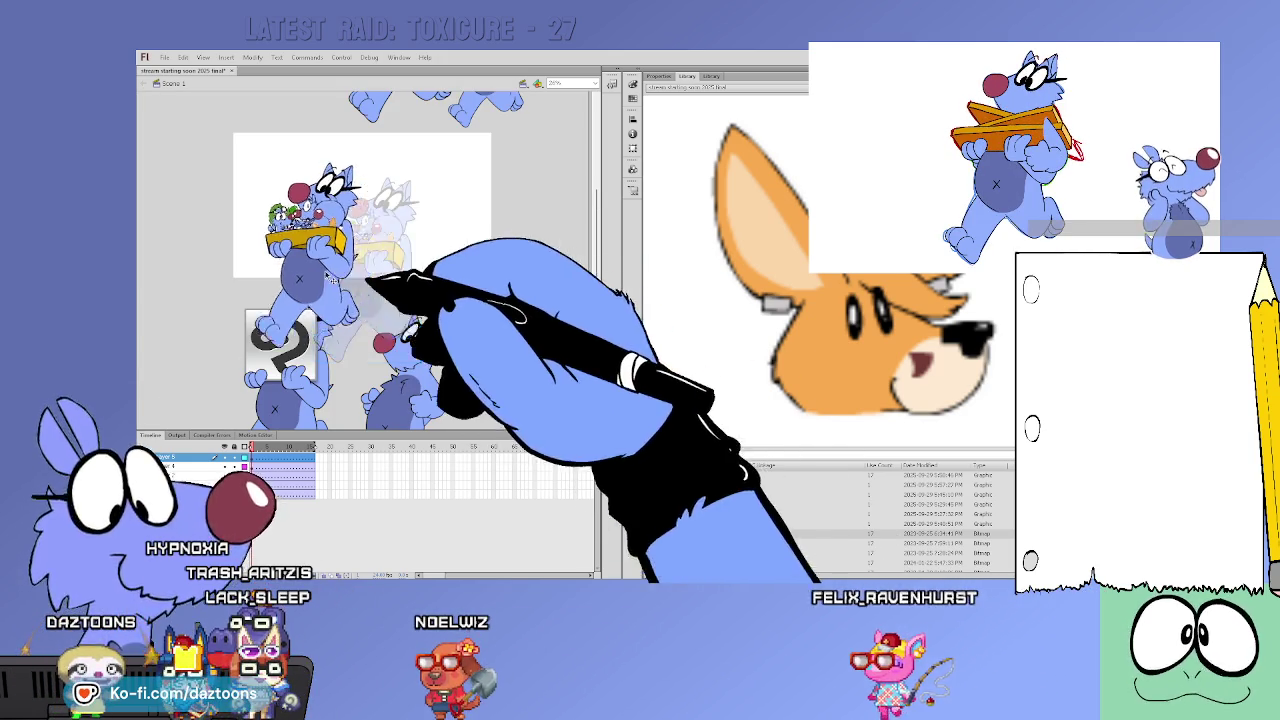
{"action": "left_click_drag", "start_coordinate": [366, 271], "coordinate": [176, 273]}
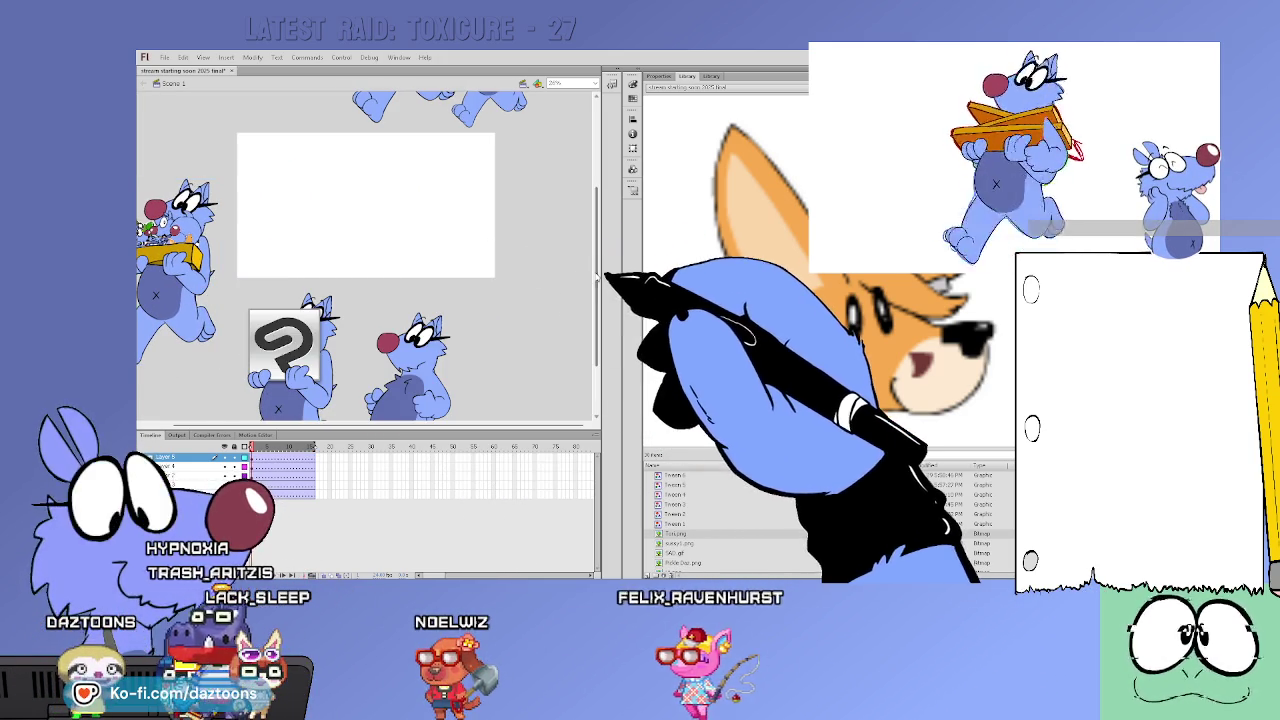
{"action": "scroll", "coordinate": [596, 184], "scroll_direction": "up", "scroll_amount": 4}
{"action": "left_click_drag", "start_coordinate": [595, 184], "coordinate": [587, 268]}
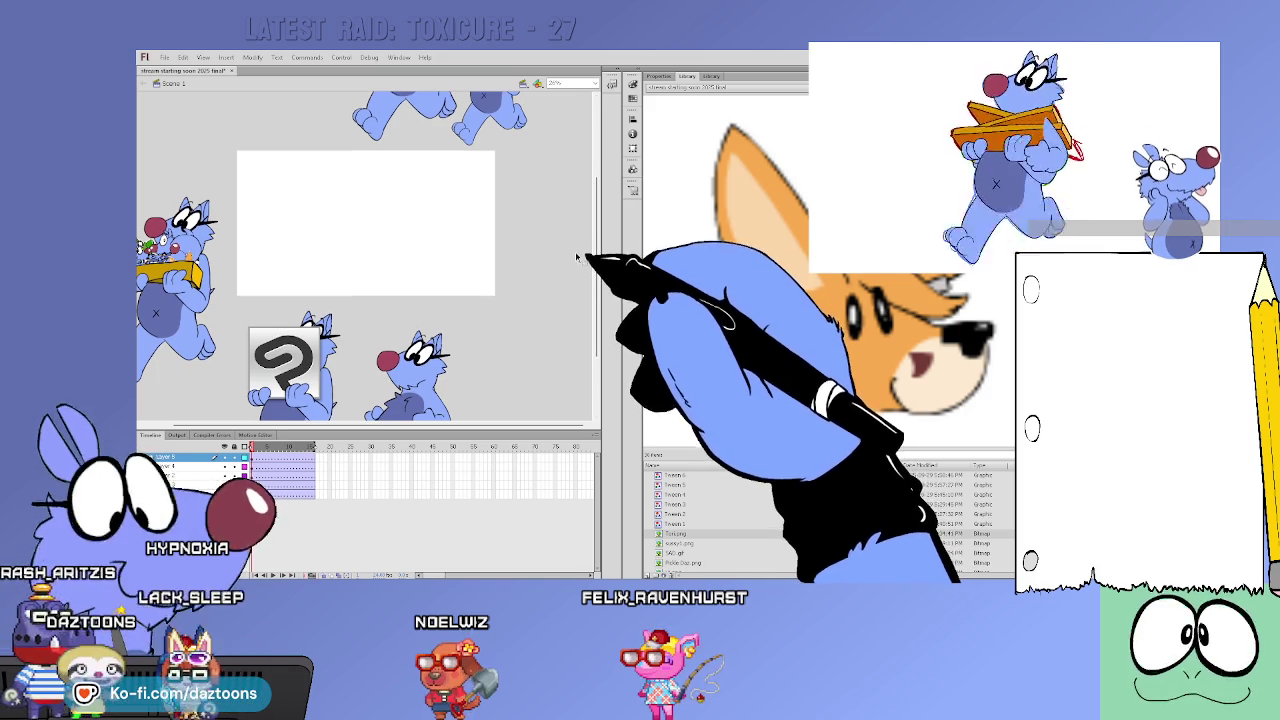
{"action": "left_click_drag", "start_coordinate": [576, 258], "coordinate": [591, 312]}
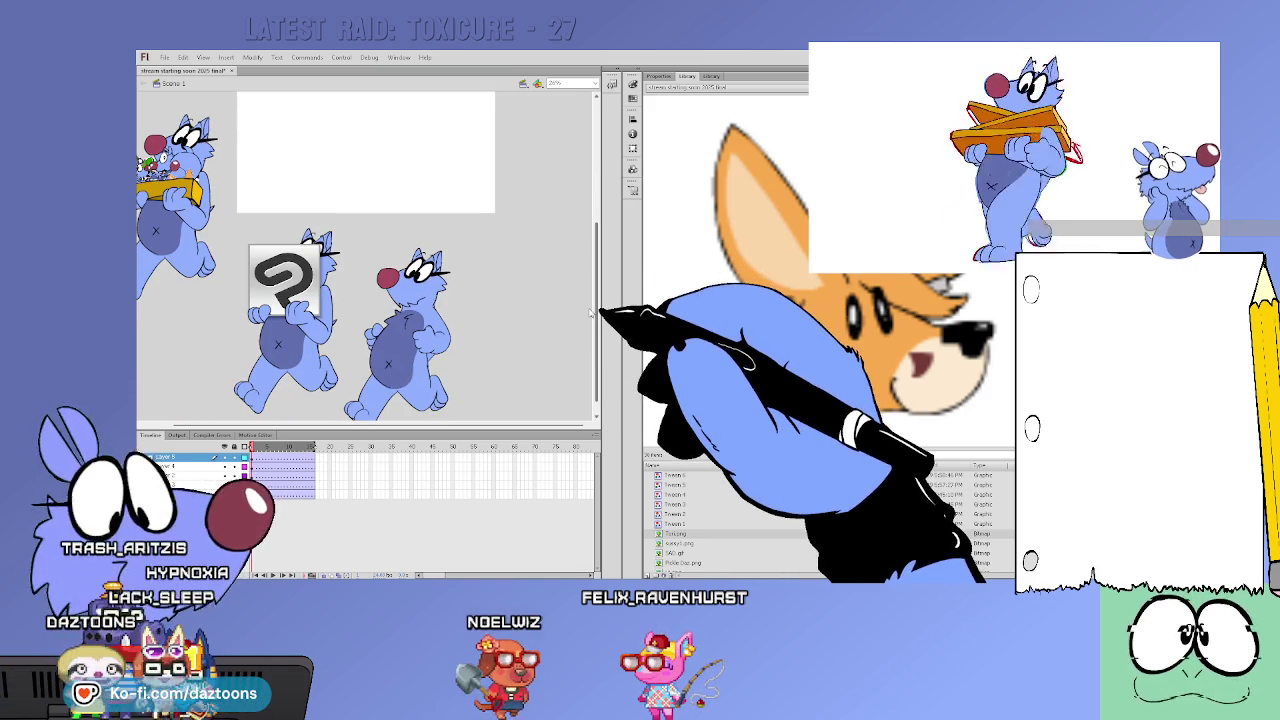
Check Tween 2, then draw a small yellow oval and open its symbol, Tween 7
{"action": "double_click", "coordinate": [415, 335]}
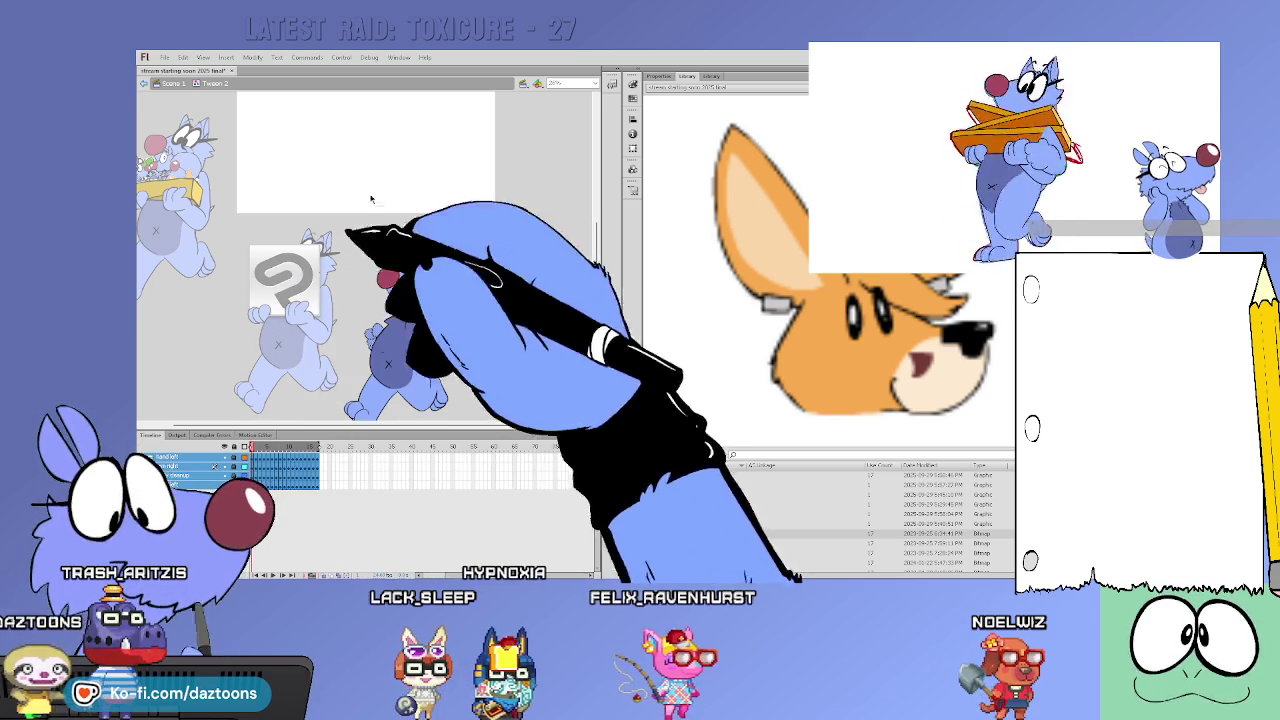
{"action": "double_click", "coordinate": [509, 257]}
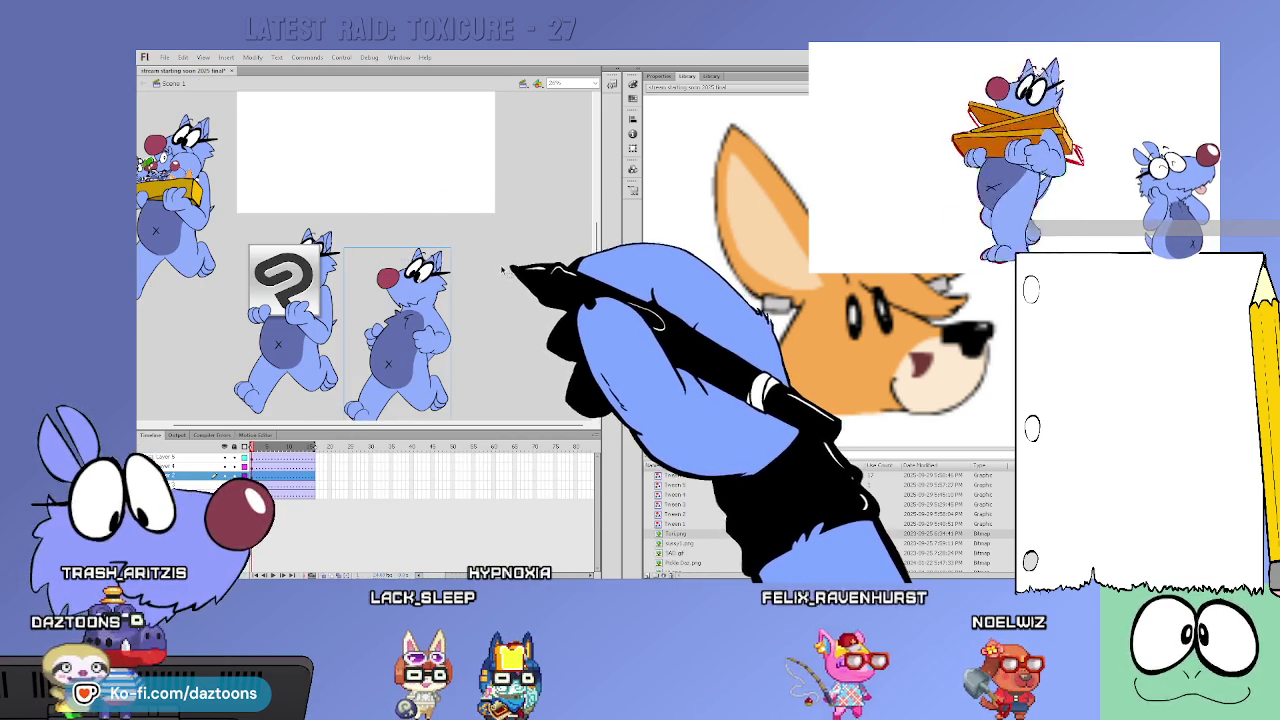
{"action": "left_click_drag", "start_coordinate": [598, 271], "coordinate": [597, 207]}
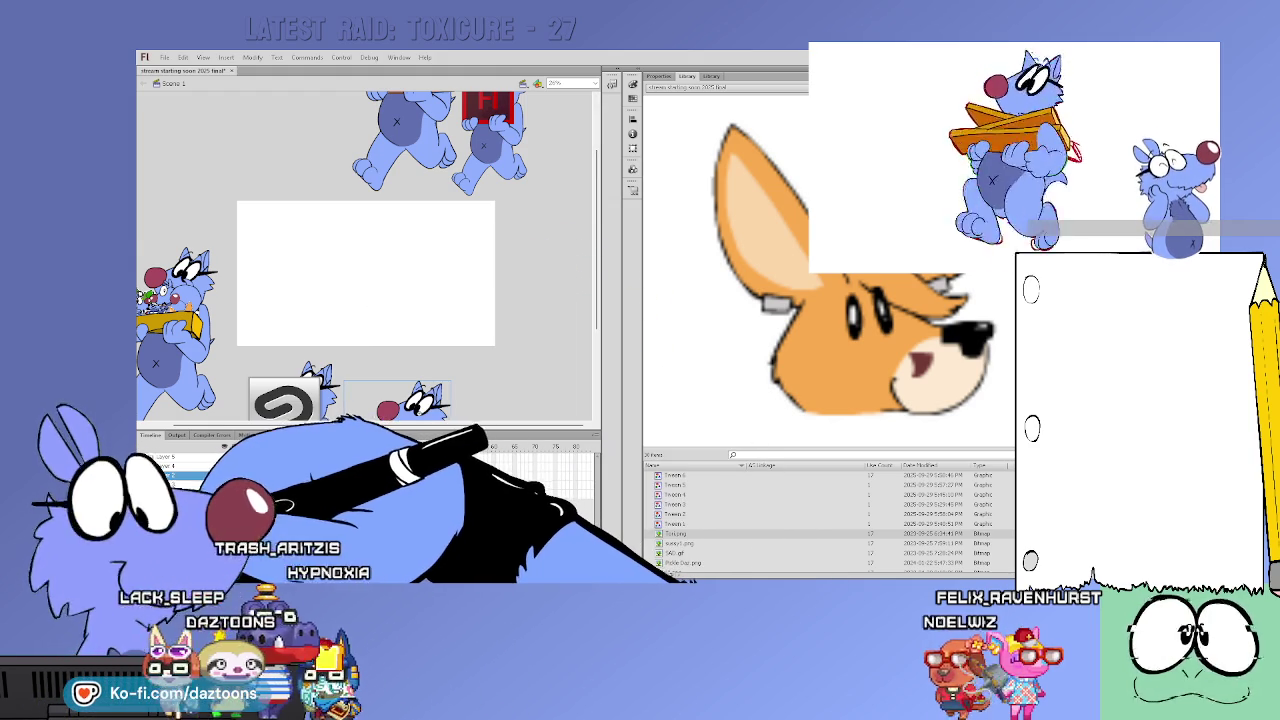
{"action": "left_click_drag", "start_coordinate": [362, 281], "coordinate": [354, 302]}
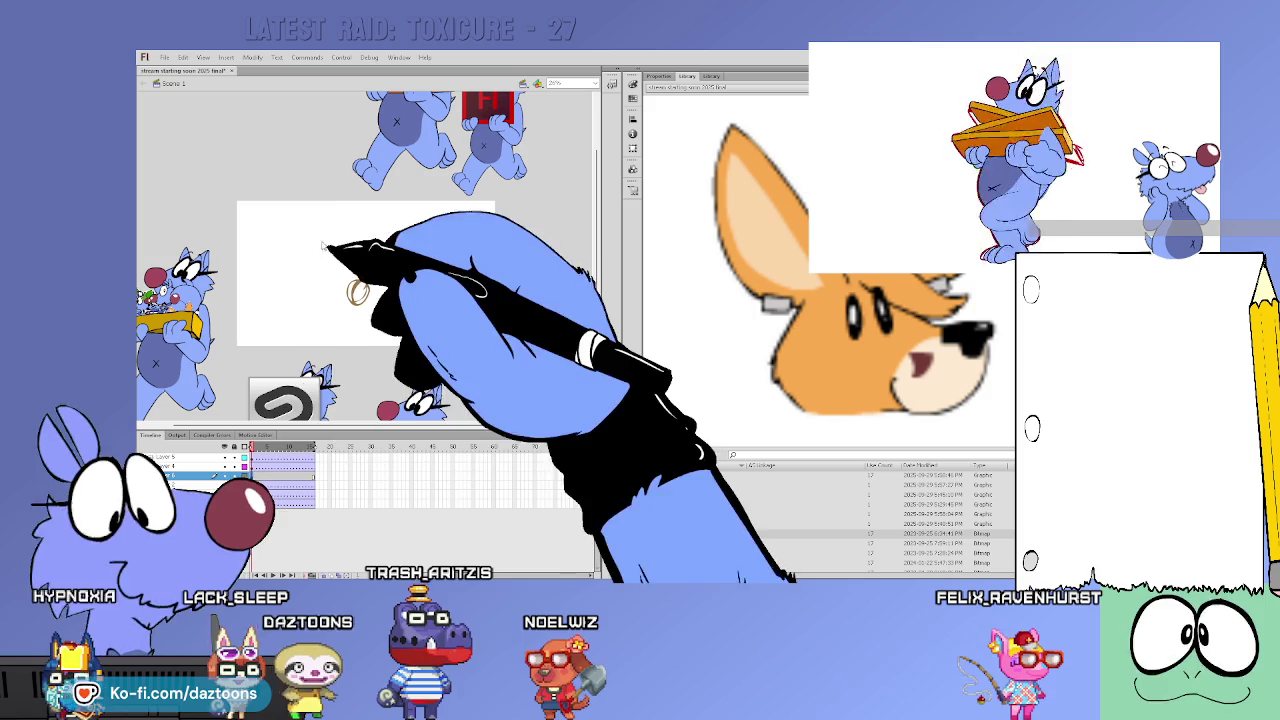
{"action": "left_click", "coordinate": [358, 291]}
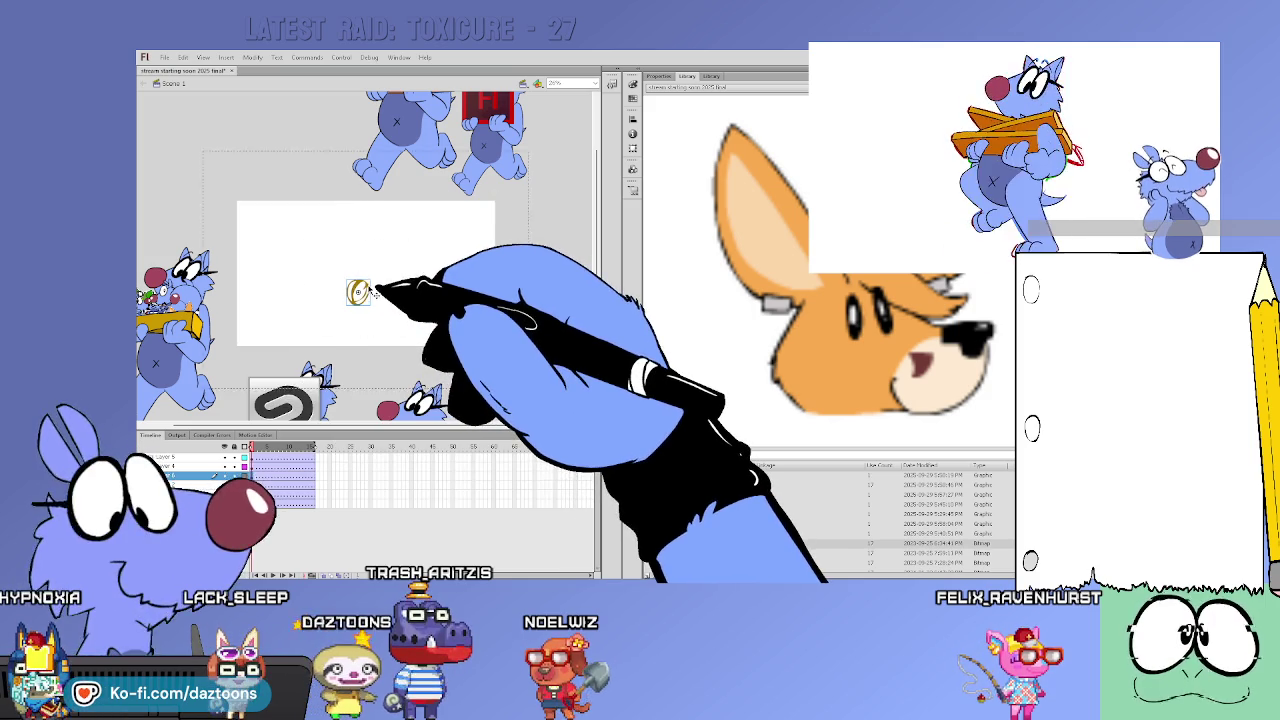
{"action": "double_click", "coordinate": [360, 291]}
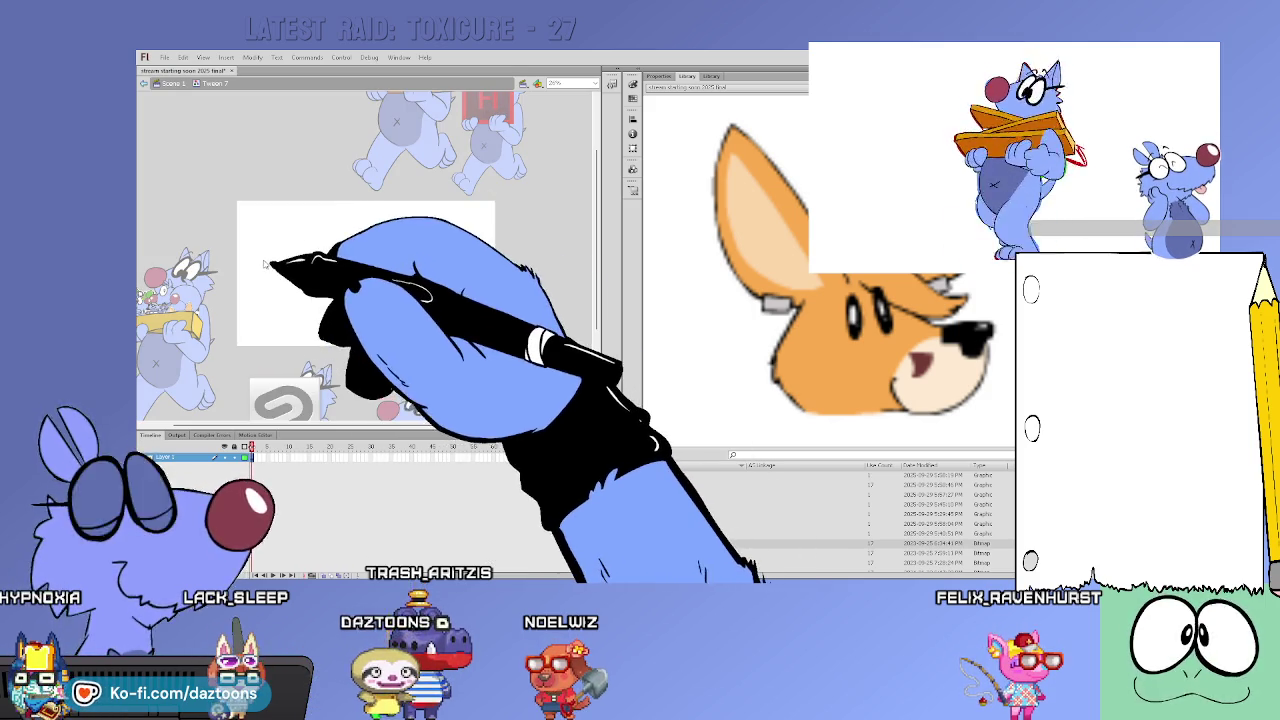
Paste a blue character in place inside Tween 7 and zoom onto its chest and fist
{"action": "key", "text": "ctrl+alt+v"}
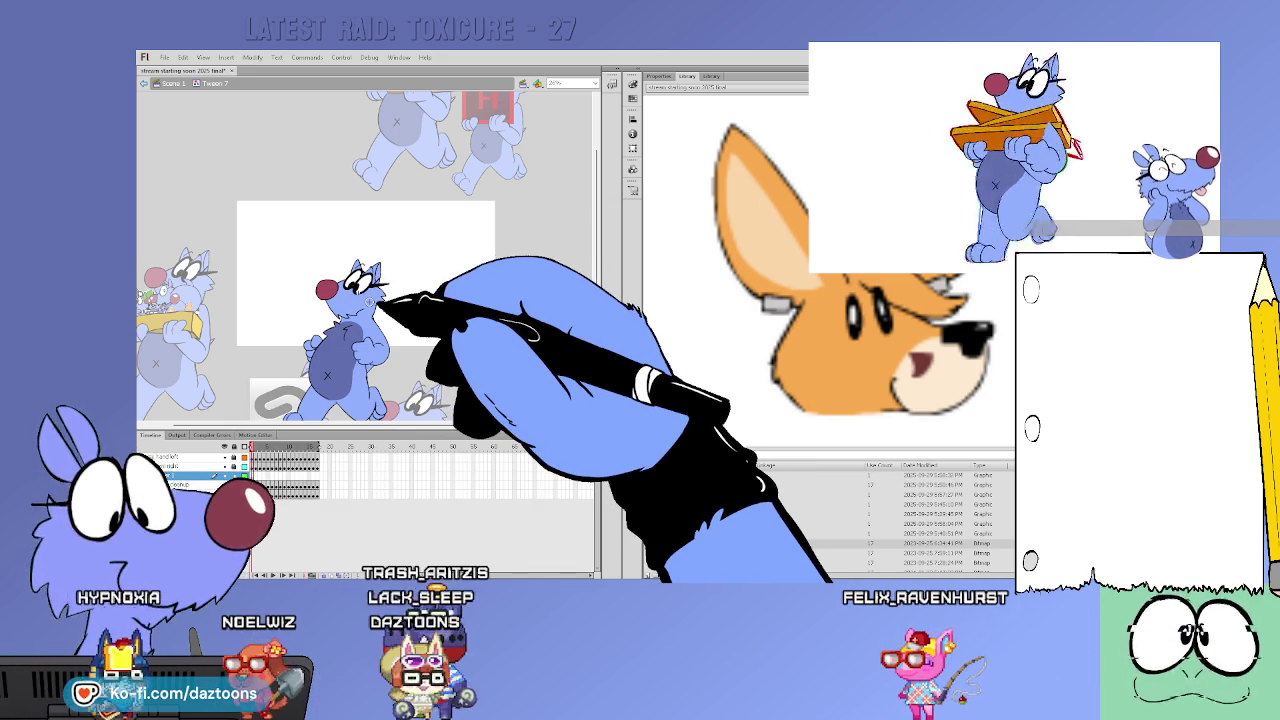
{"action": "scroll", "coordinate": [478, 367], "scroll_direction": "down", "scroll_amount": 2}
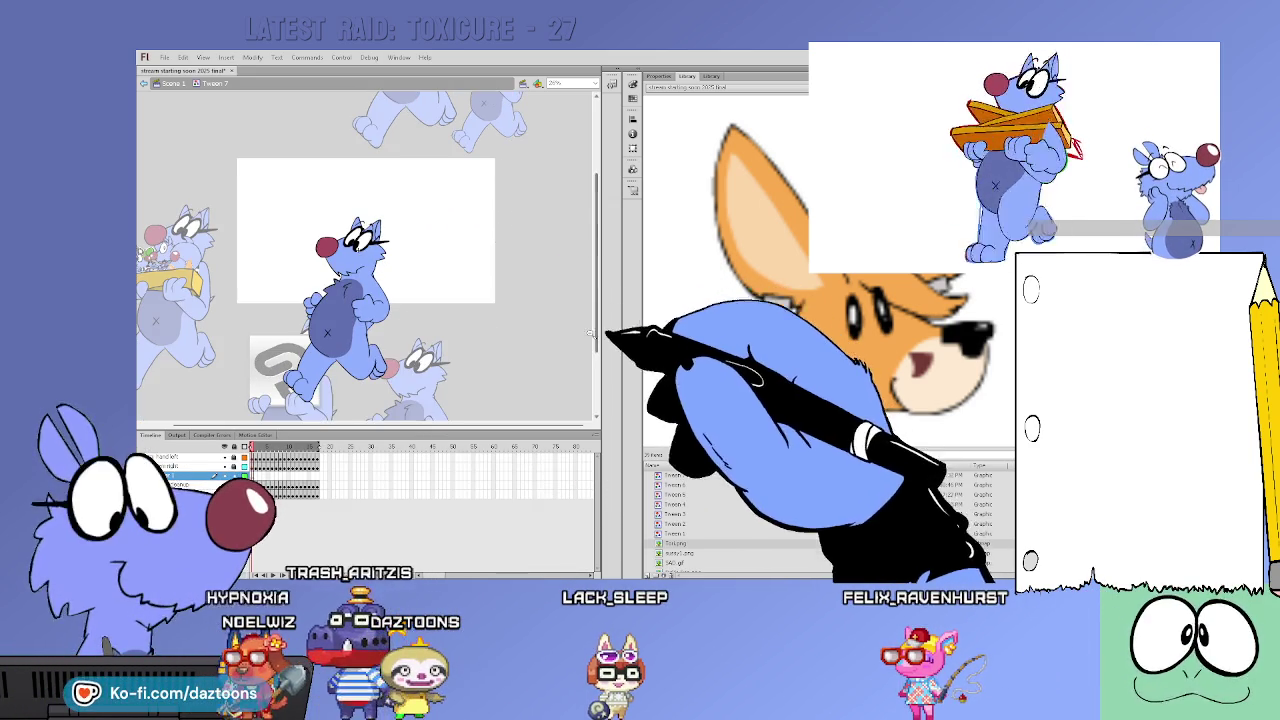
{"action": "key", "text": "ctrl+equal"}
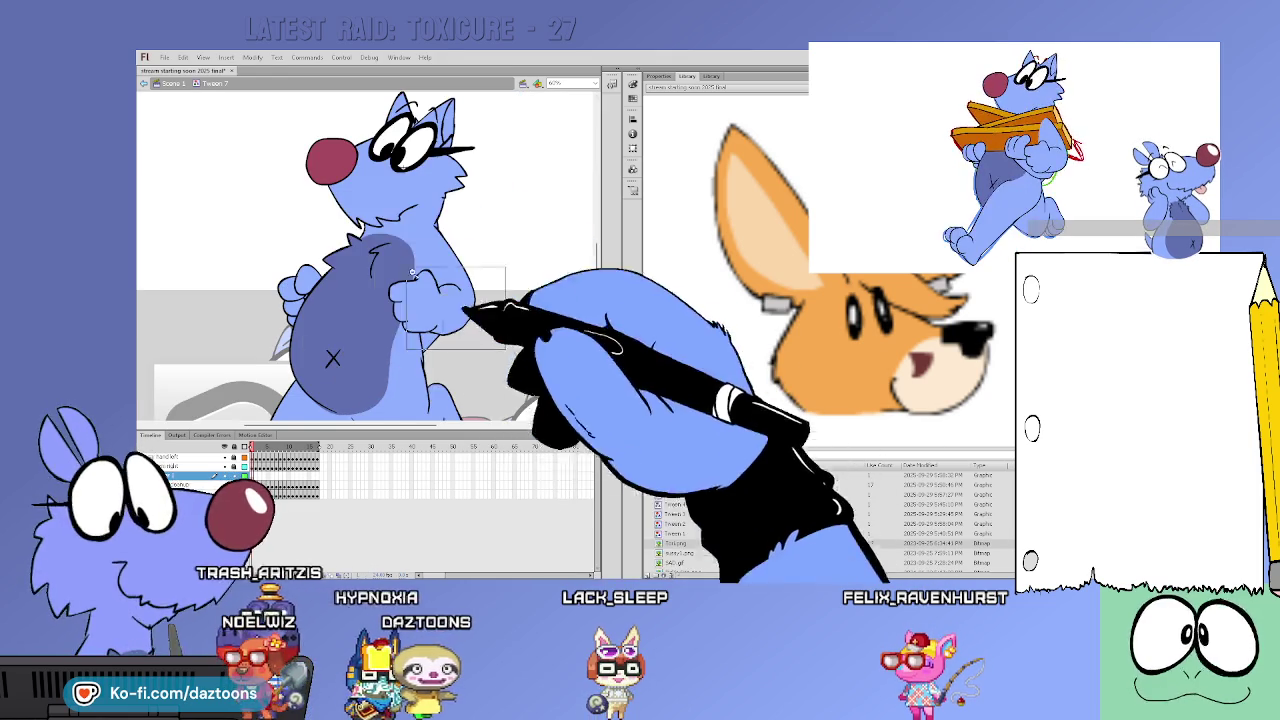
{"action": "key", "text": "ctrl+equal"}
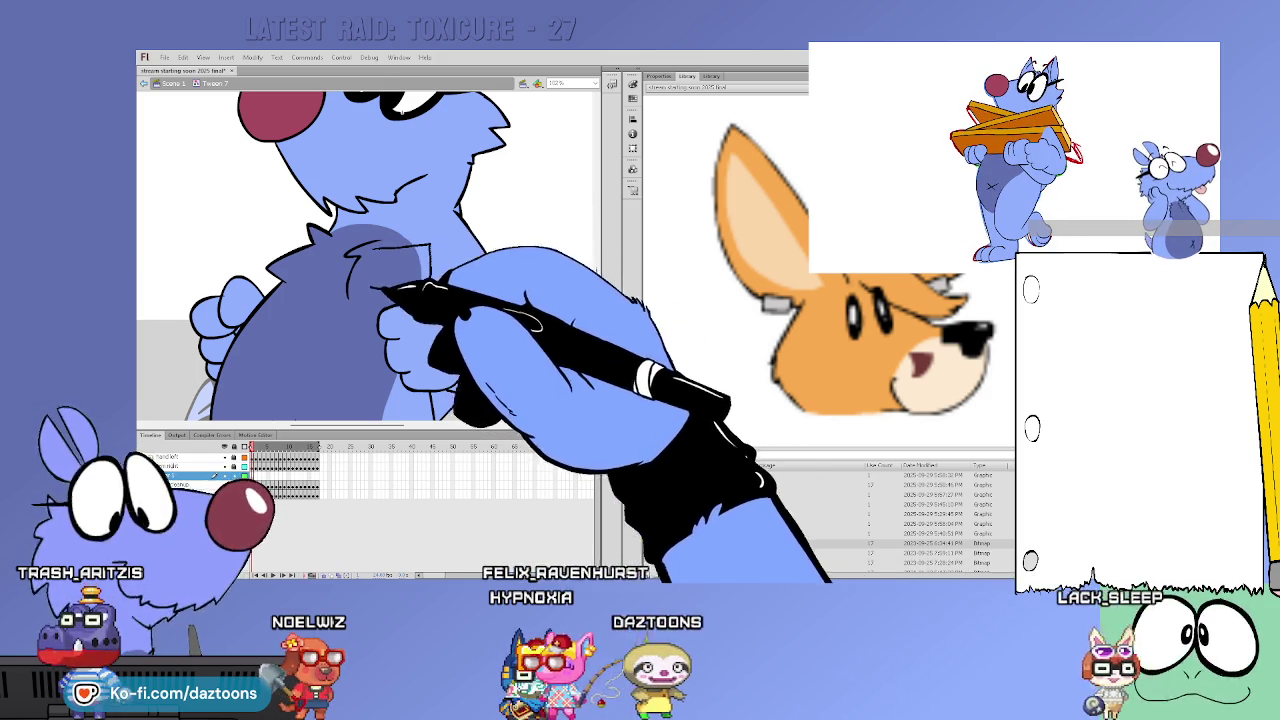
Draw a rounded hammer head on the chest and a handle through the fist, filling the head black
{"action": "left_click_drag", "start_coordinate": [367, 245], "coordinate": [431, 290]}
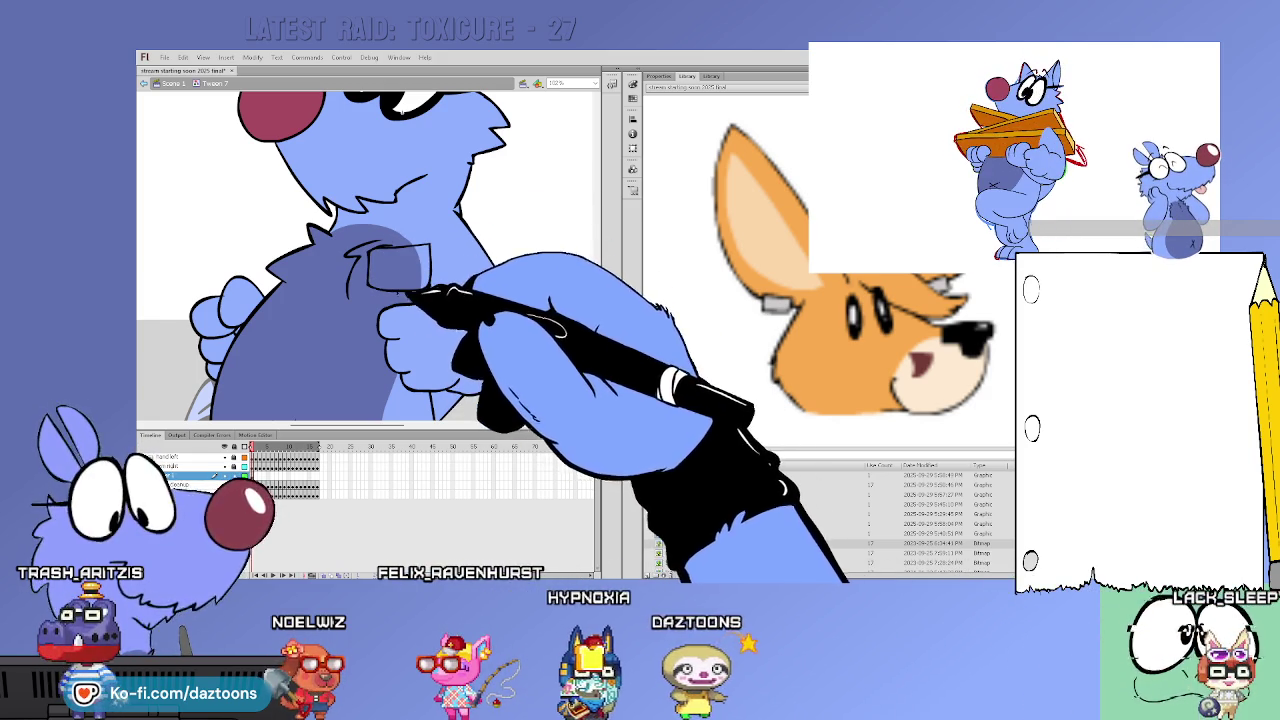
{"action": "left_click_drag", "start_coordinate": [400, 286], "coordinate": [407, 364]}
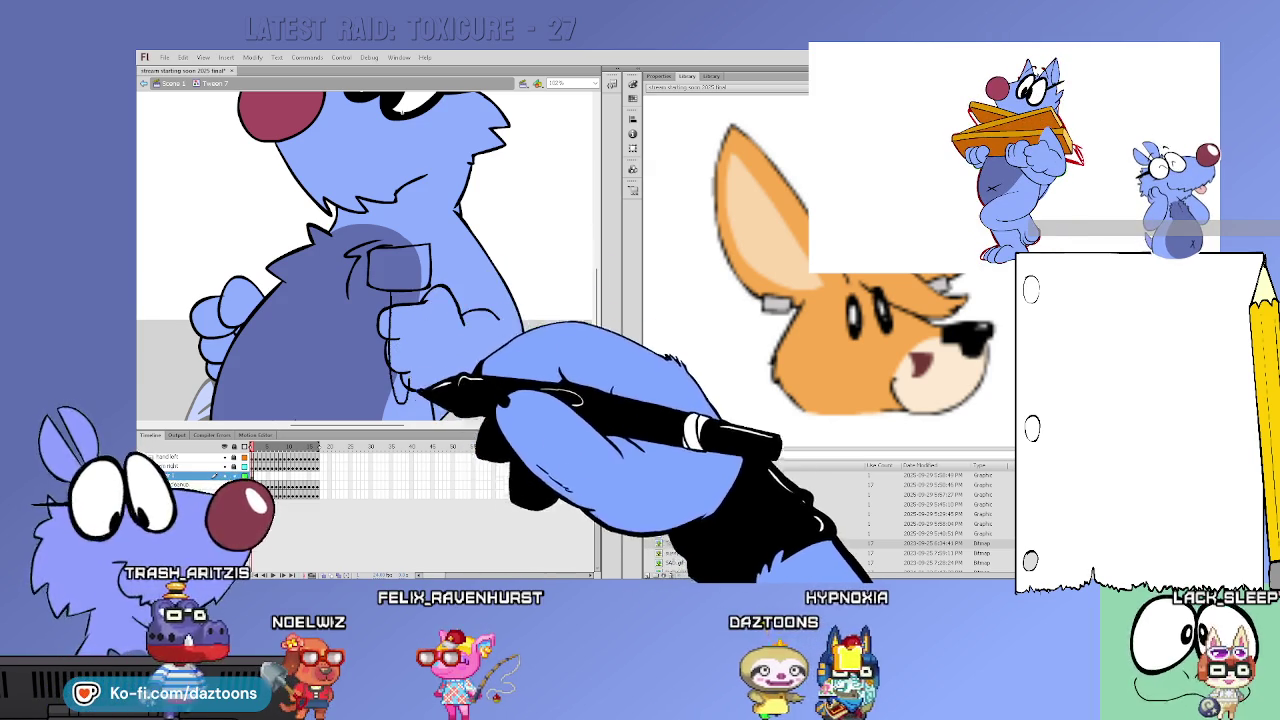
{"action": "left_click_drag", "start_coordinate": [423, 271], "coordinate": [400, 251]}
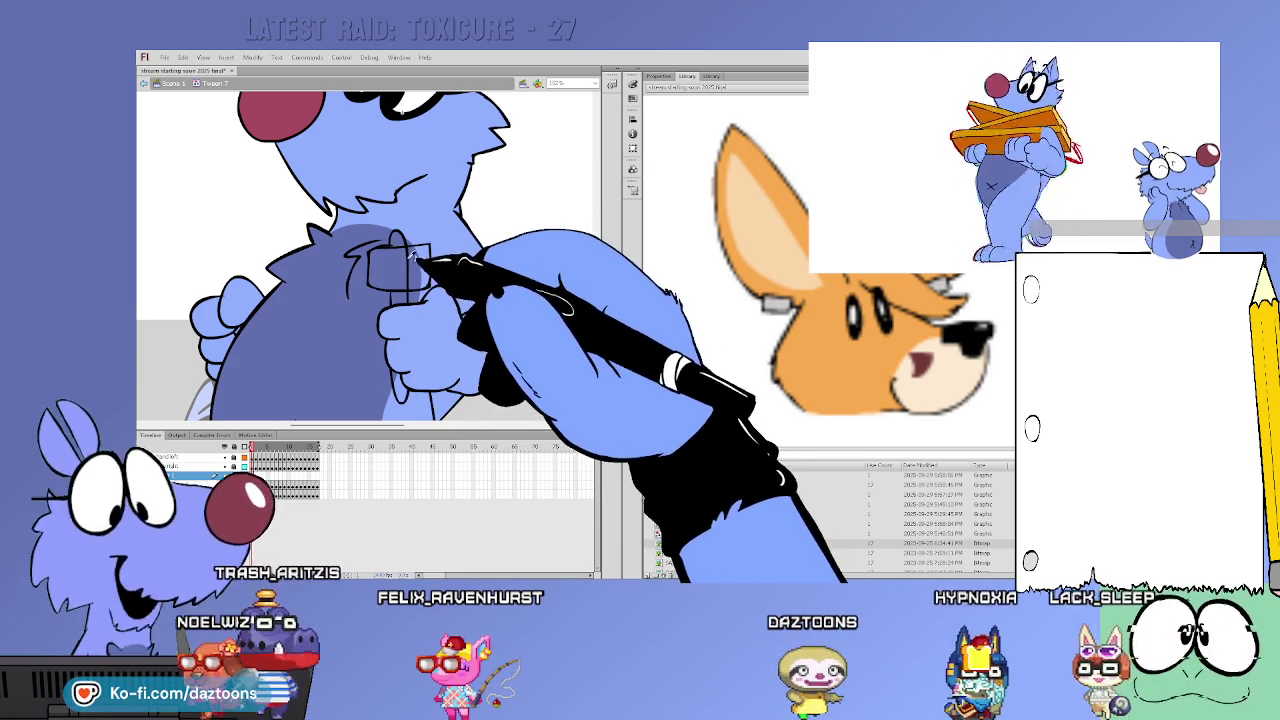
{"action": "left_click", "coordinate": [425, 285]}
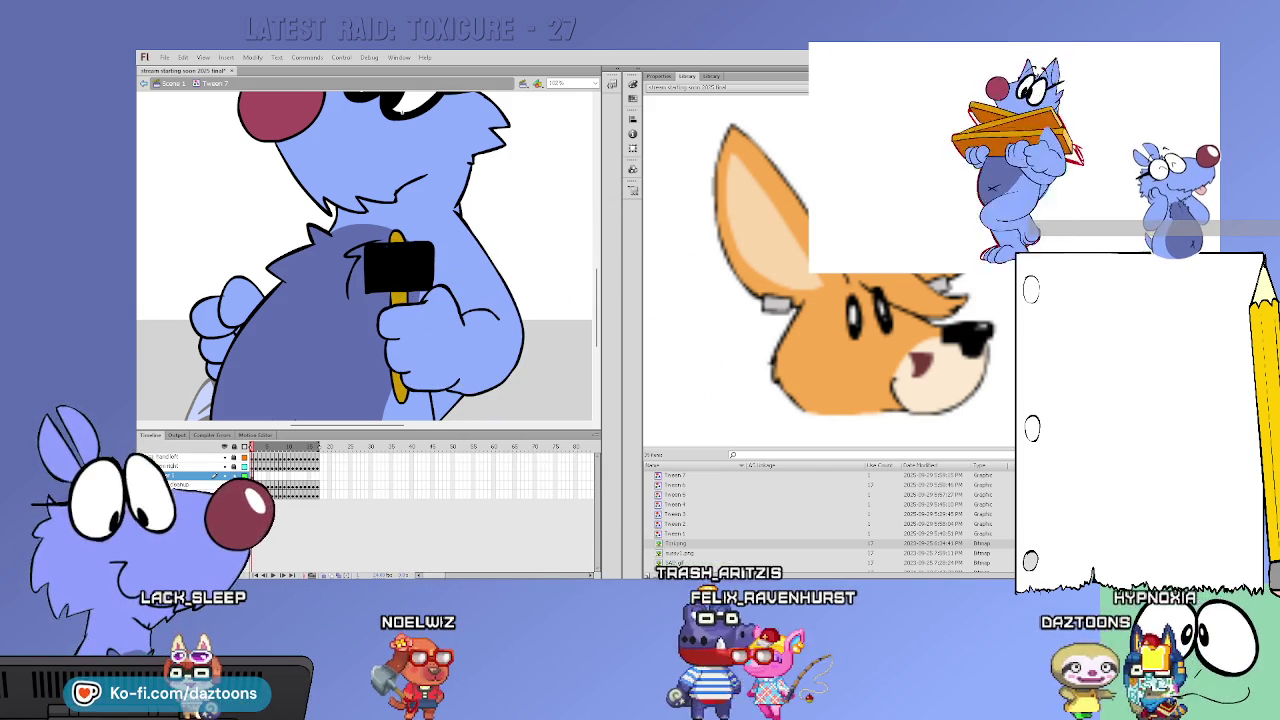
Tilt, nudge and rotate the hammer so it sits properly in the fist
{"action": "left_click", "coordinate": [399, 265]}
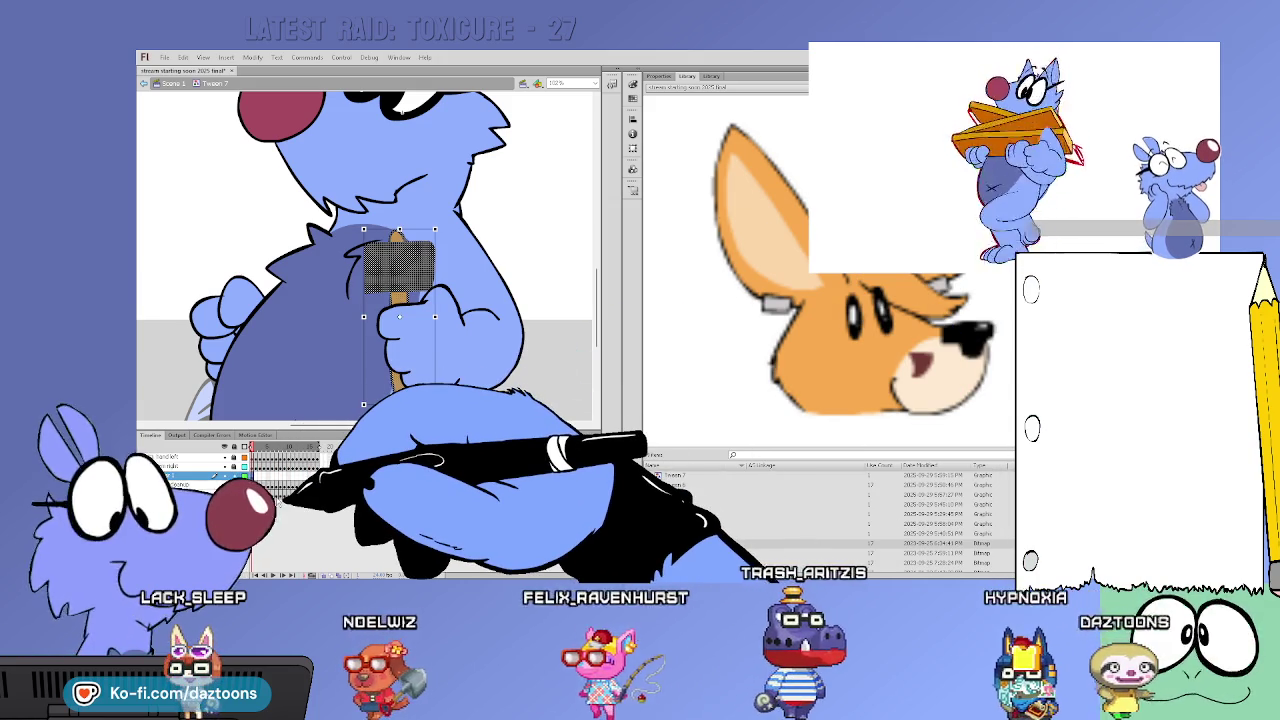
{"action": "left_click", "coordinate": [446, 233]}
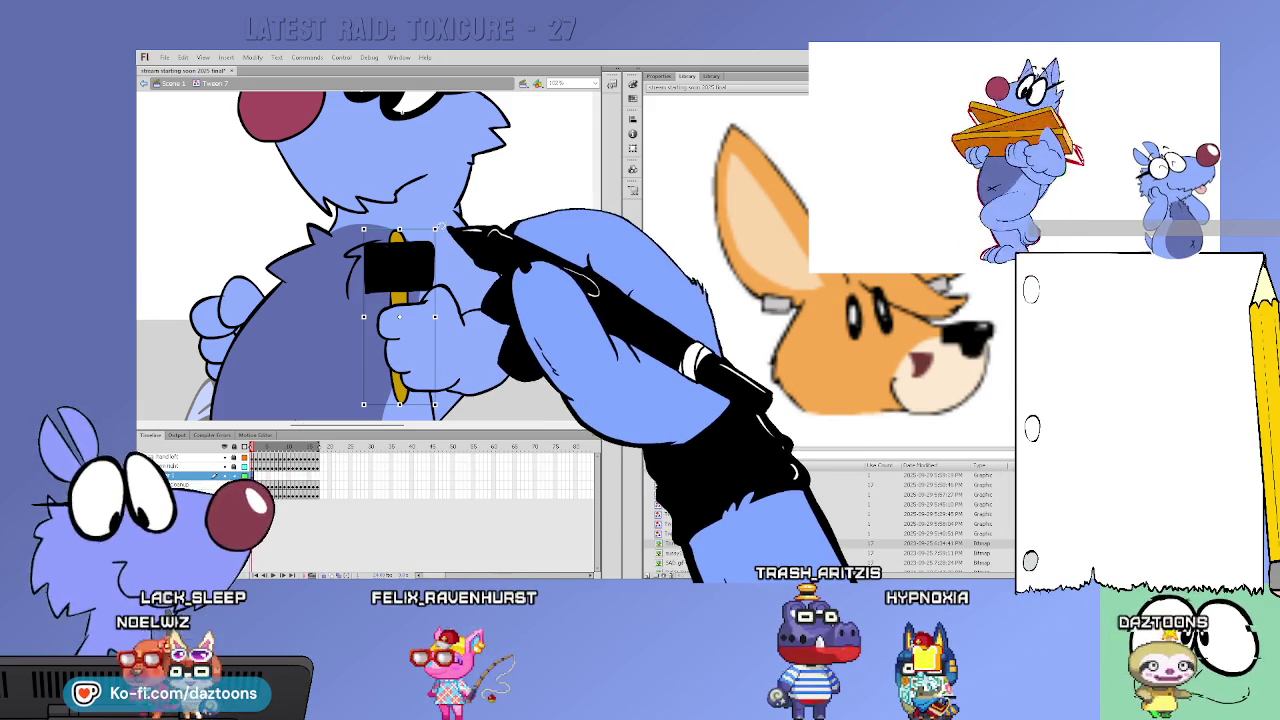
{"action": "left_click_drag", "start_coordinate": [441, 401], "coordinate": [467, 395]}
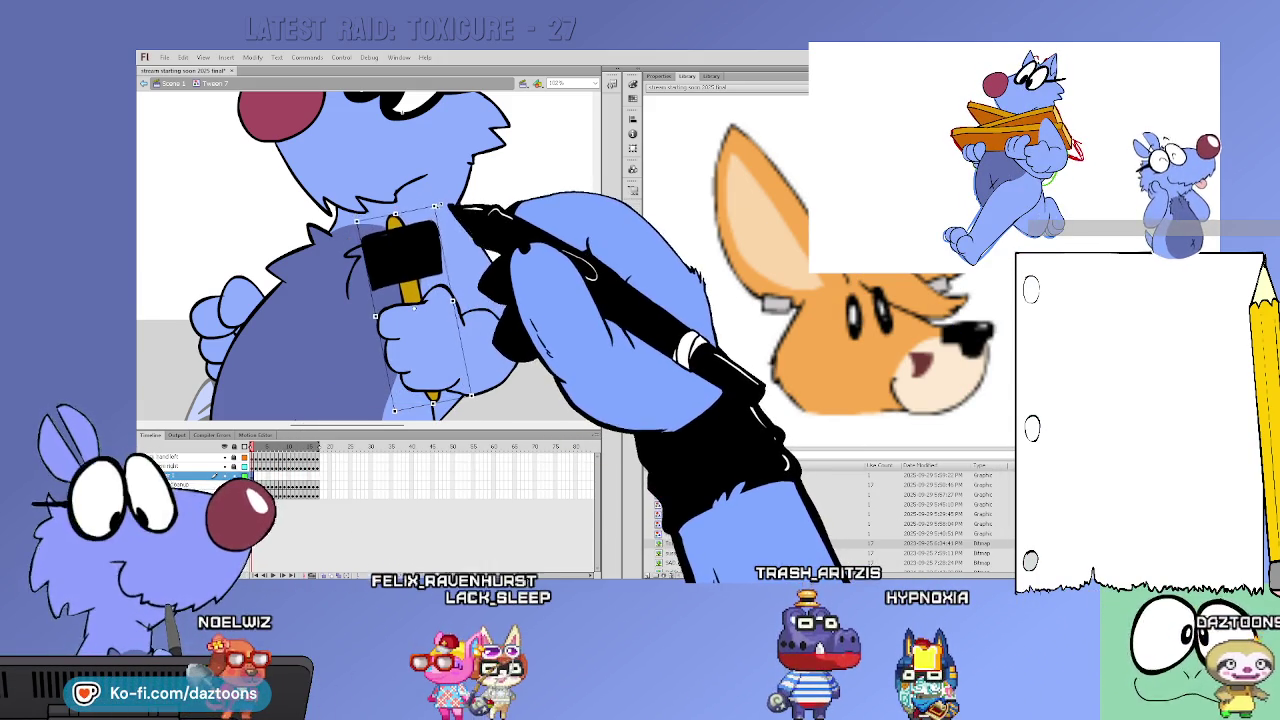
{"action": "left_click_drag", "start_coordinate": [441, 218], "coordinate": [436, 218]}
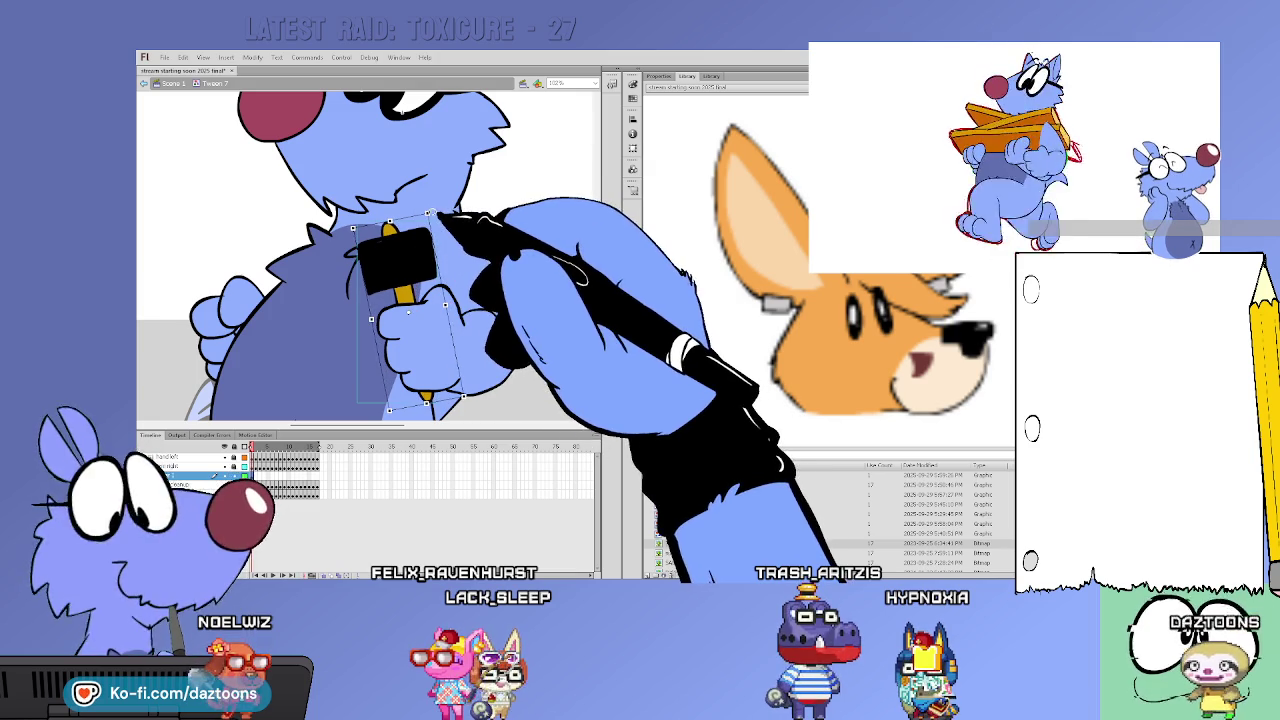
{"action": "left_click_drag", "start_coordinate": [436, 218], "coordinate": [421, 245]}
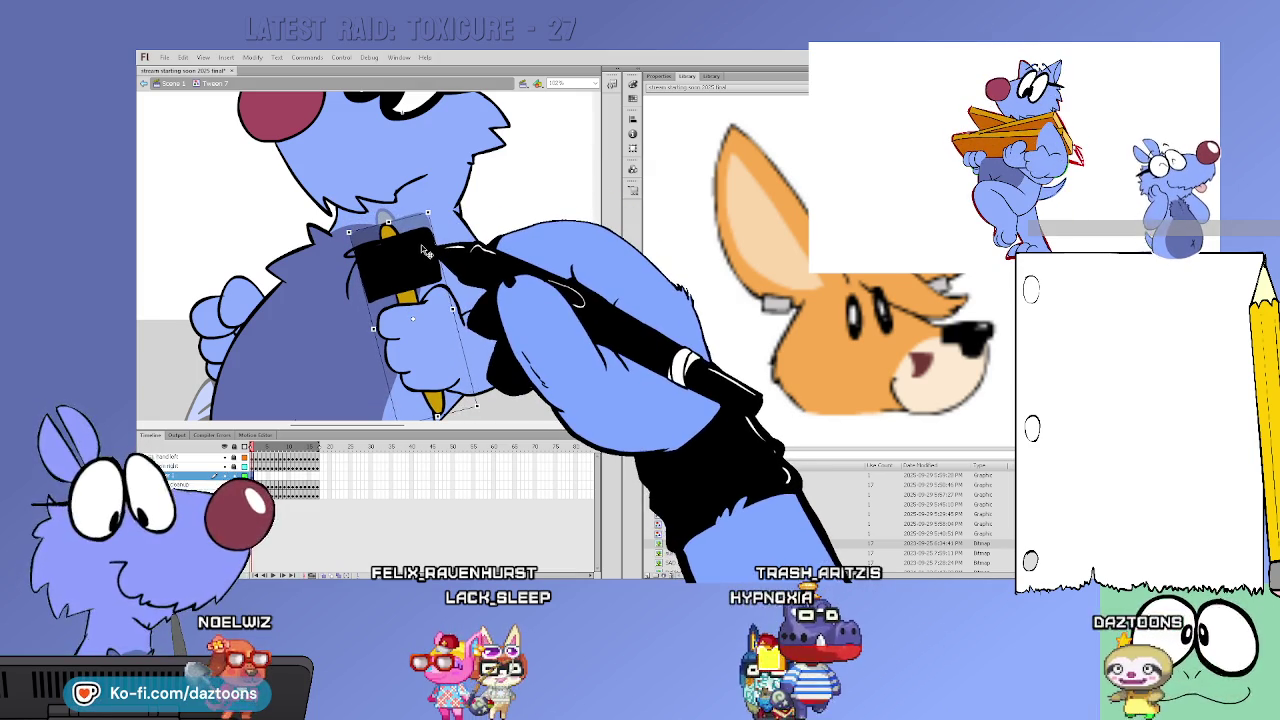
{"action": "left_click", "coordinate": [520, 225]}
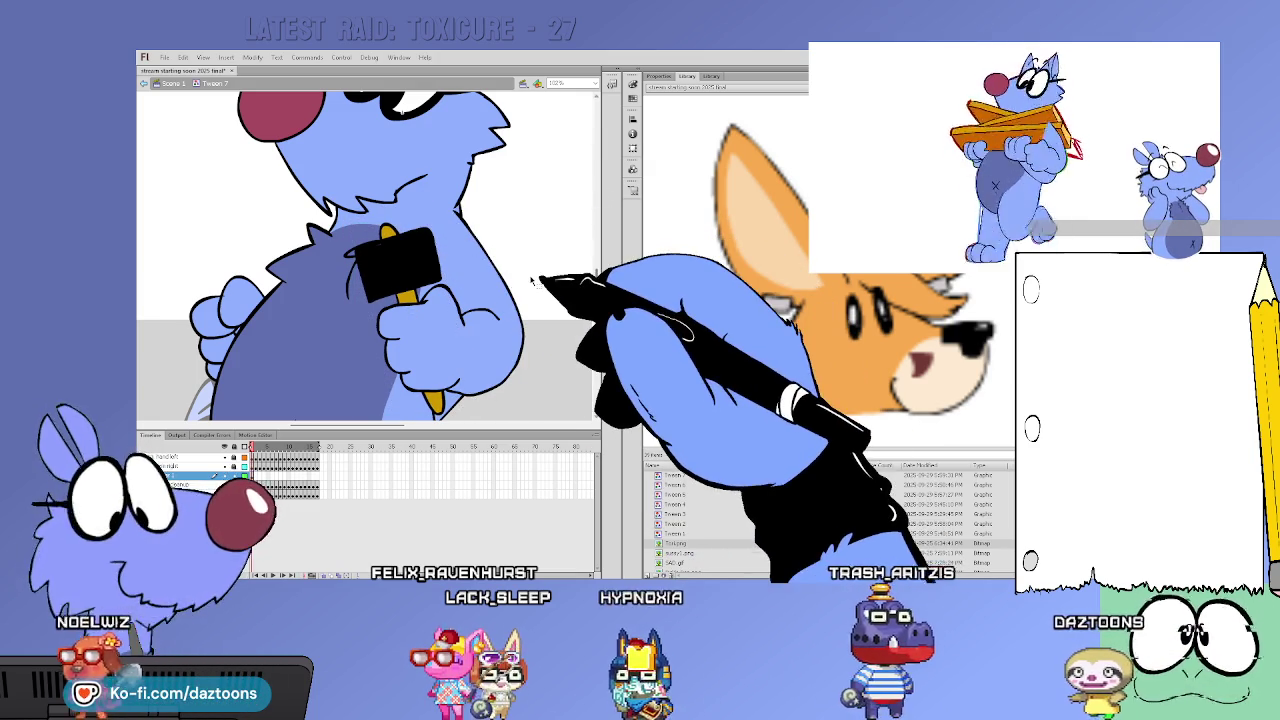
Compare a later frame and mark the run of frames following the hammer frame
{"action": "left_click", "coordinate": [288, 446]}
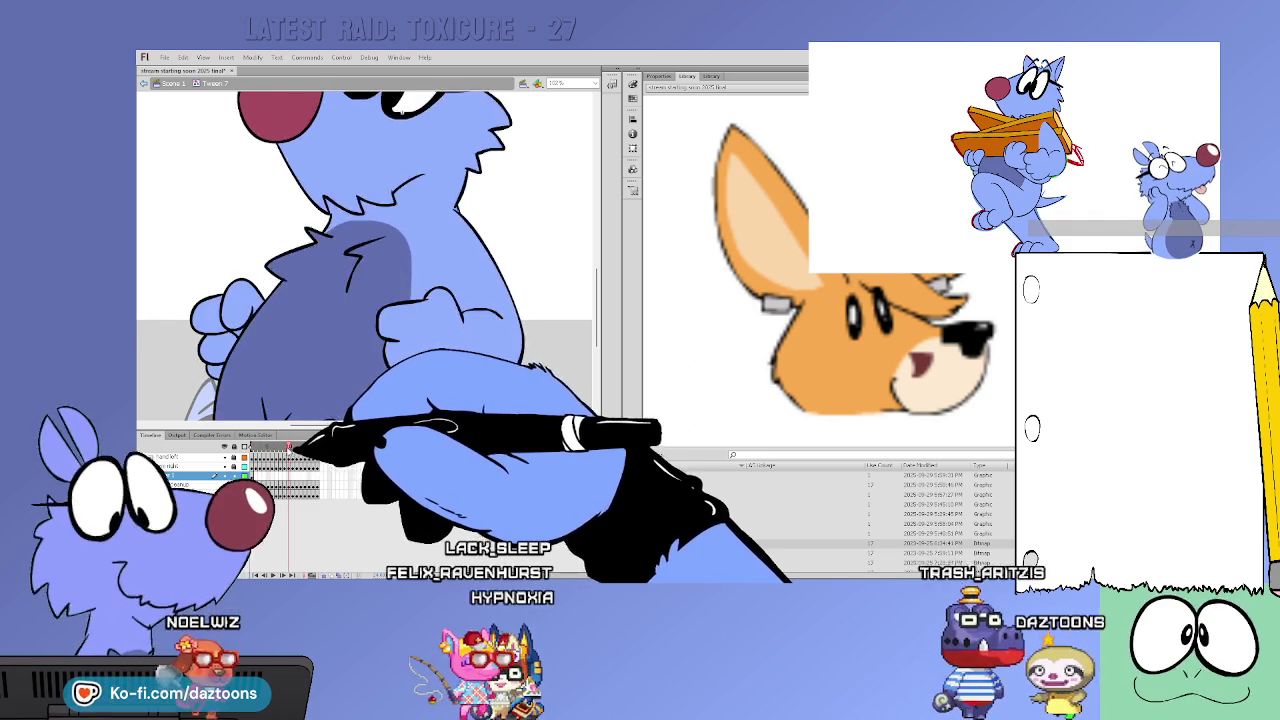
{"action": "left_click", "coordinate": [253, 446]}
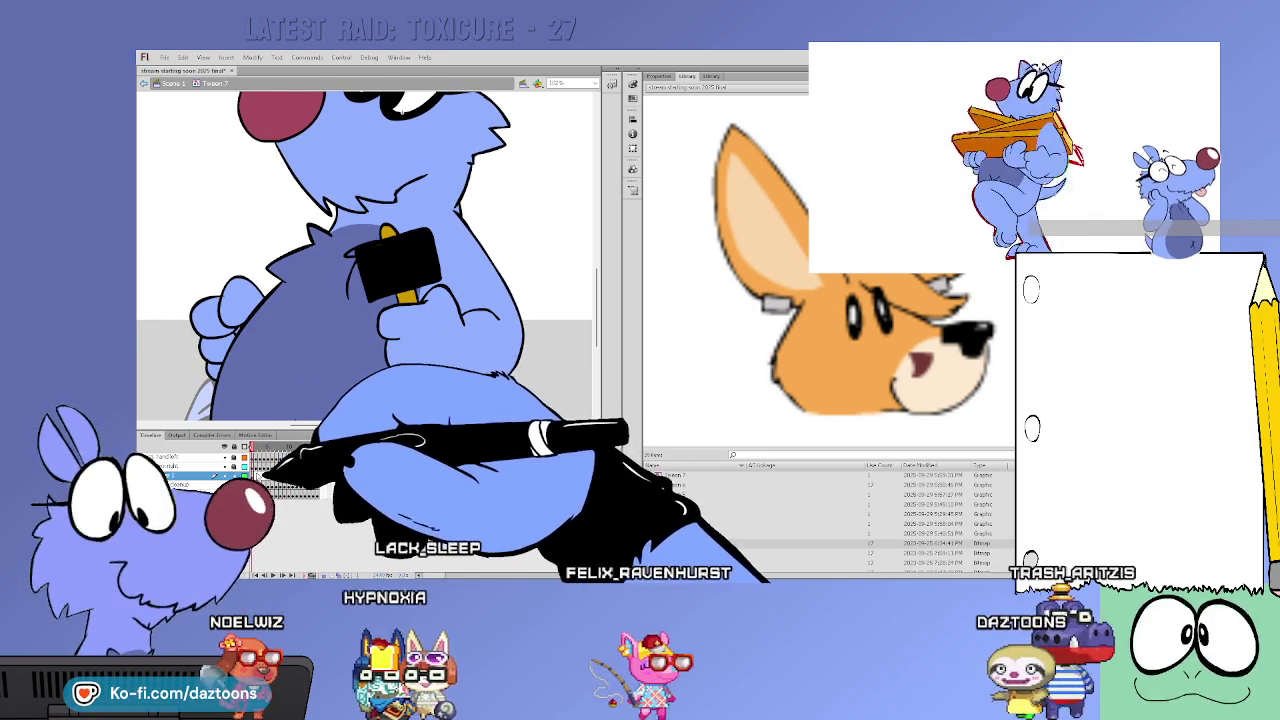
{"action": "left_click_drag", "start_coordinate": [253, 475], "coordinate": [318, 475]}
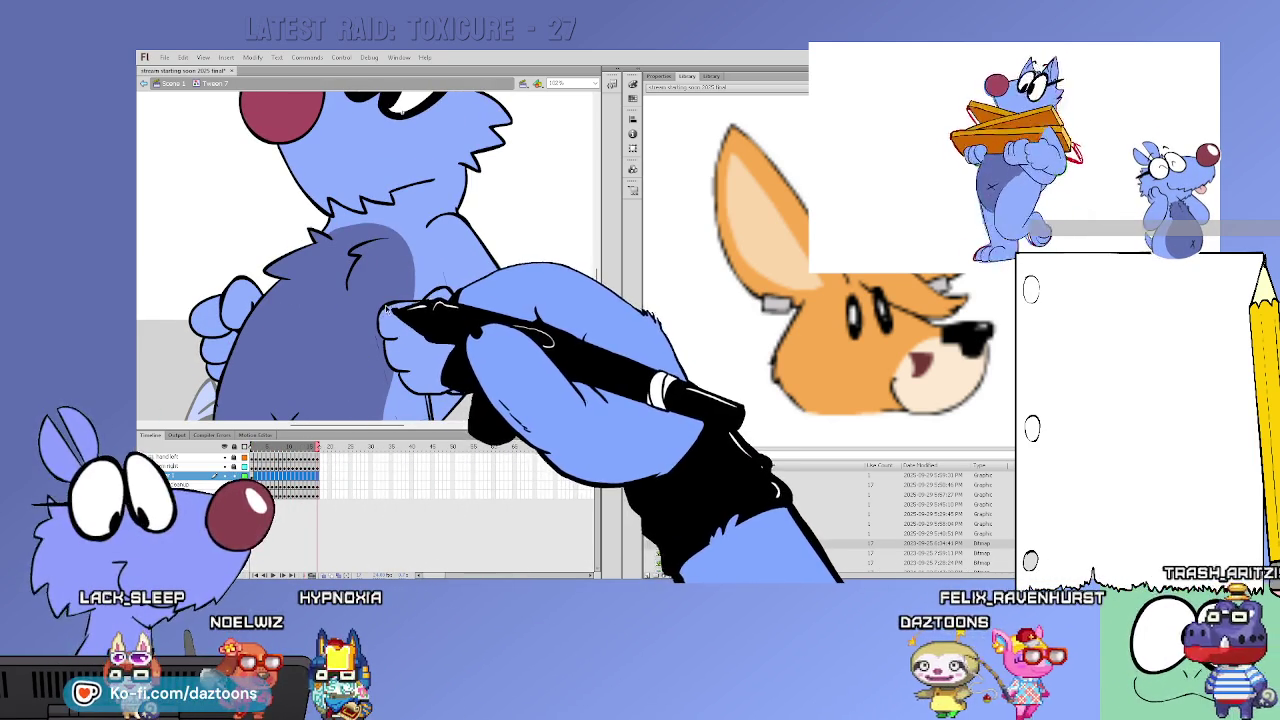
{"action": "left_click", "coordinate": [253, 475]}
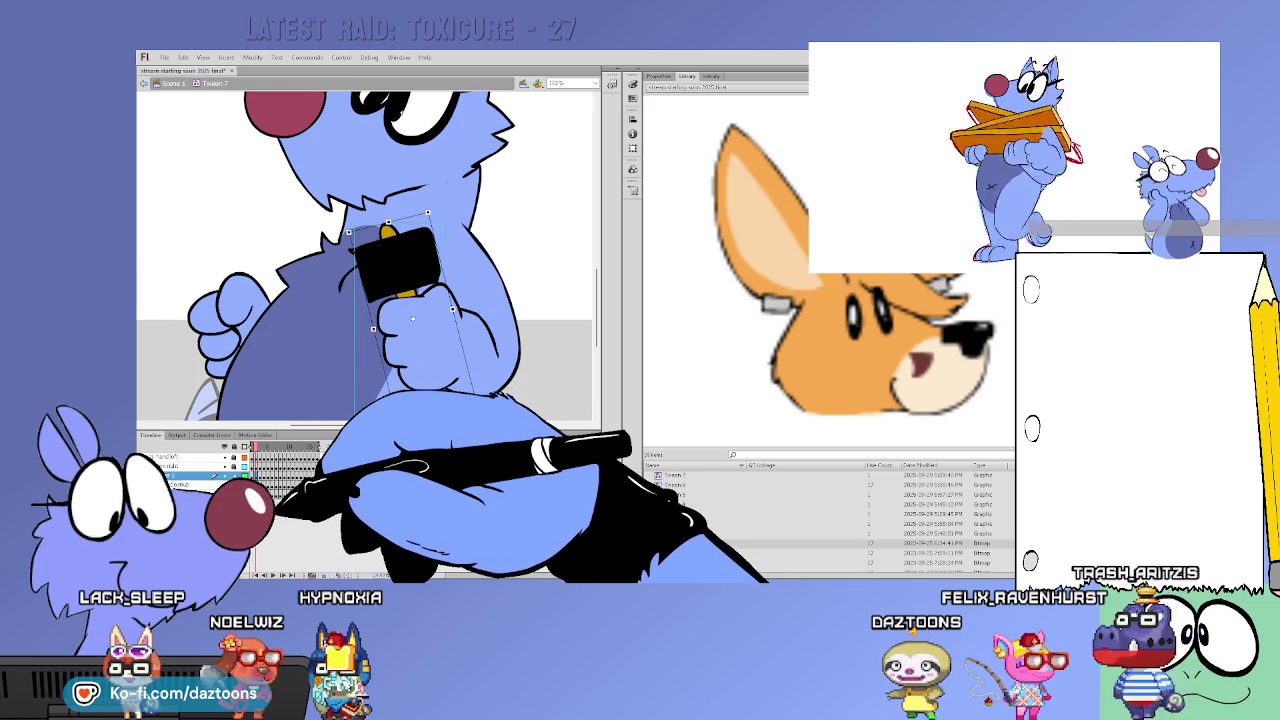
{"action": "left_click", "coordinate": [433, 271]}
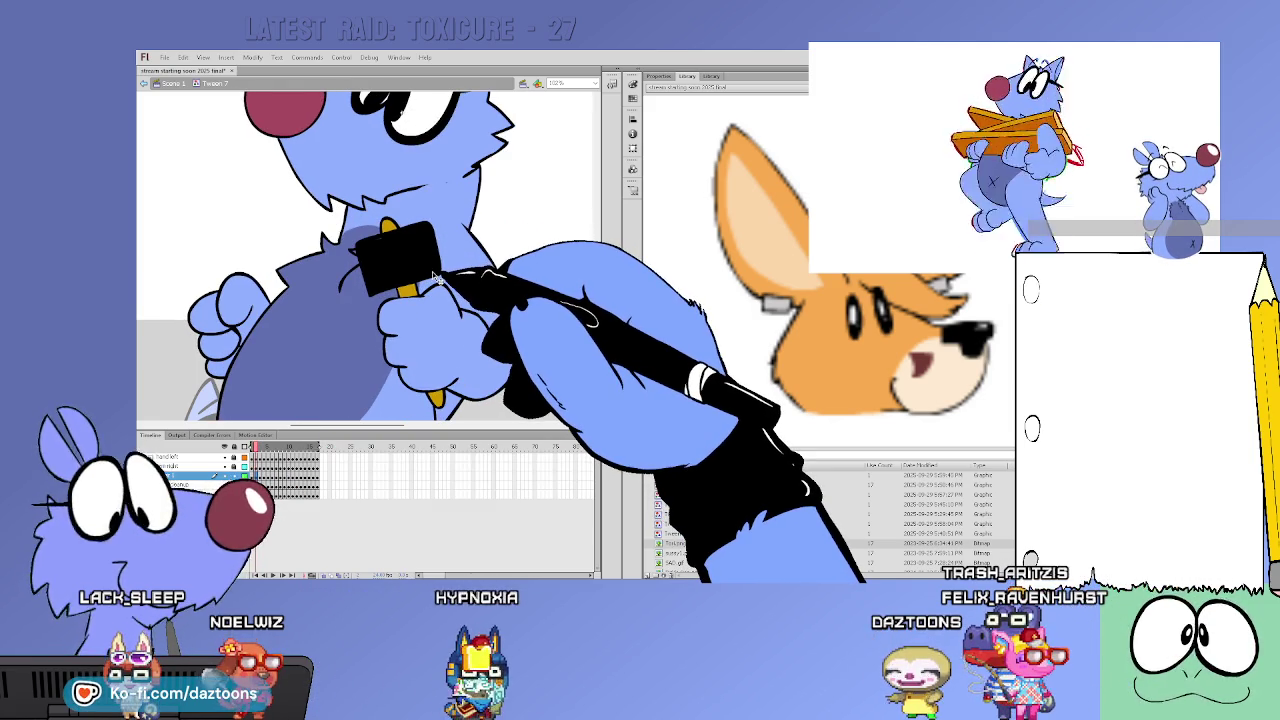
Step through the next walk poses, selecting the hammer in each to check its placement
{"action": "key", "text": "period"}
{"action": "left_click", "coordinate": [424, 261]}
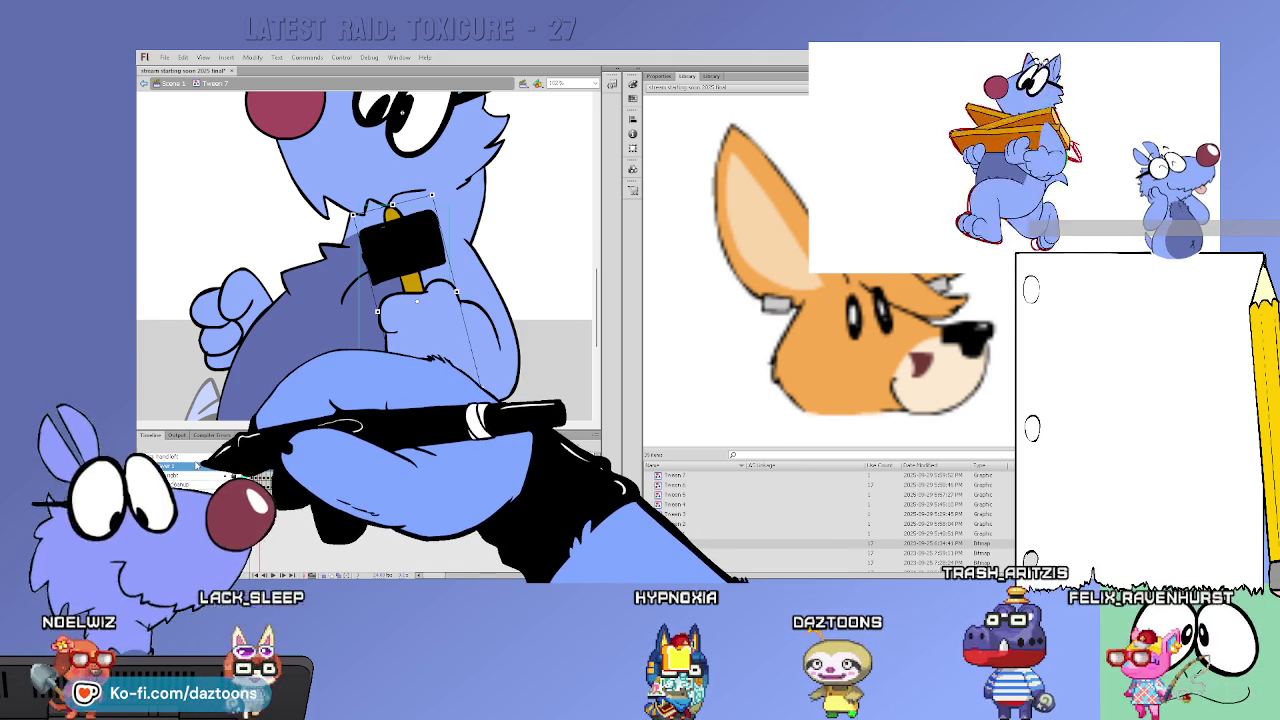
{"action": "key", "text": "period"}
{"action": "key", "text": "period"}
{"action": "key", "text": "period"}
{"action": "key", "text": "period"}
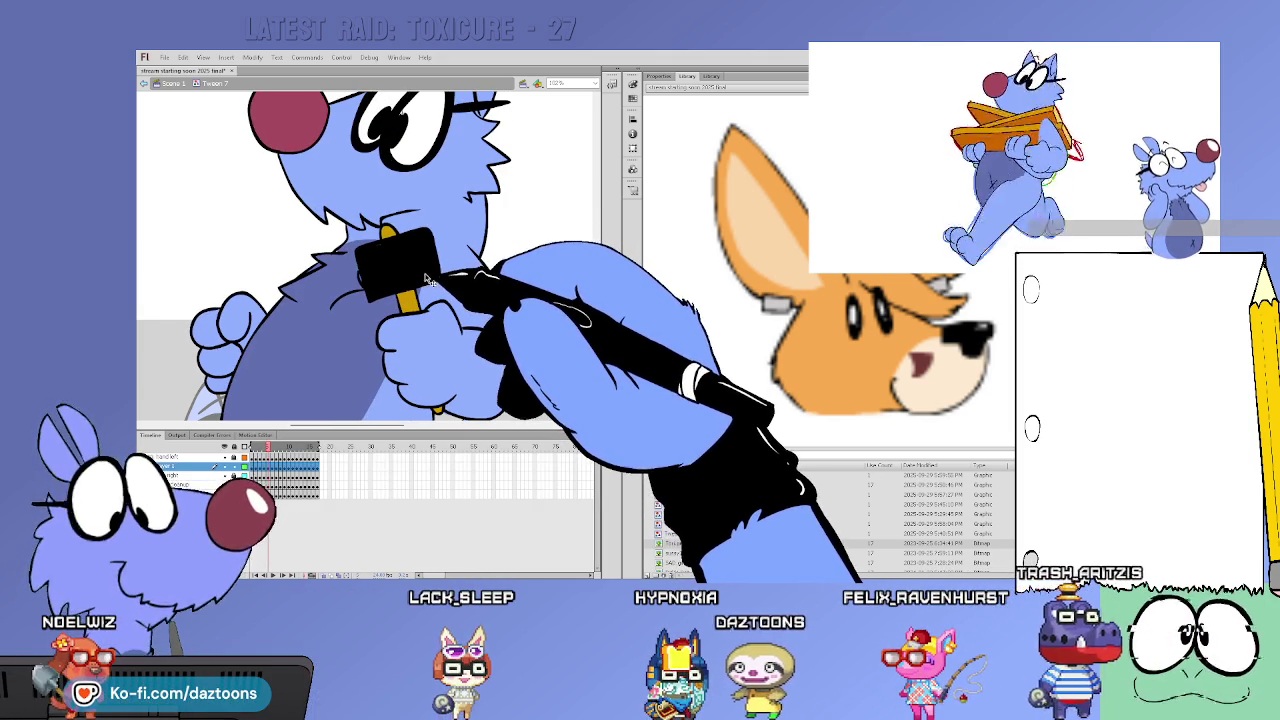
{"action": "key", "text": "period"}
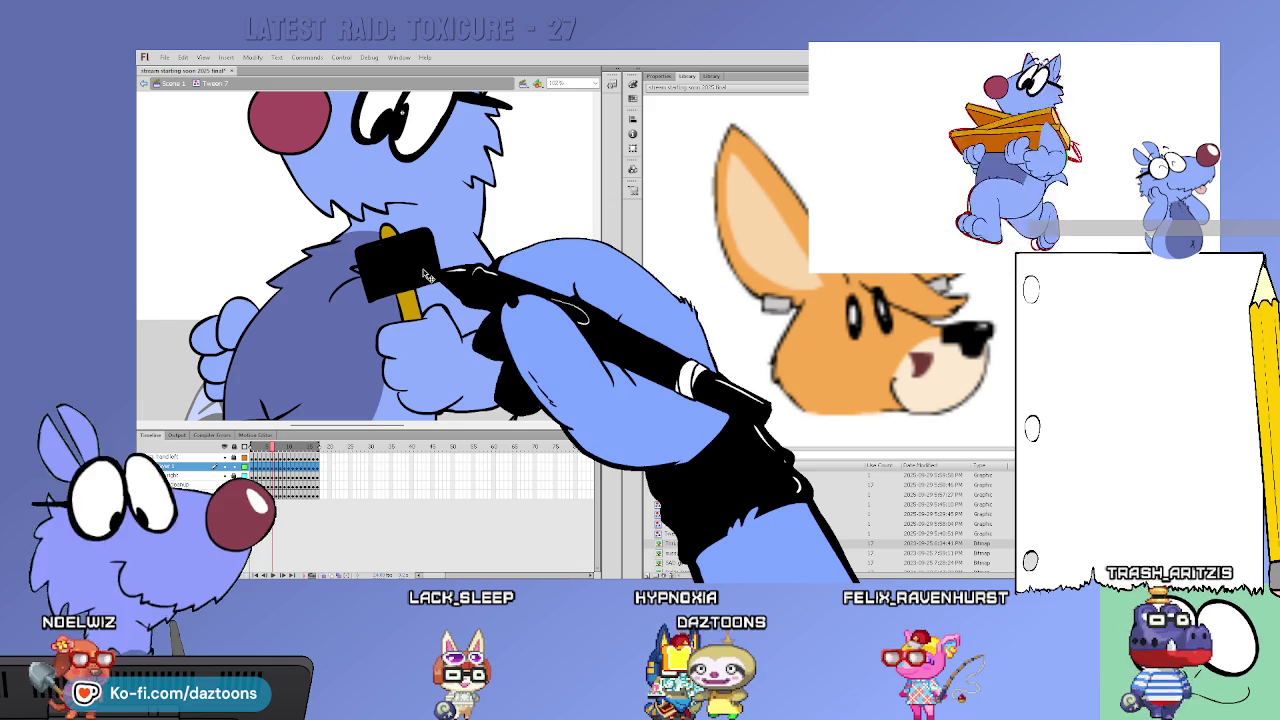
{"action": "left_click", "coordinate": [424, 276]}
Play back the walk repeatedly to preview the hammer, pausing to reselect it
{"action": "key", "text": "Return"}
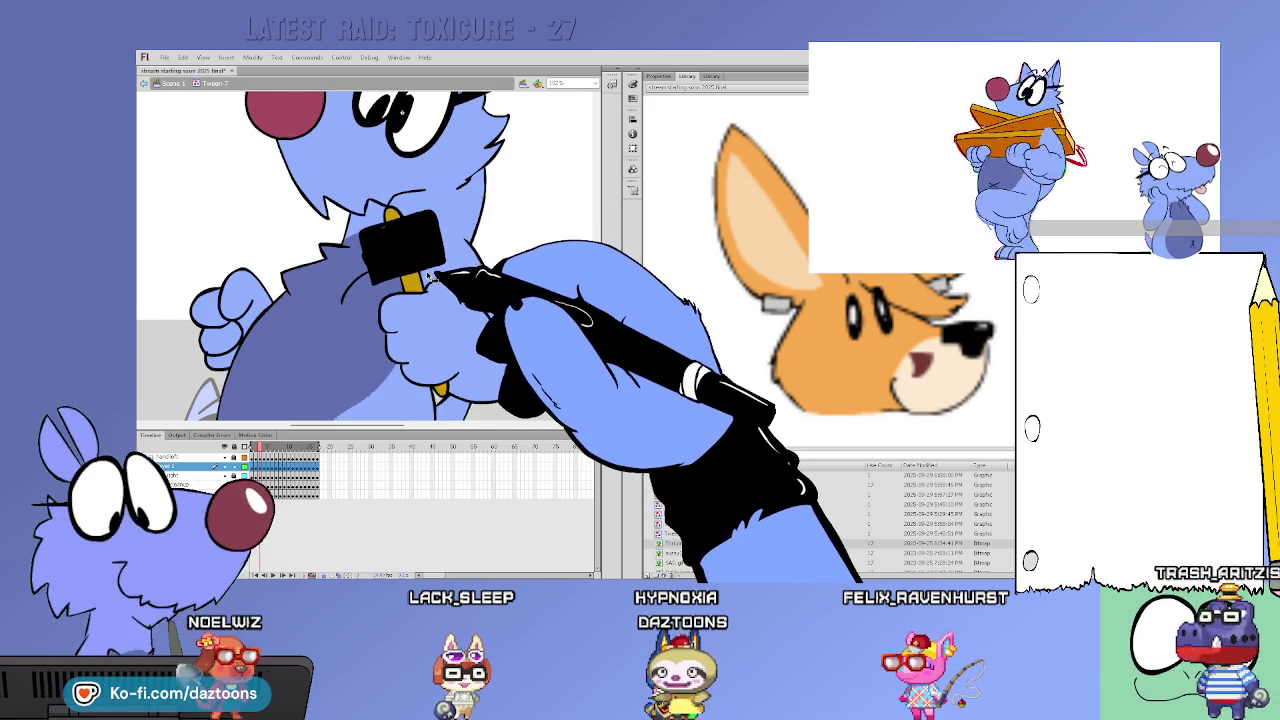
{"action": "left_click", "coordinate": [424, 270]}
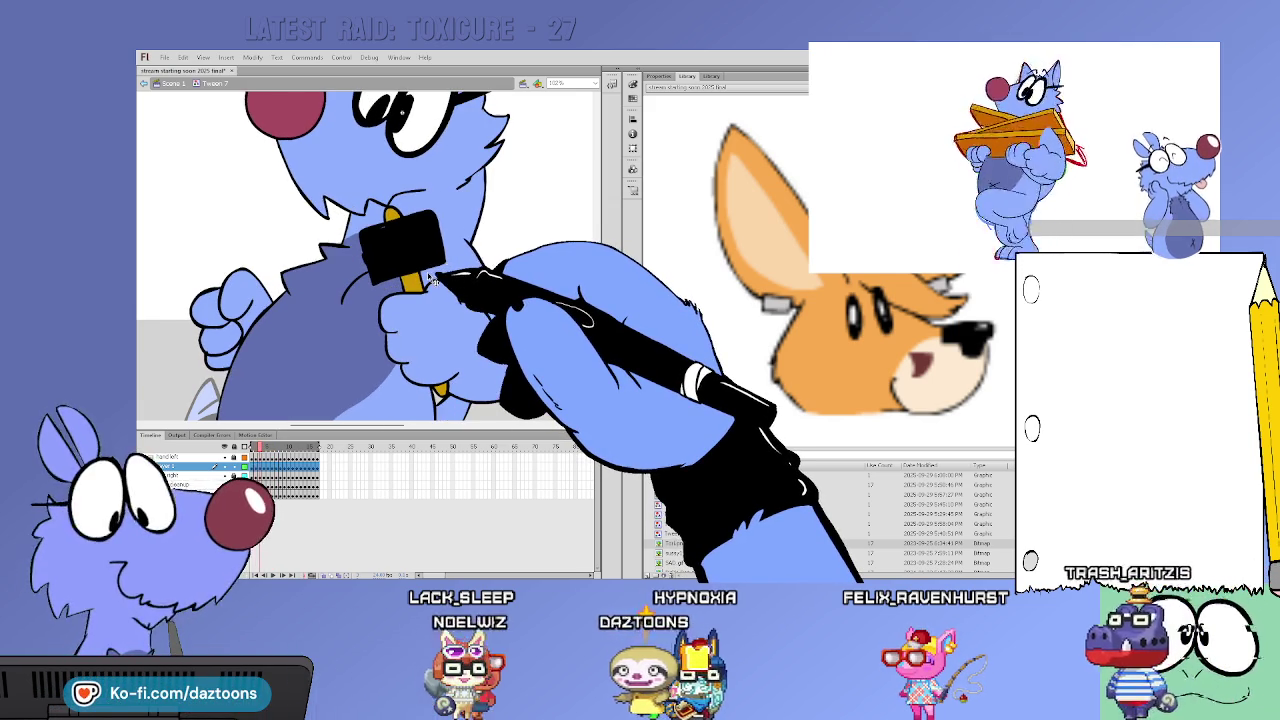
{"action": "key", "text": "Return"}
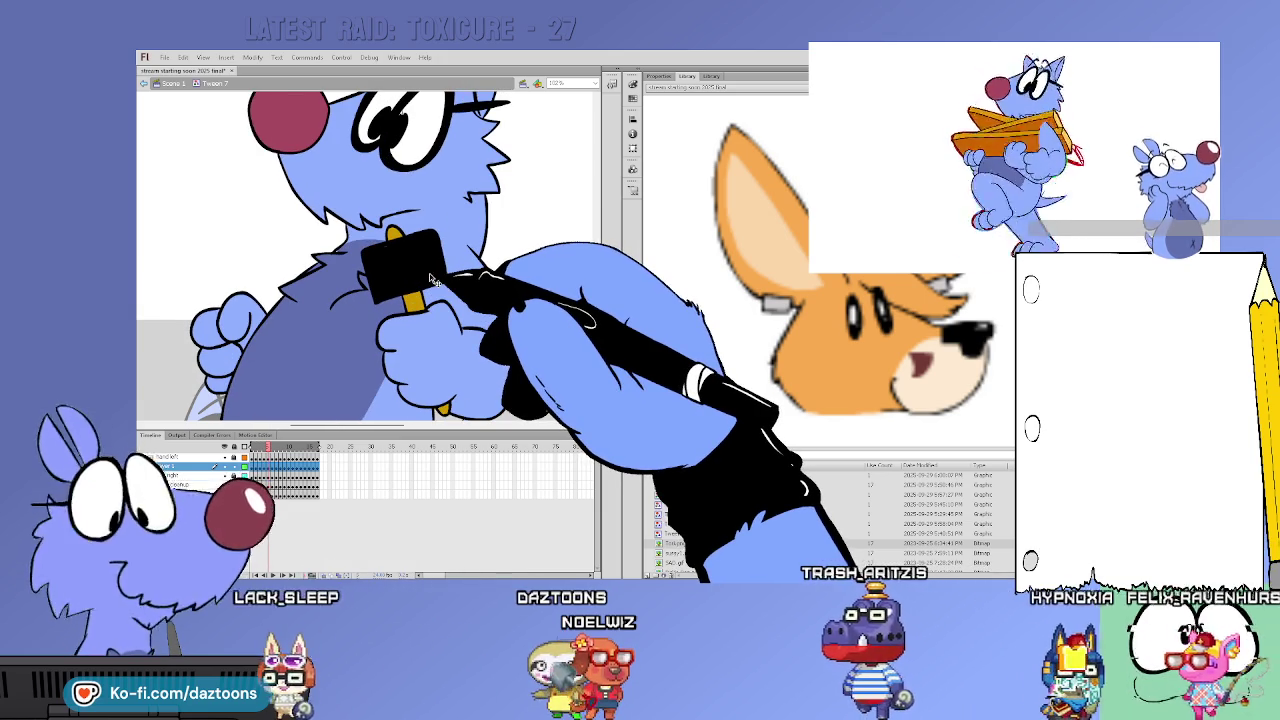
{"action": "left_click", "coordinate": [428, 278]}
{"action": "key", "text": "Return"}
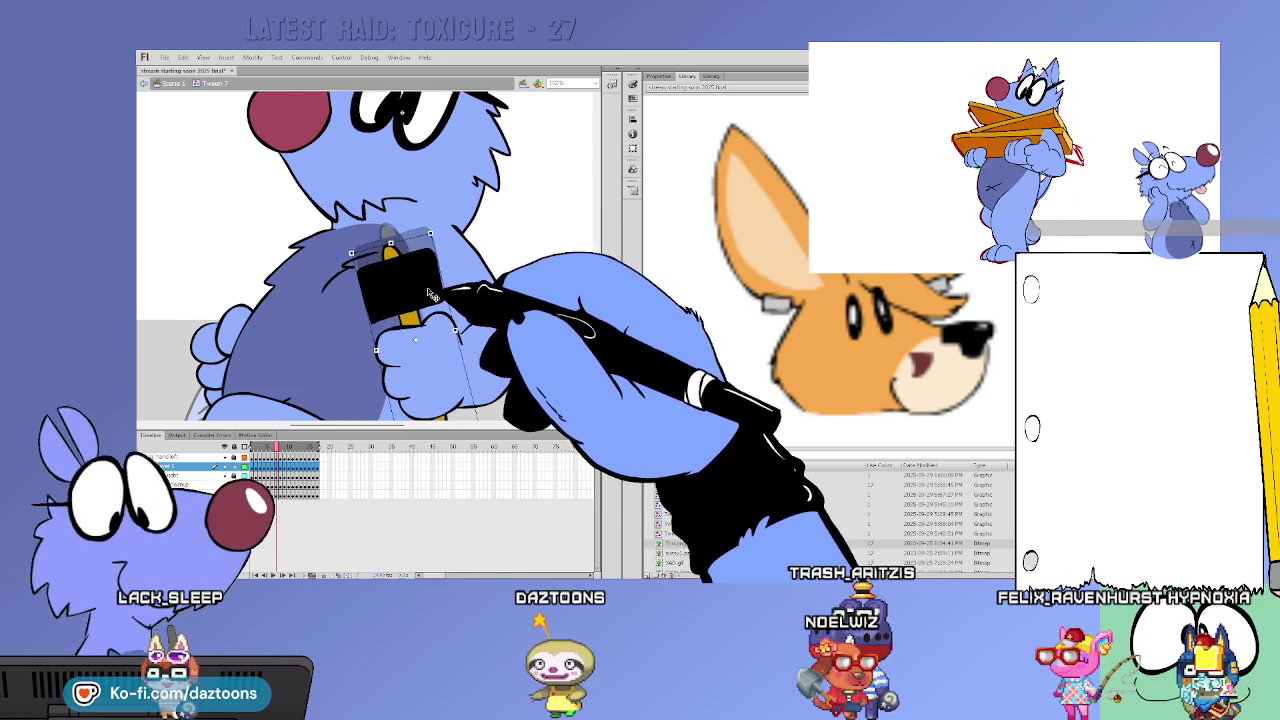
{"action": "key", "text": "Return"}
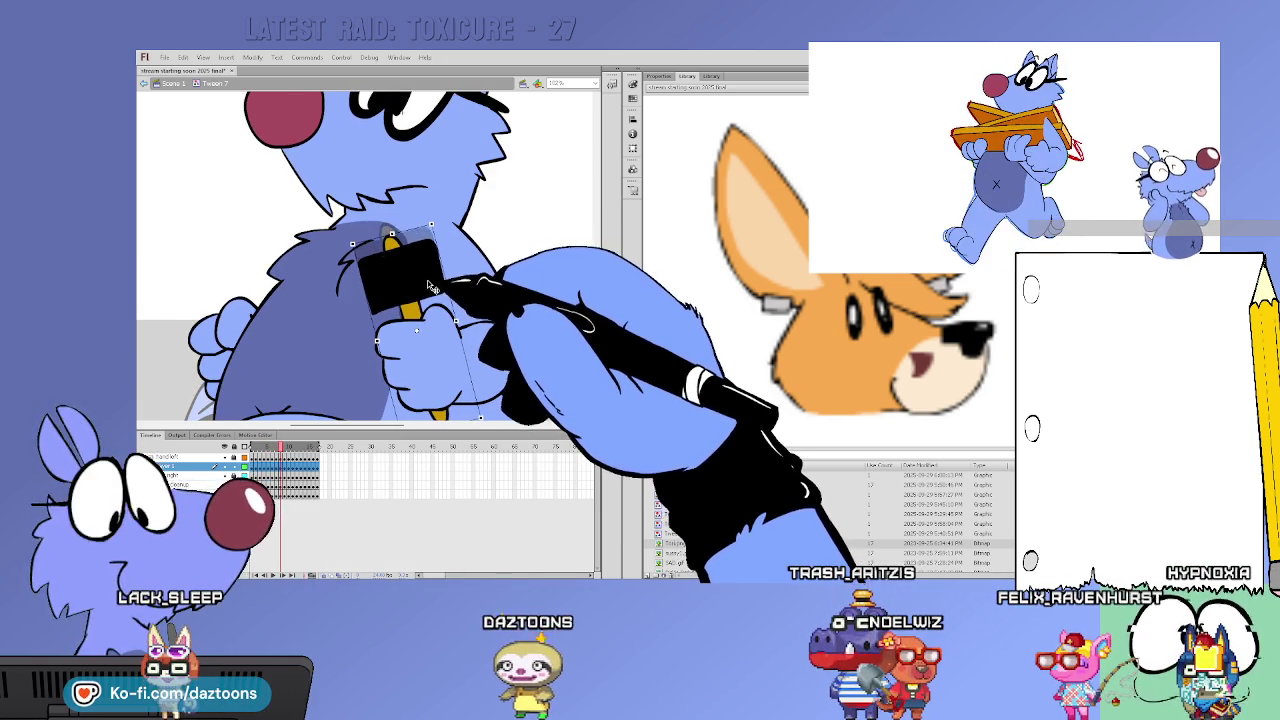
{"action": "key", "text": "Return"}
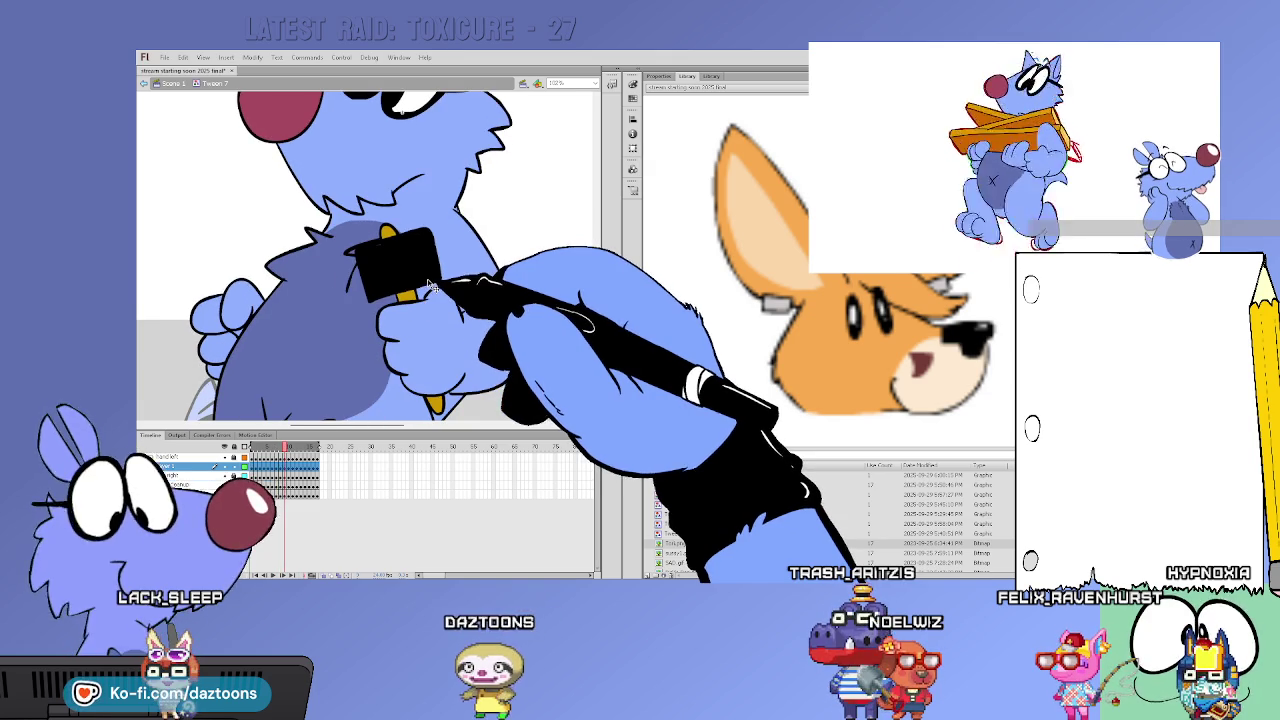
{"action": "key", "text": "Return"}
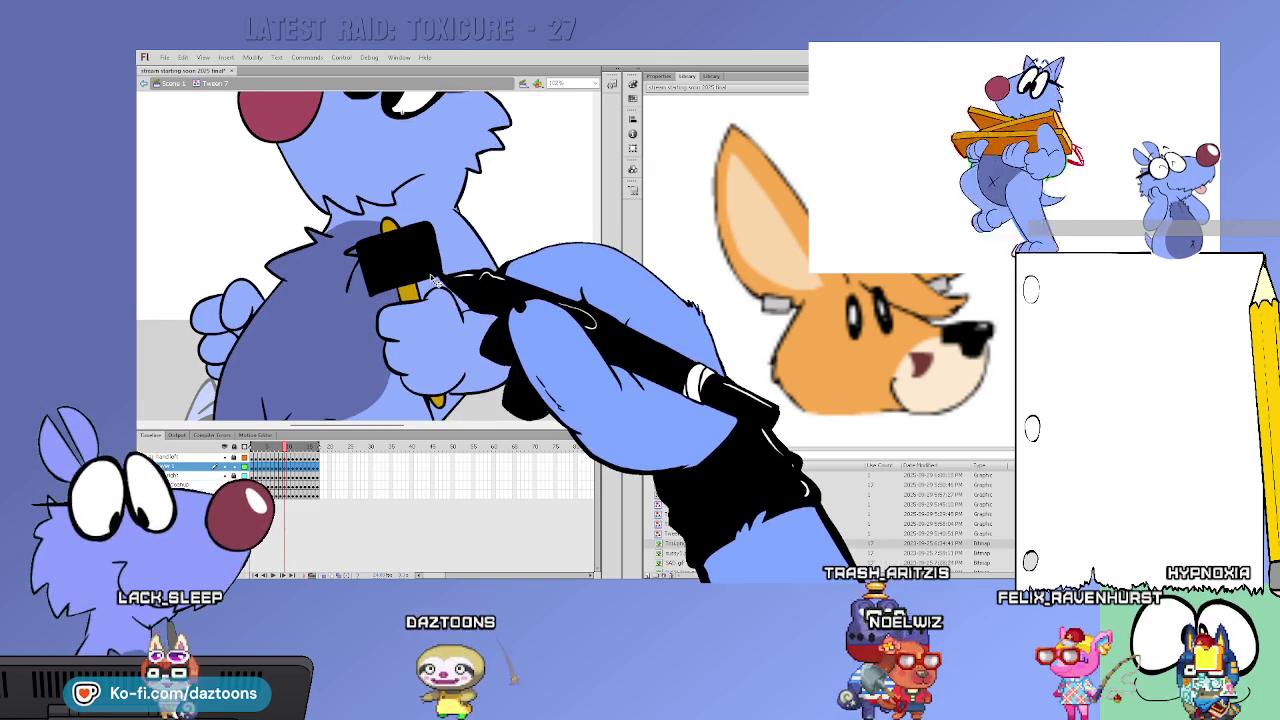
{"action": "key", "text": "Return"}
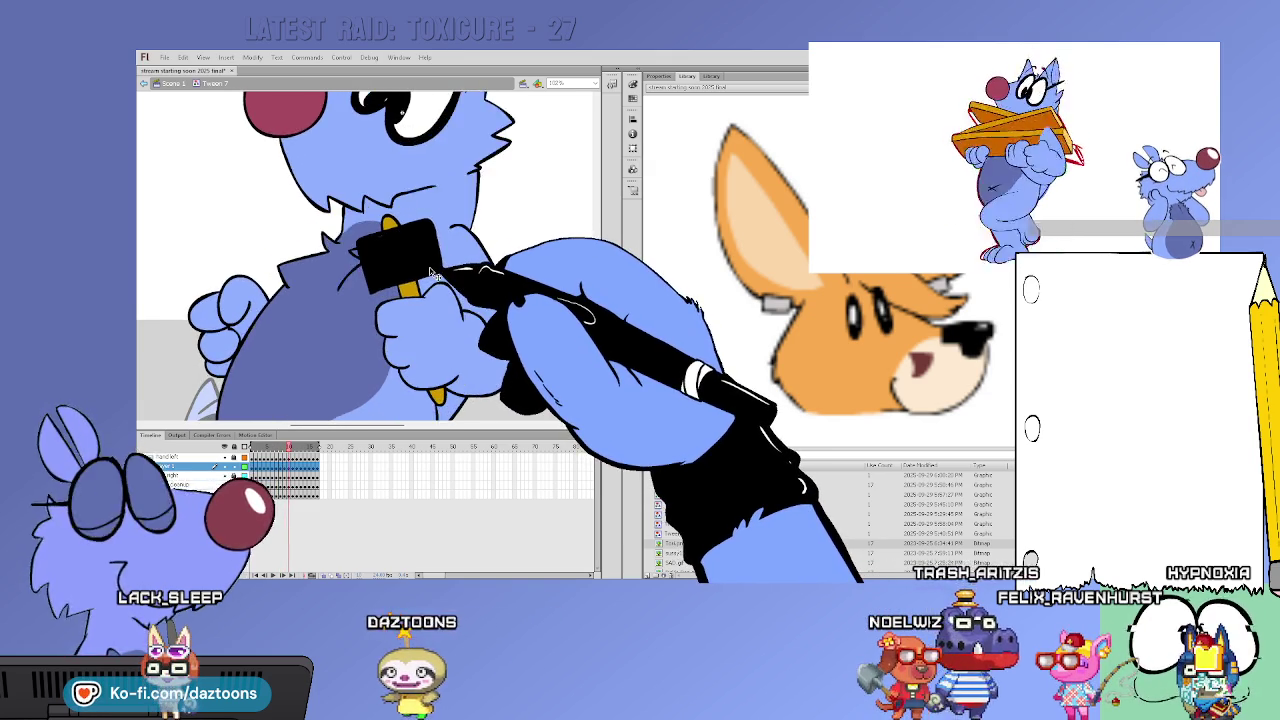
{"action": "key", "text": "Return"}
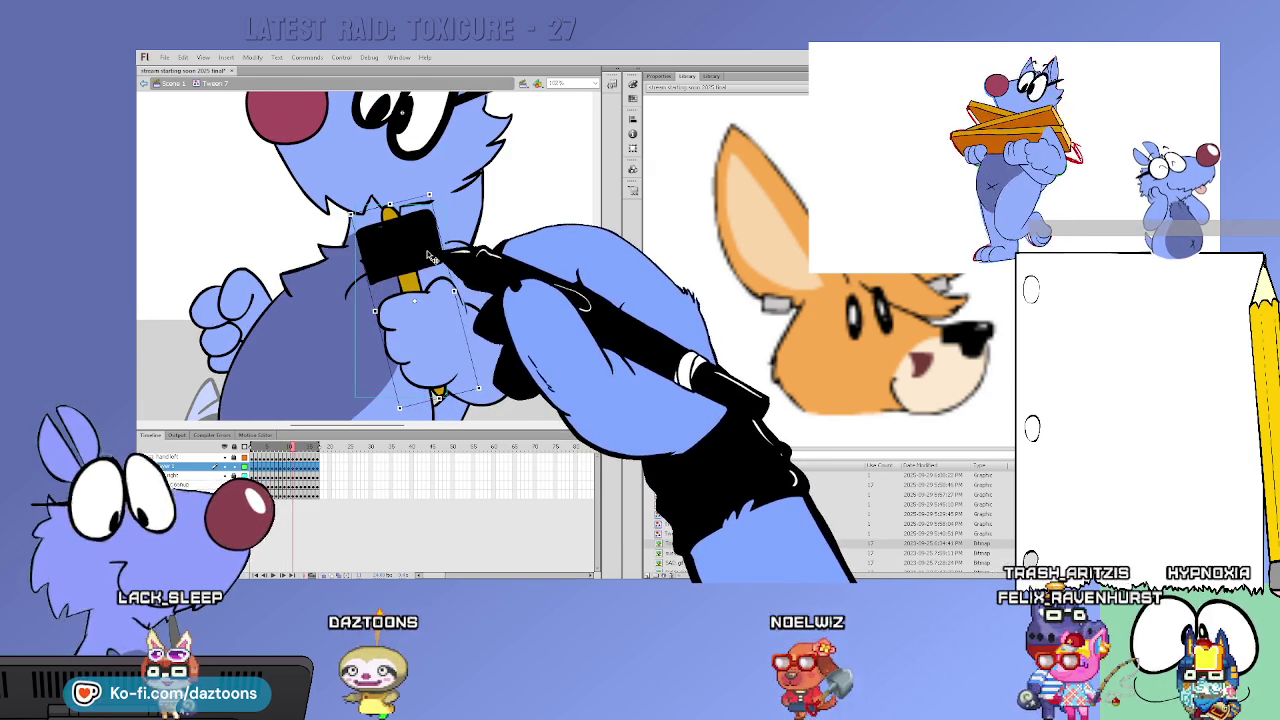
{"action": "key", "text": "Return"}
{"action": "key", "text": "Return"}
{"action": "key", "text": "Return"}
Step frame by frame through the rest of the walk cycle, then deselect the hammer
{"action": "key", "text": "period"}
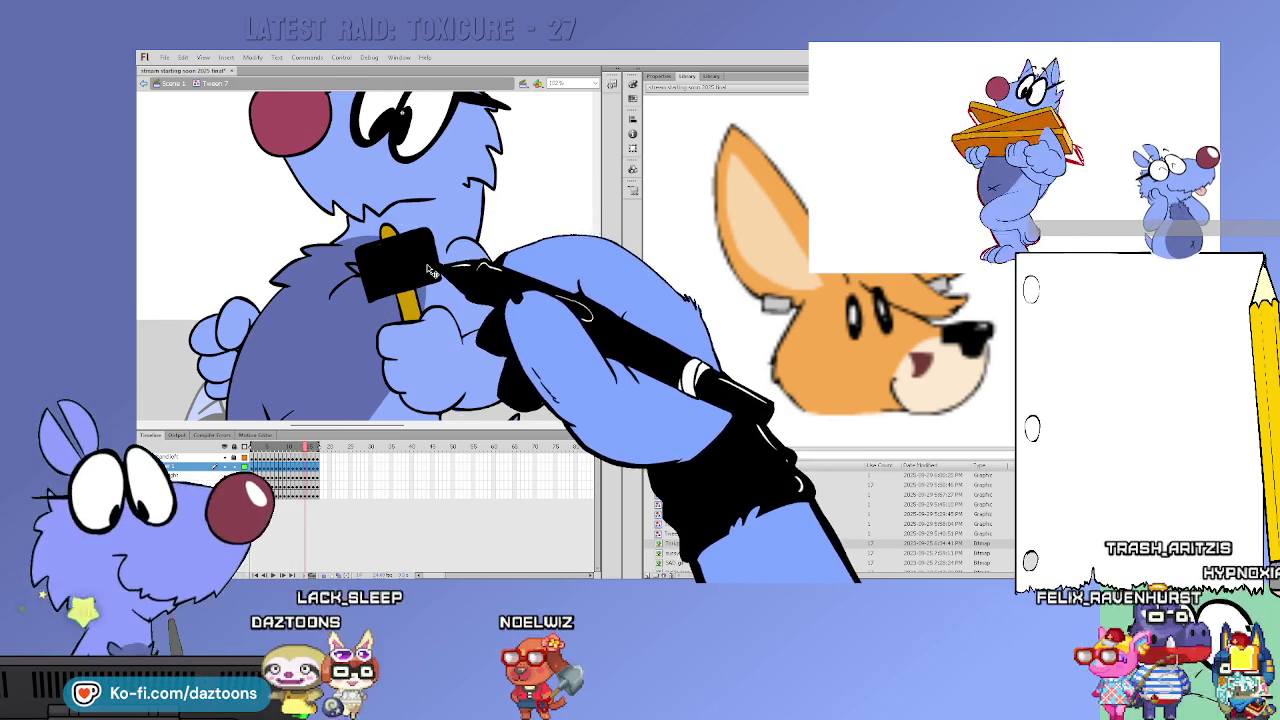
{"action": "key", "text": "period"}
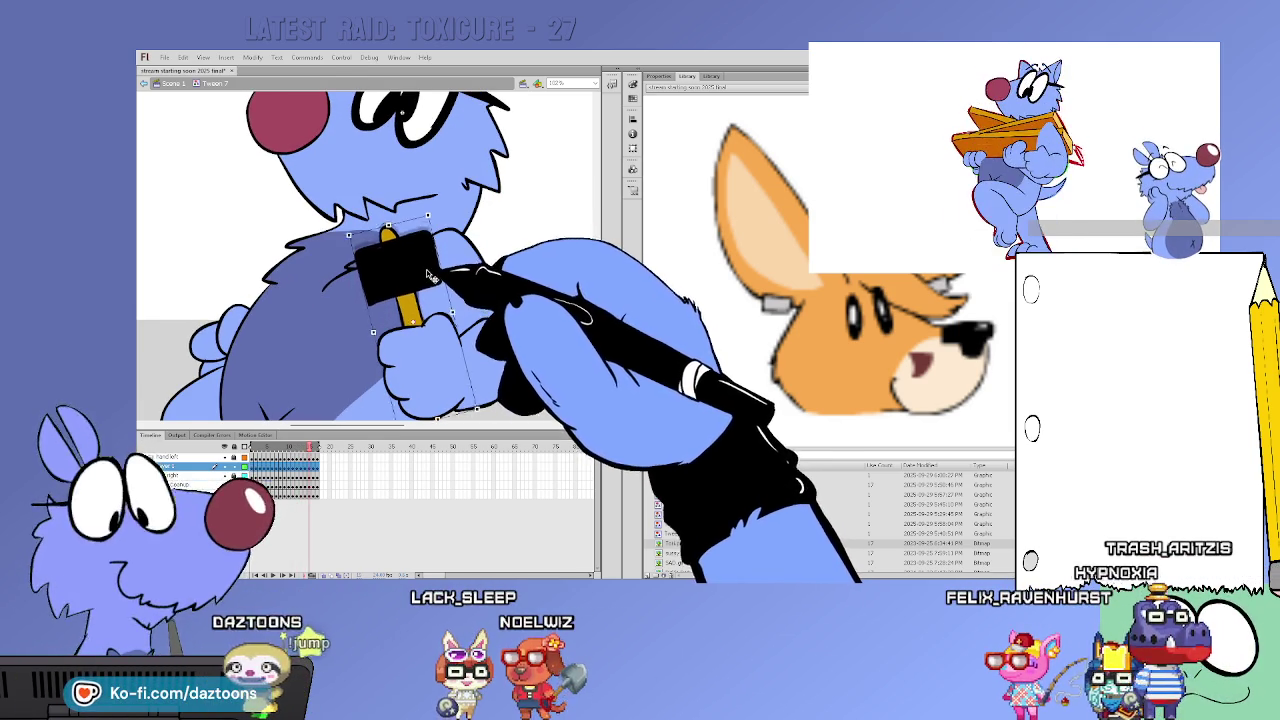
{"action": "key", "text": "period"}
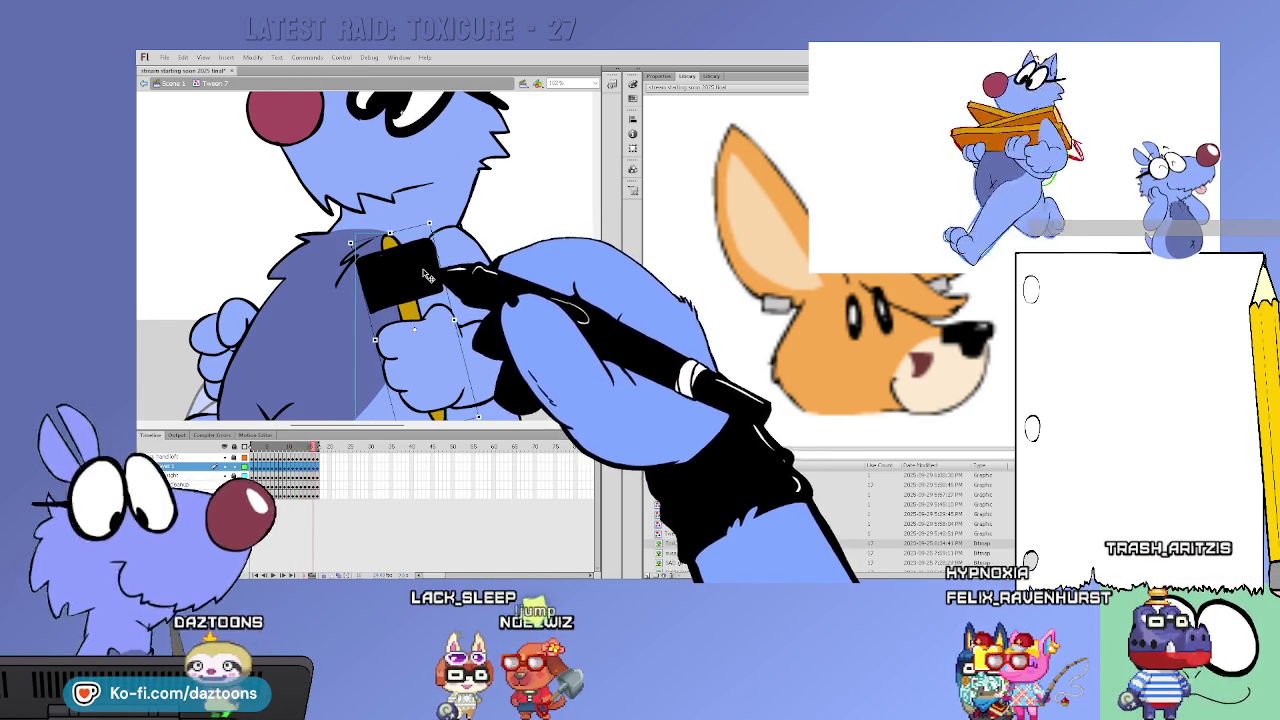
{"action": "key", "text": "Return"}
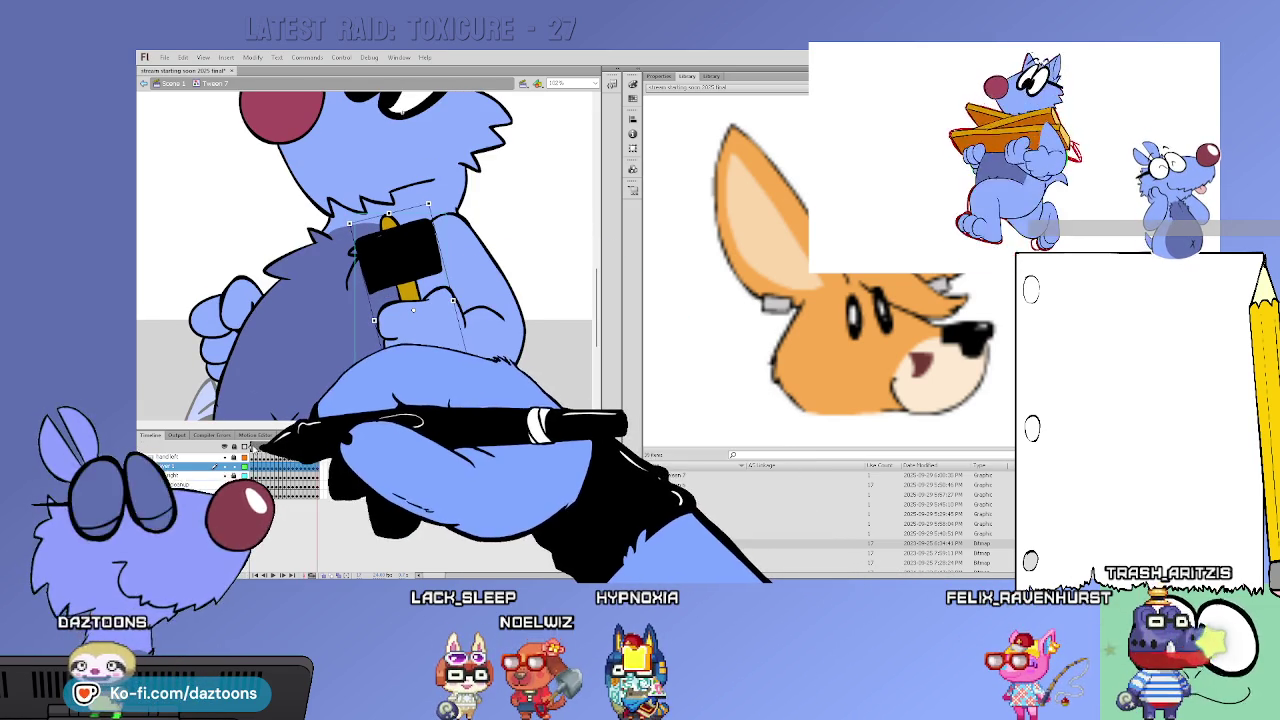
{"action": "key", "text": "period"}
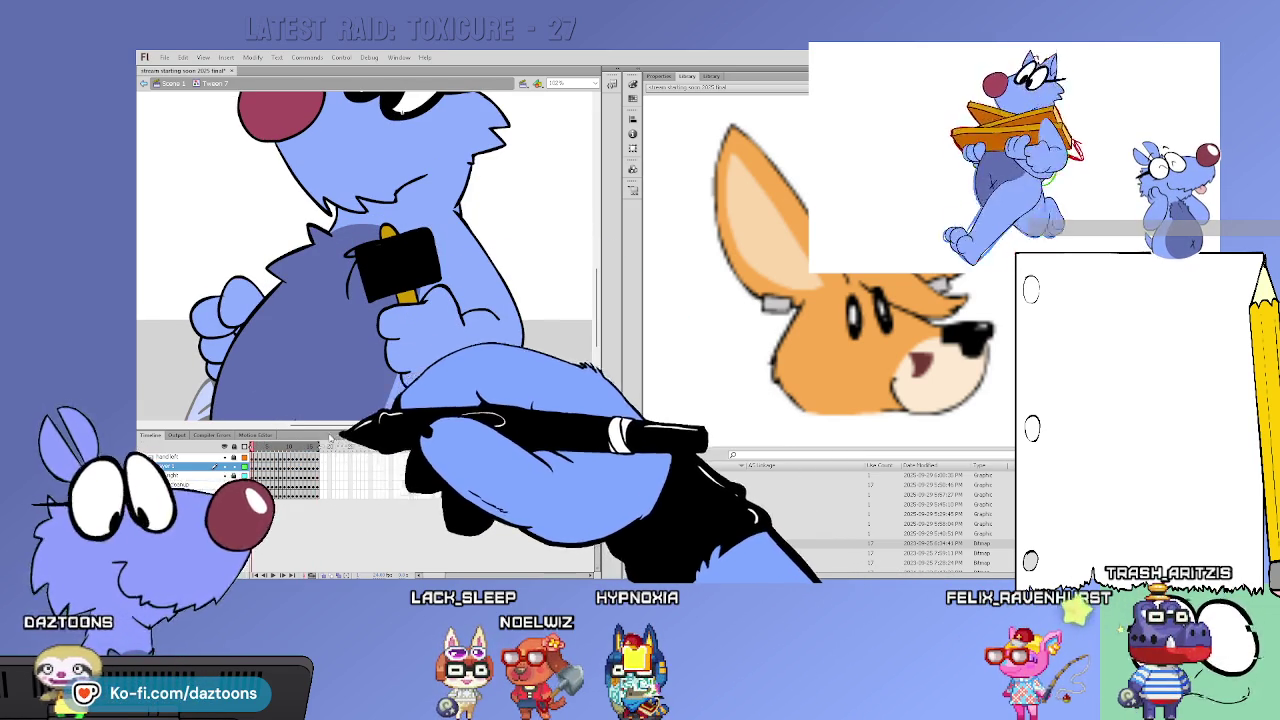
{"action": "key", "text": "period"}
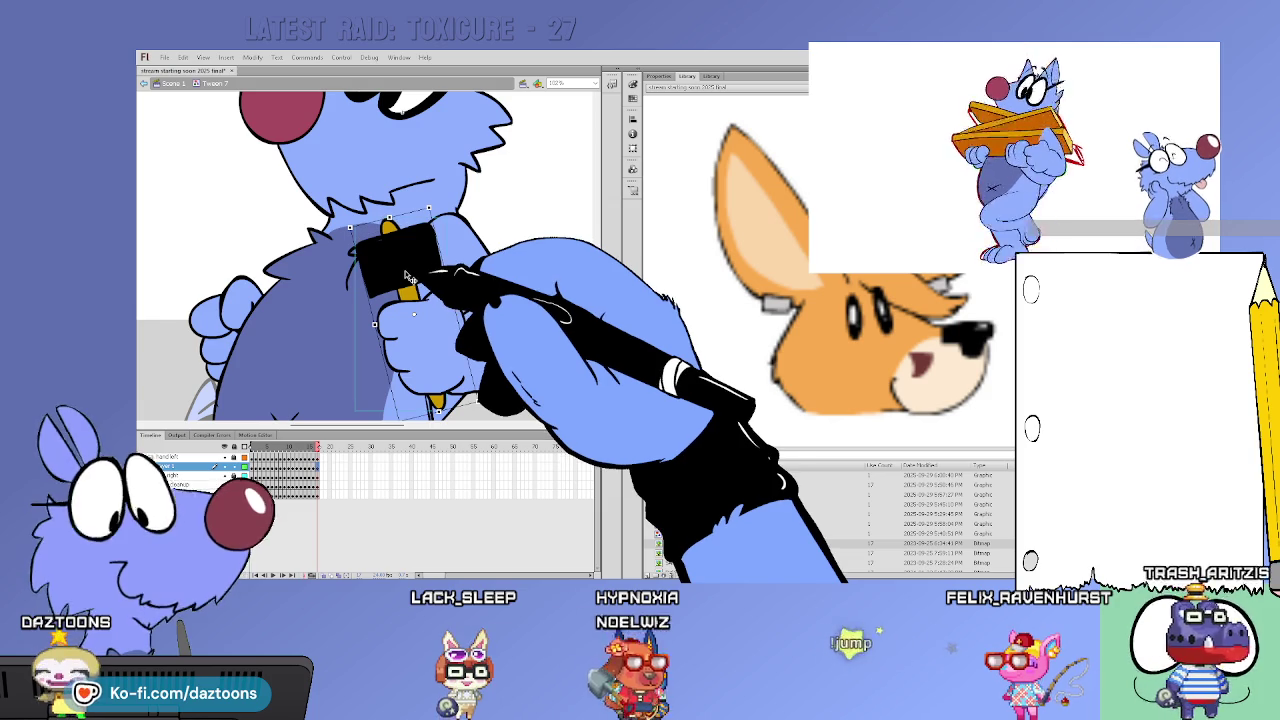
{"action": "left_click", "coordinate": [555, 220]}
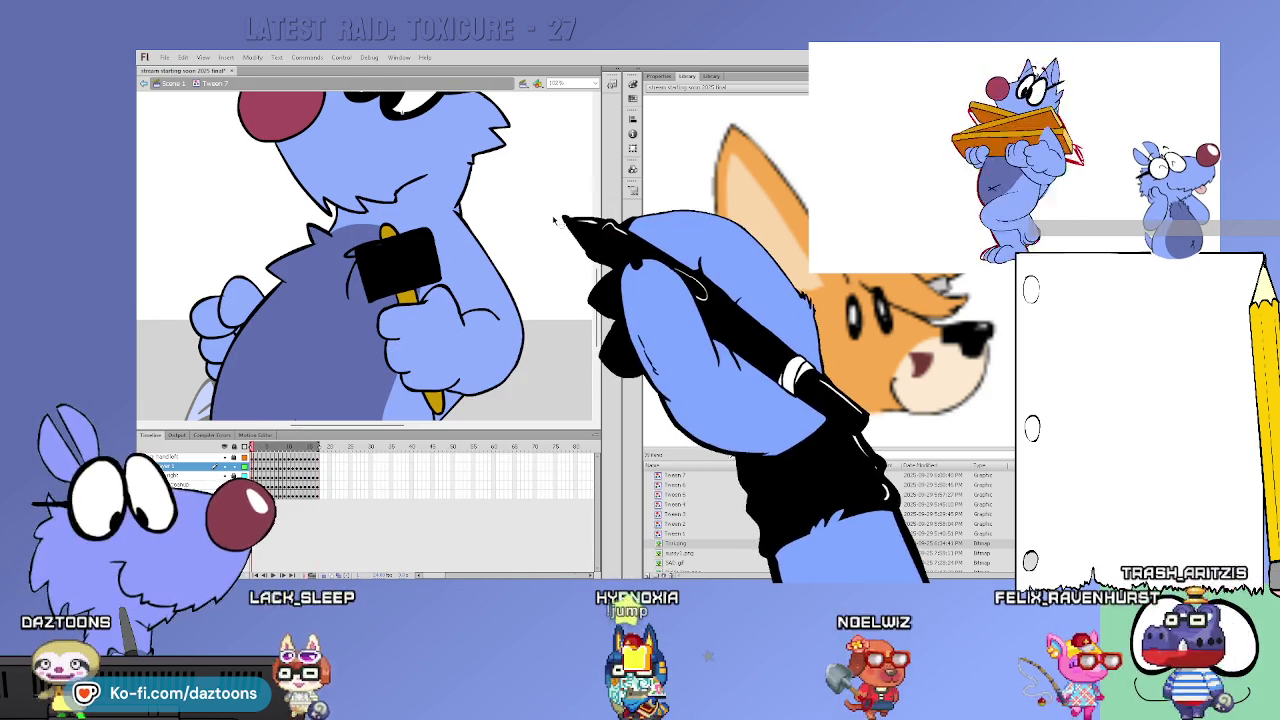
Back in Scene 1, zoom out and drag the hammer character to the pasteboard's upper left
{"action": "double_click", "coordinate": [555, 220]}
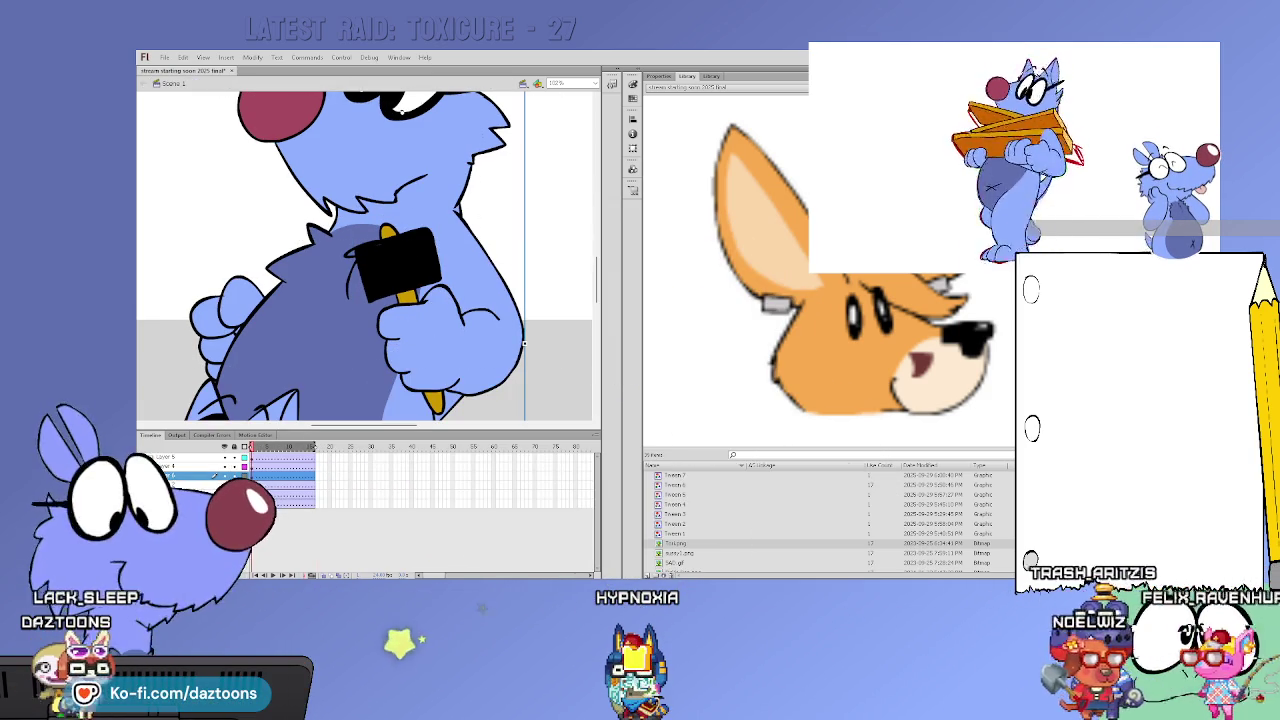
{"action": "key", "text": "ctrl+minus"}
{"action": "key", "text": "ctrl+minus"}
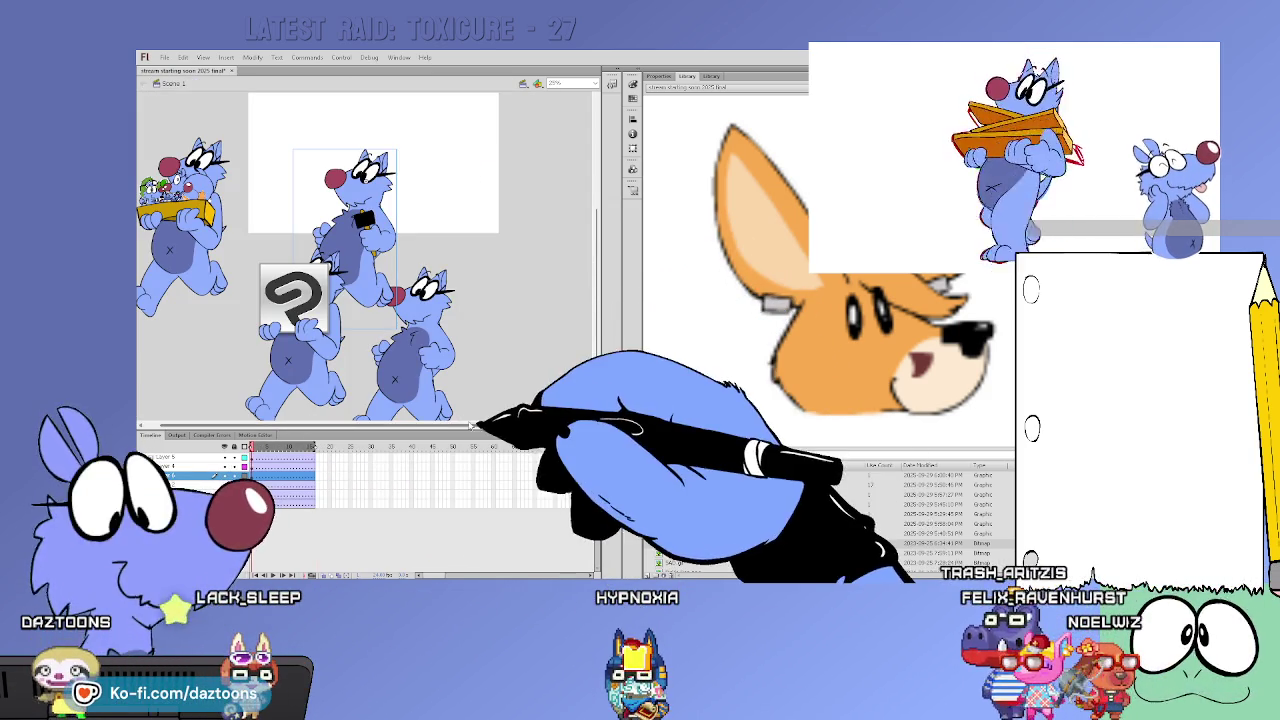
{"action": "scroll", "coordinate": [380, 250], "scroll_direction": "up", "scroll_amount": 3}
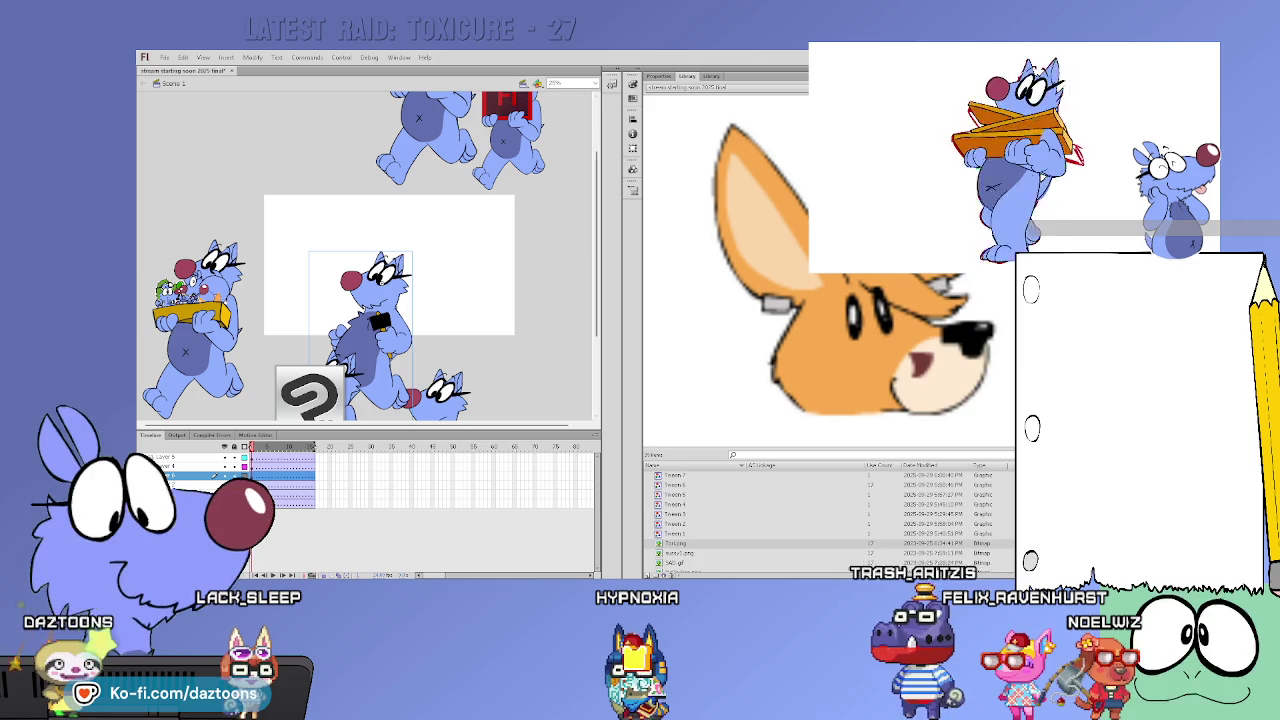
{"action": "left_click_drag", "start_coordinate": [390, 300], "coordinate": [210, 145]}
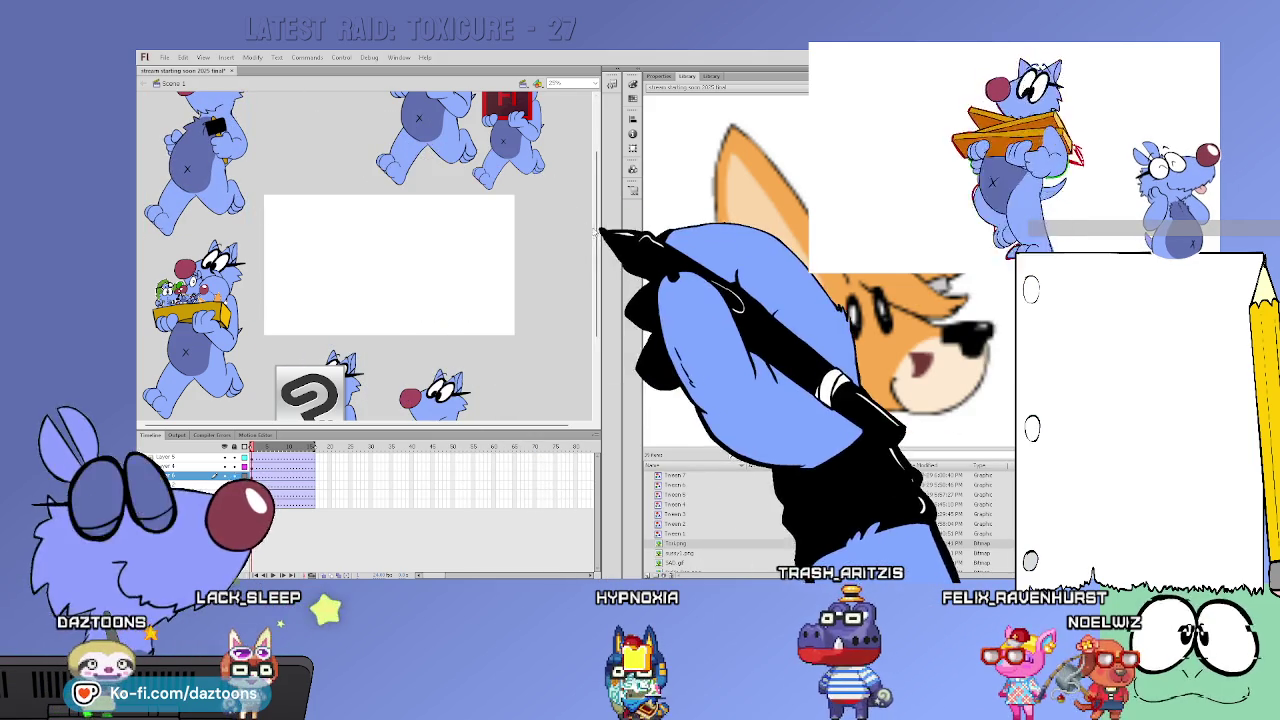
{"action": "scroll", "coordinate": [600, 231], "scroll_direction": "up", "scroll_amount": 3}
{"action": "left_click_drag", "start_coordinate": [587, 187], "coordinate": [587, 296]}
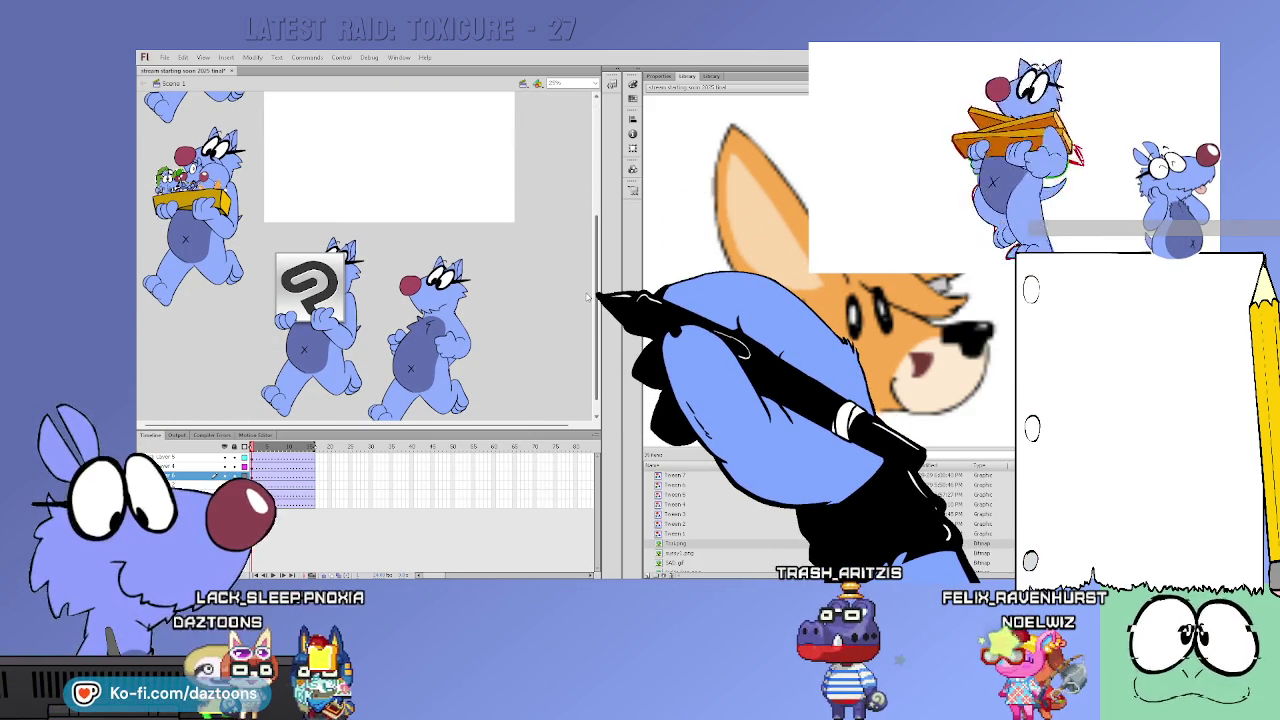
{"action": "left_click_drag", "start_coordinate": [587, 296], "coordinate": [573, 213]}
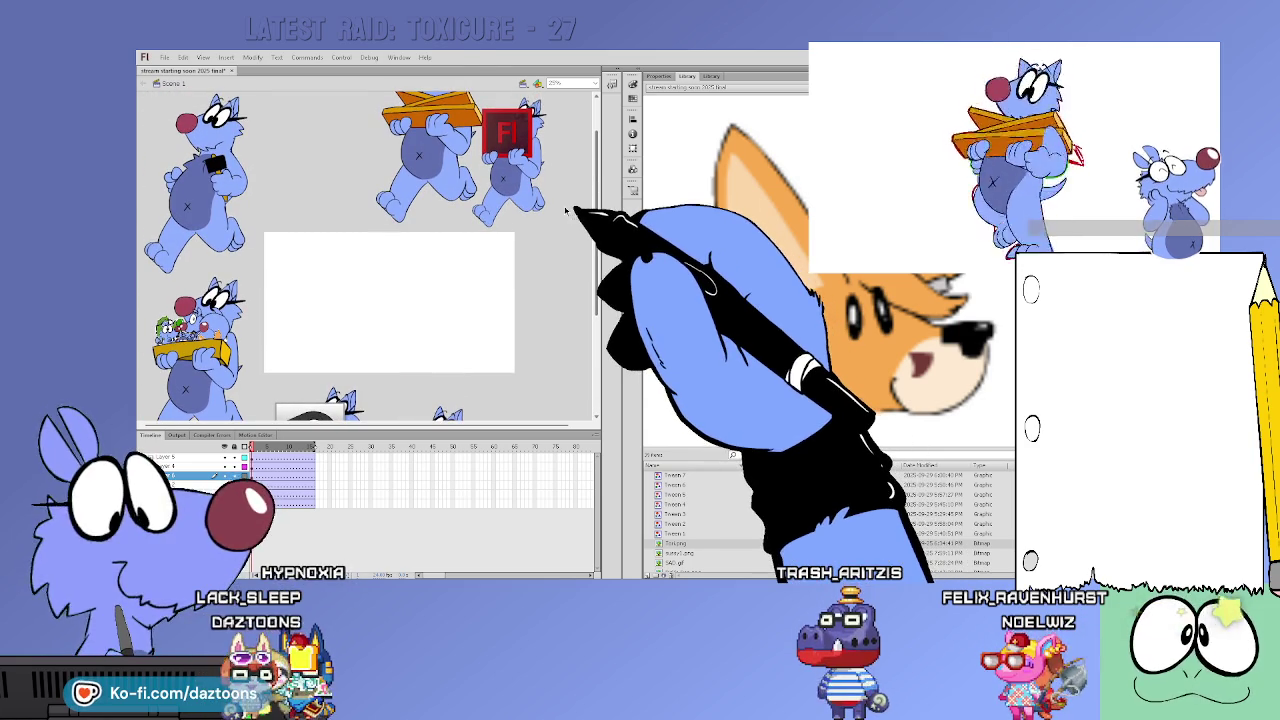
{"action": "left_click", "coordinate": [195, 345]}
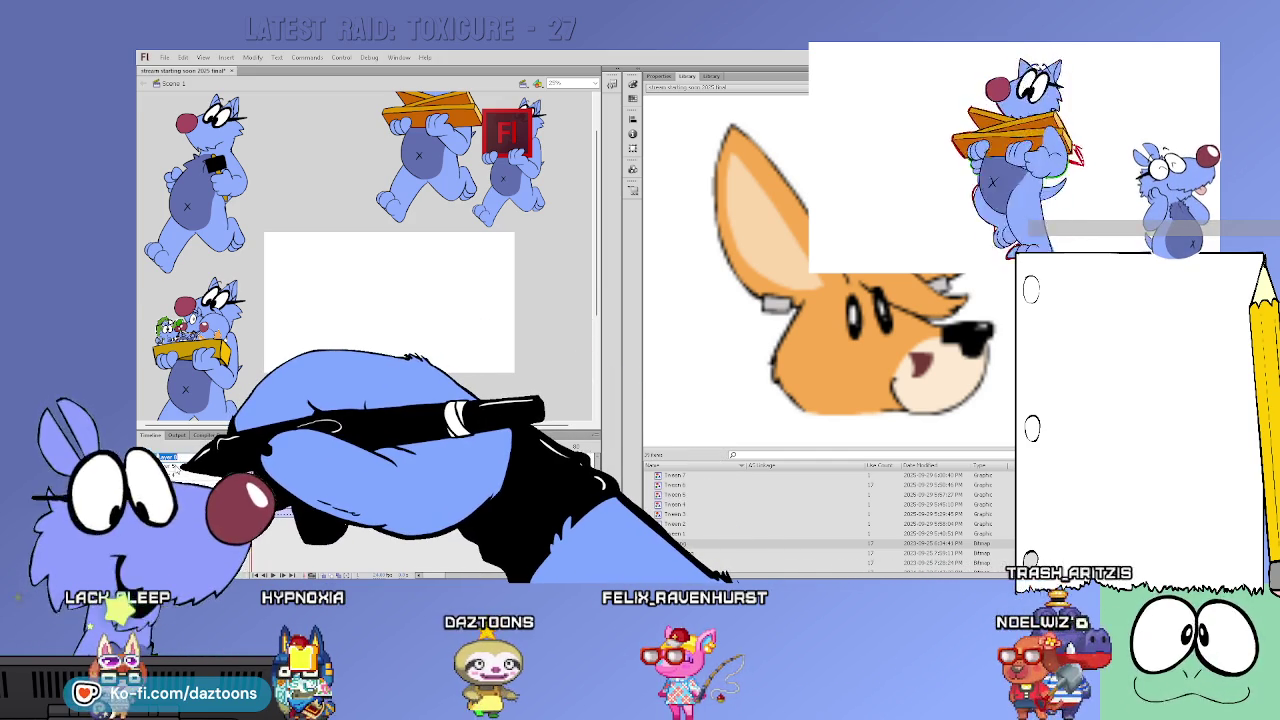
Rename Layer 1 to 'Stream Starting Soon', then select its frames up to around frame 30
{"action": "type", "text": "Ctrl"}
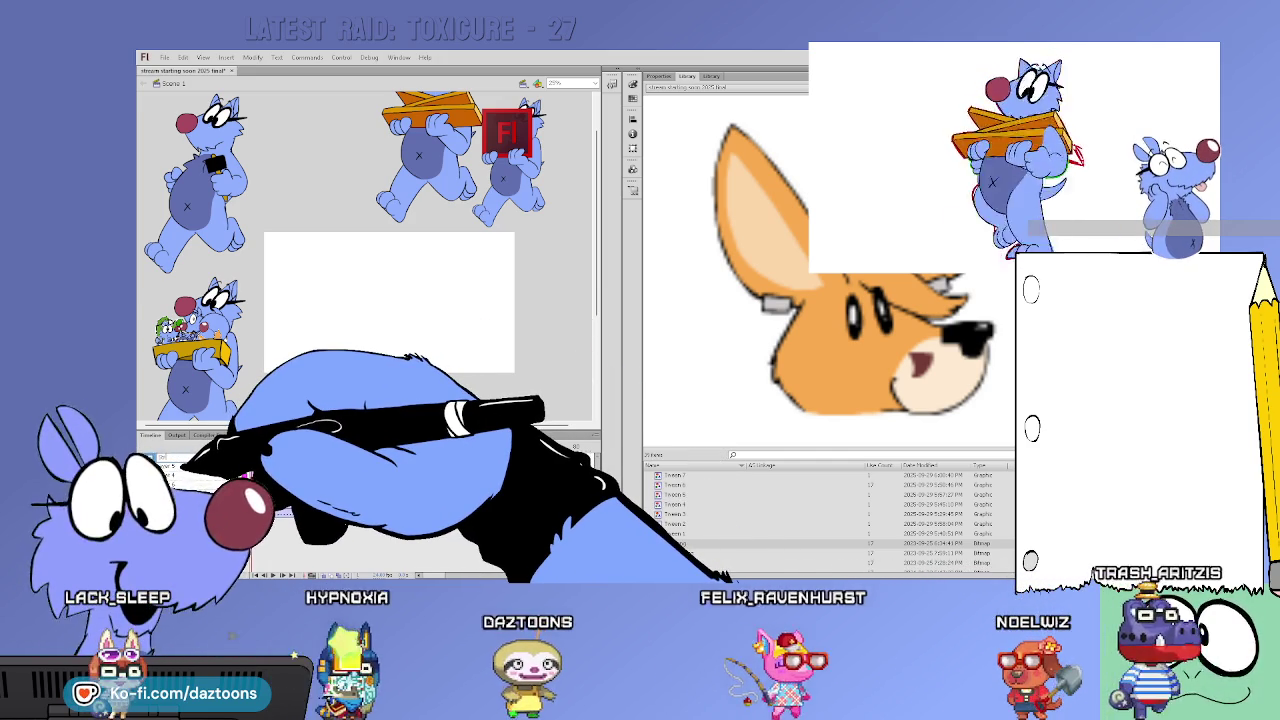
{"action": "type", "text": " Start"}
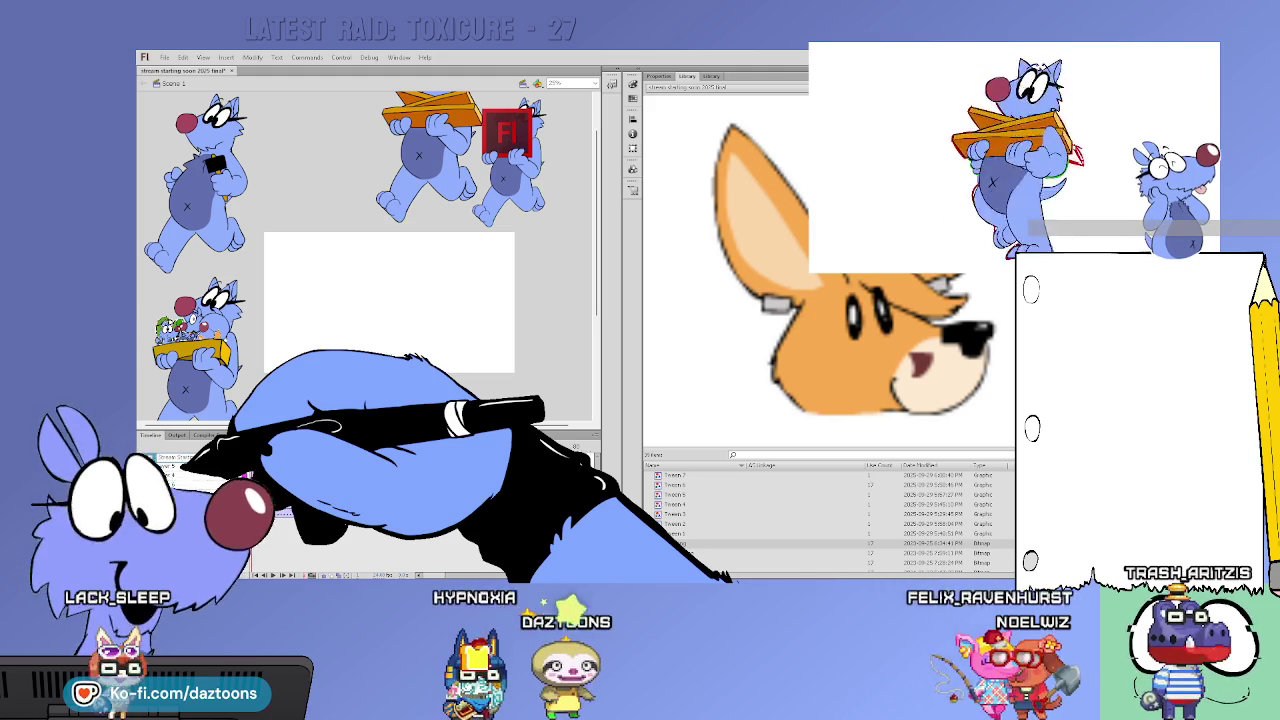
{"action": "type", "text": "ing Soon"}
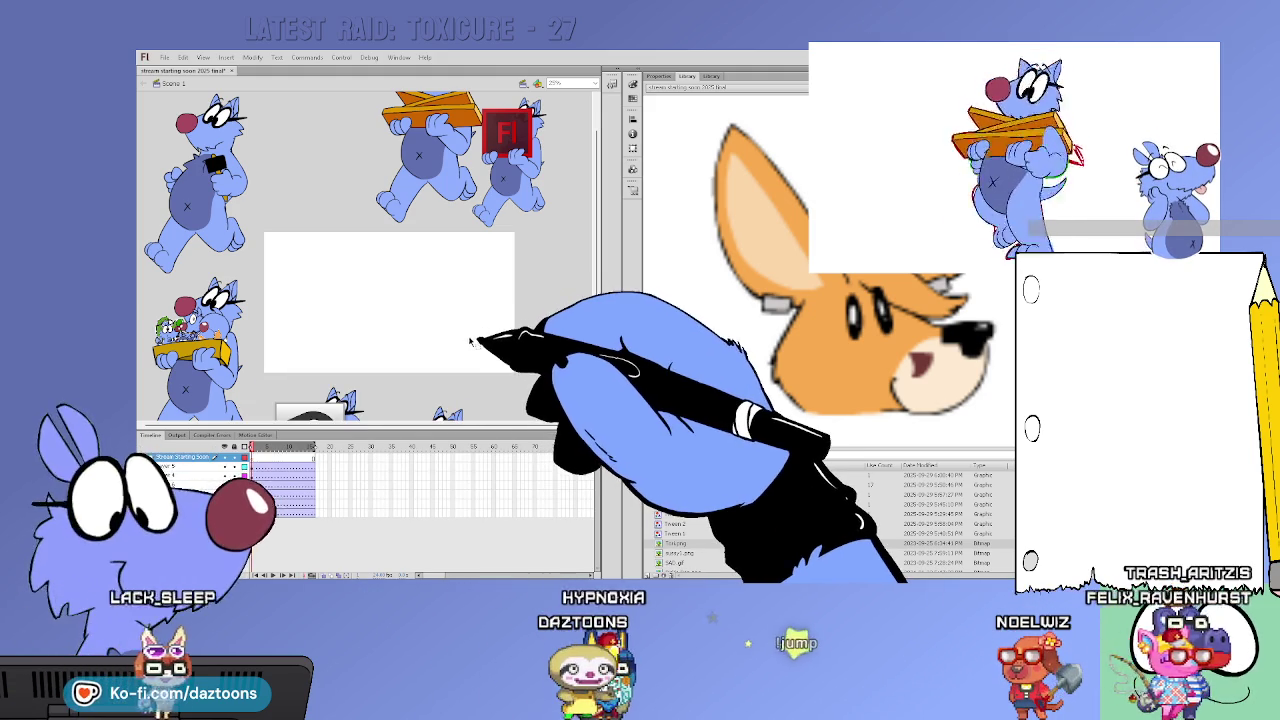
{"action": "key", "text": "Return"}
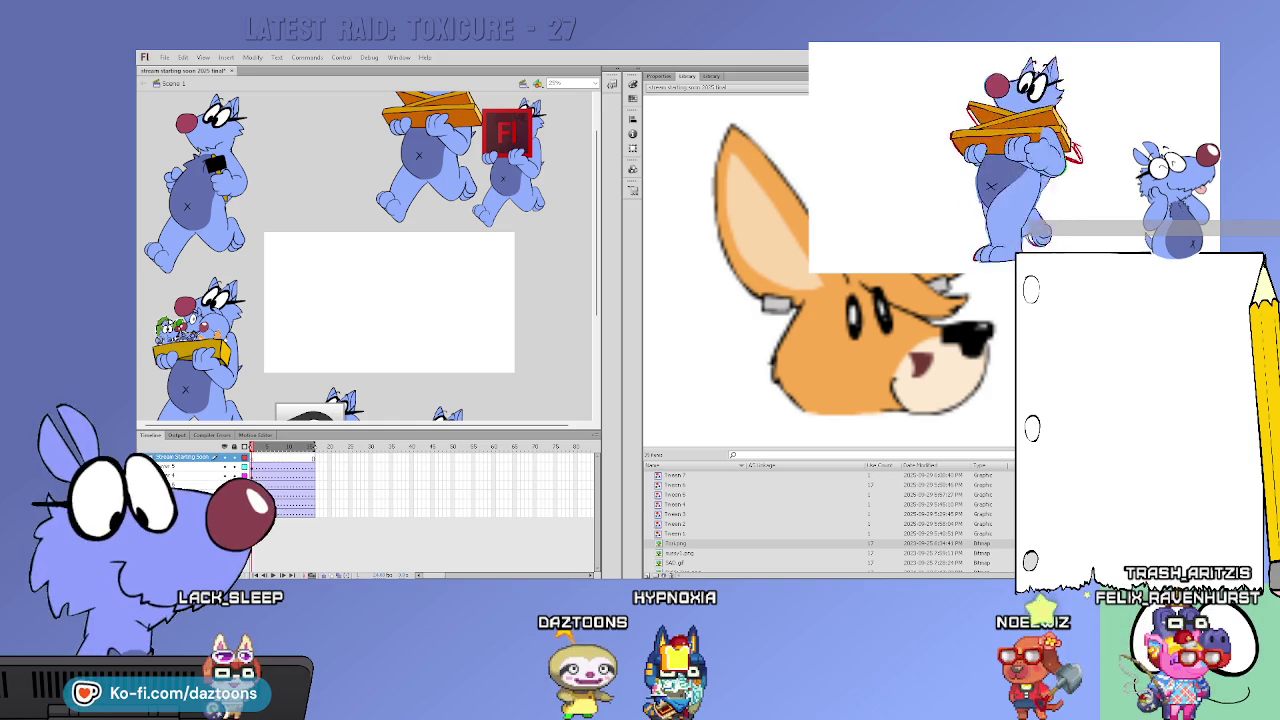
{"action": "left_click", "coordinate": [313, 450]}
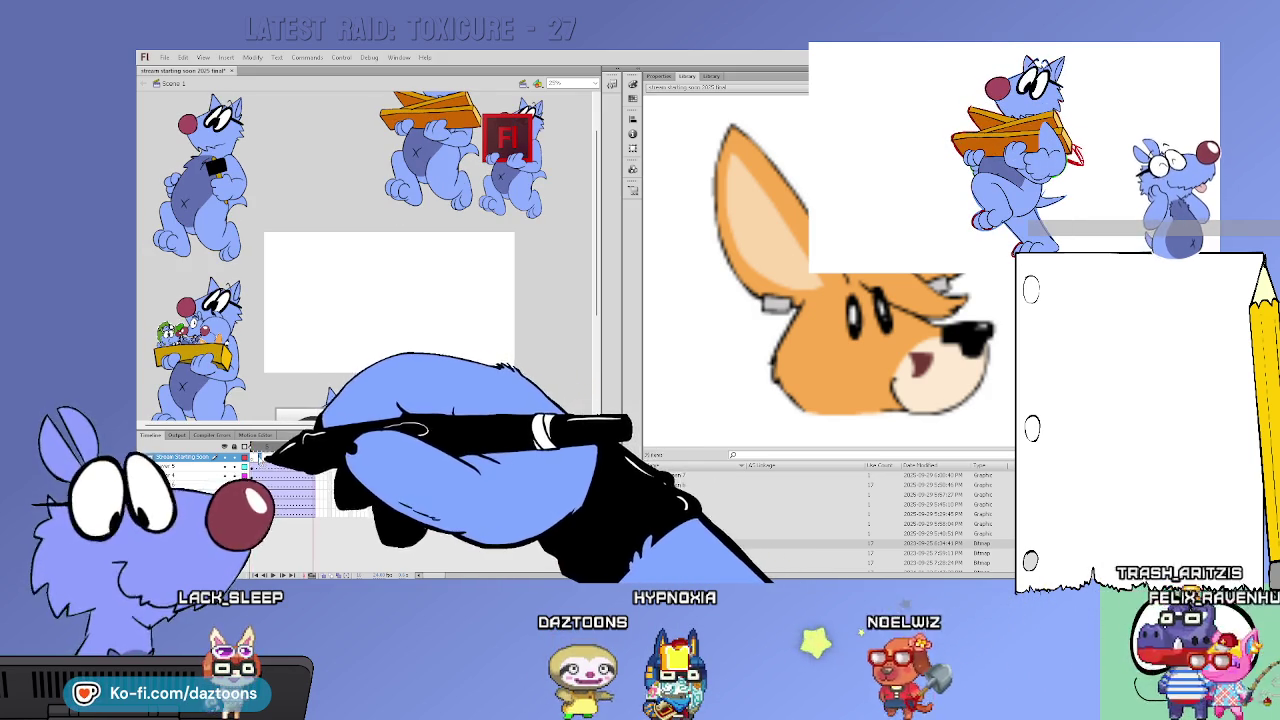
{"action": "left_click_drag", "start_coordinate": [252, 457], "coordinate": [313, 457]}
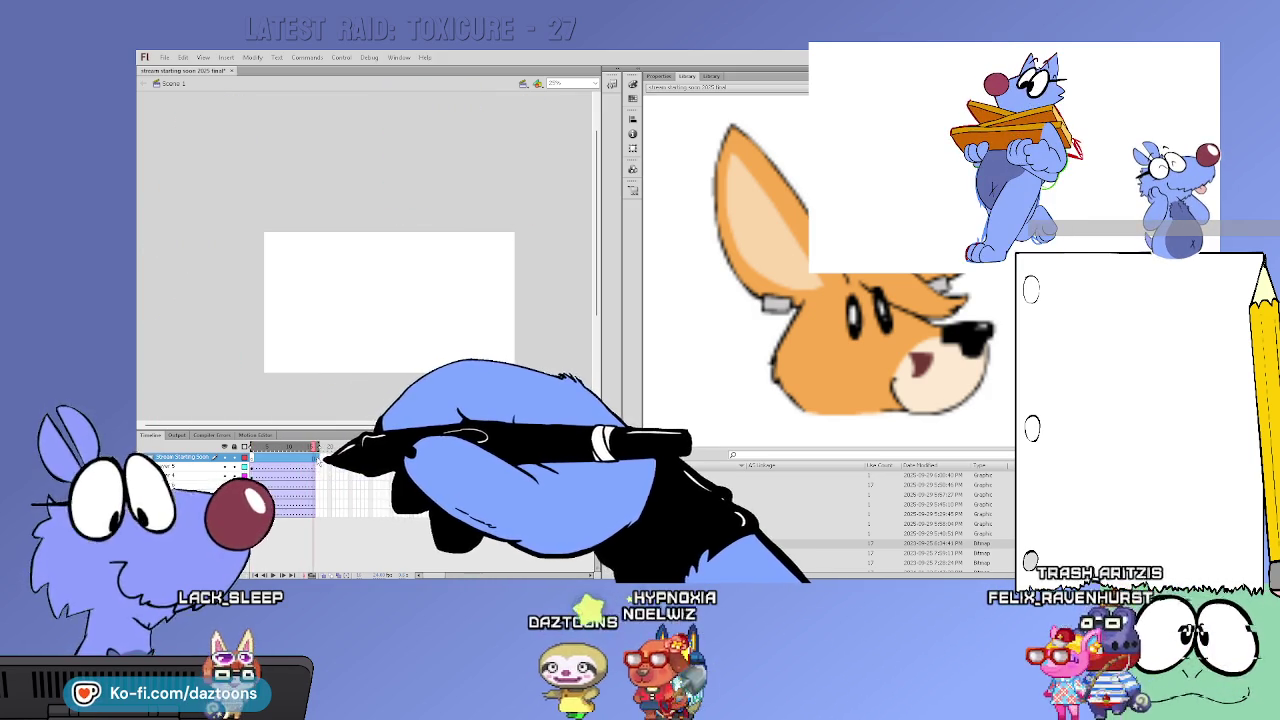
{"action": "left_click", "coordinate": [266, 450]}
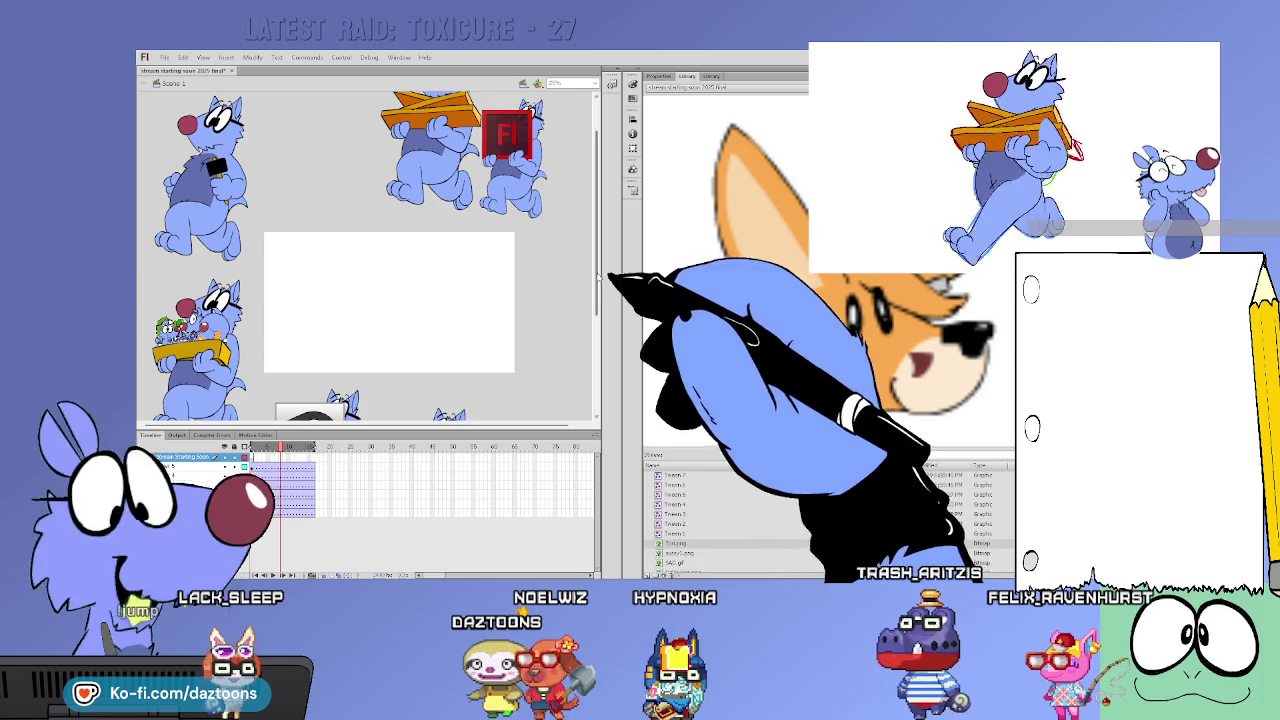
At a later frame, shift the middle box-carrying character right, uncovering the Fl-icon character
{"action": "scroll", "coordinate": [590, 326], "scroll_direction": "down", "scroll_amount": 2}
{"action": "scroll", "coordinate": [592, 326], "scroll_direction": "down", "scroll_amount": 1}
{"action": "scroll", "coordinate": [592, 326], "scroll_direction": "up", "scroll_amount": 3}
{"action": "scroll", "coordinate": [592, 326], "scroll_direction": "up", "scroll_amount": 1}
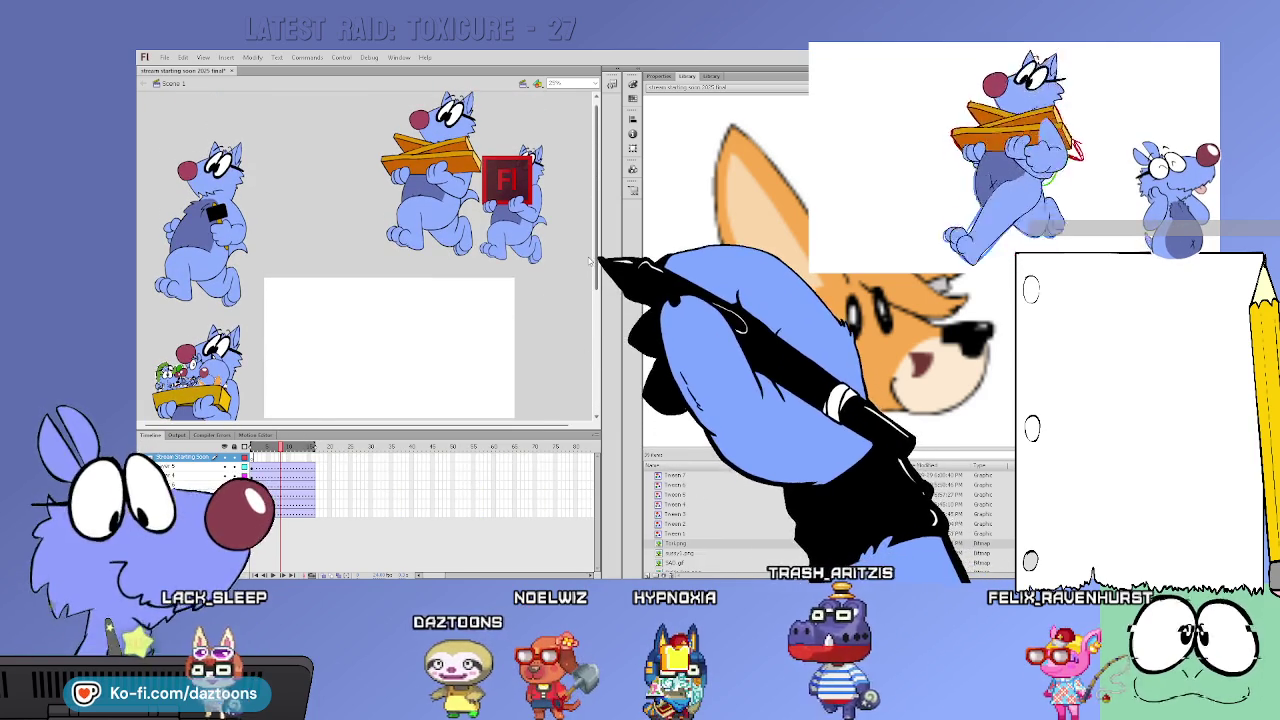
{"action": "mouse_move", "coordinate": [301, 448]}
{"action": "left_mouse_down"}
{"action": "mouse_move", "coordinate": [323, 451]}
{"action": "mouse_move", "coordinate": [218, 452]}
{"action": "left_mouse_up"}
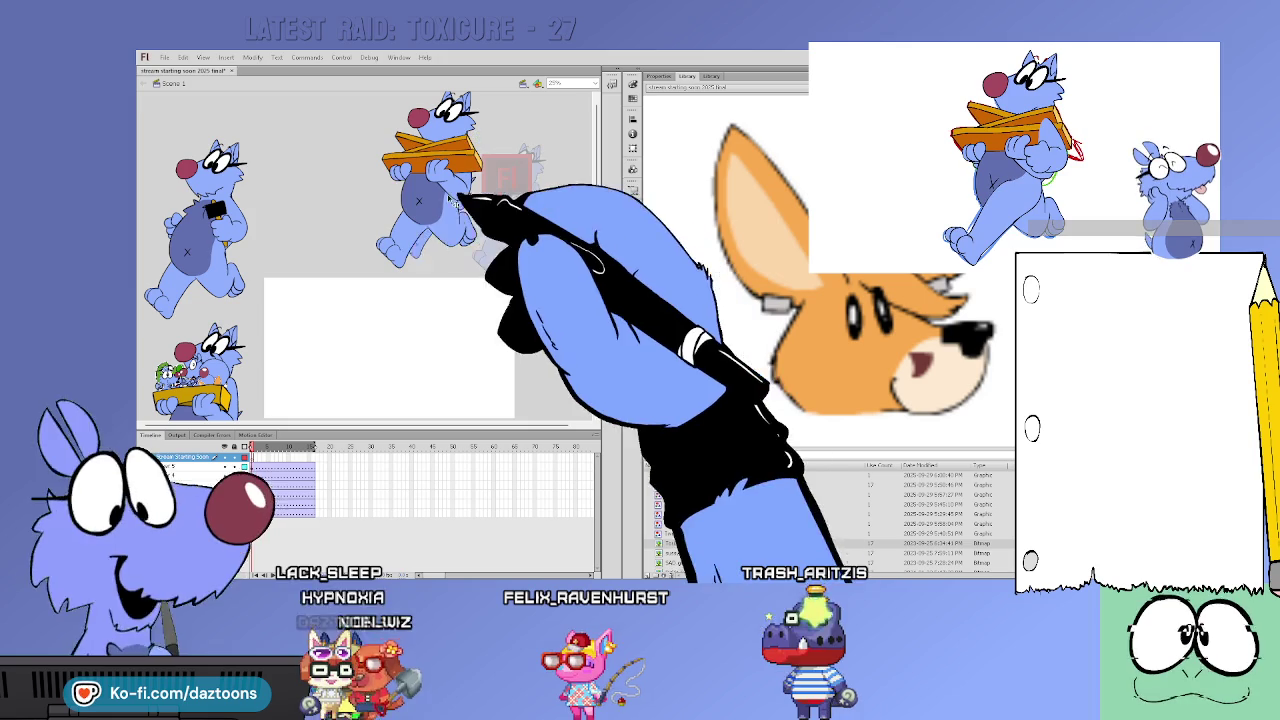
{"action": "left_click", "coordinate": [420, 207]}
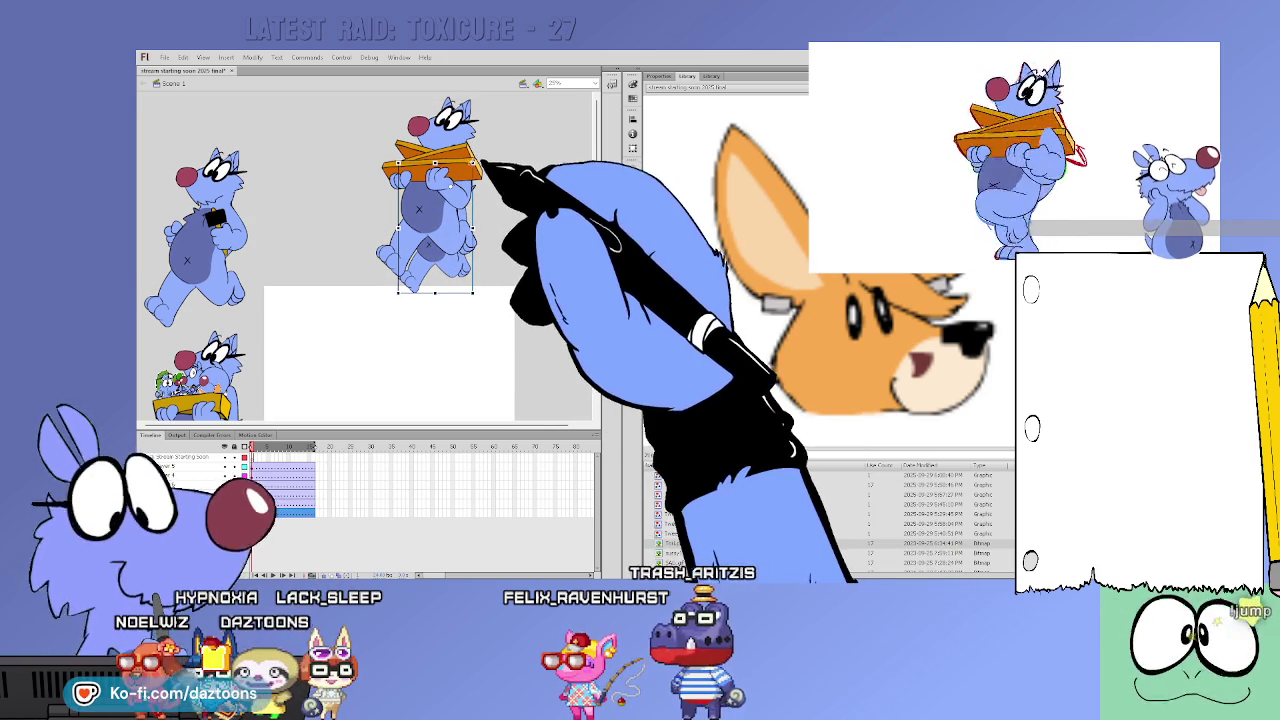
{"action": "left_click_drag", "start_coordinate": [483, 168], "coordinate": [465, 245]}
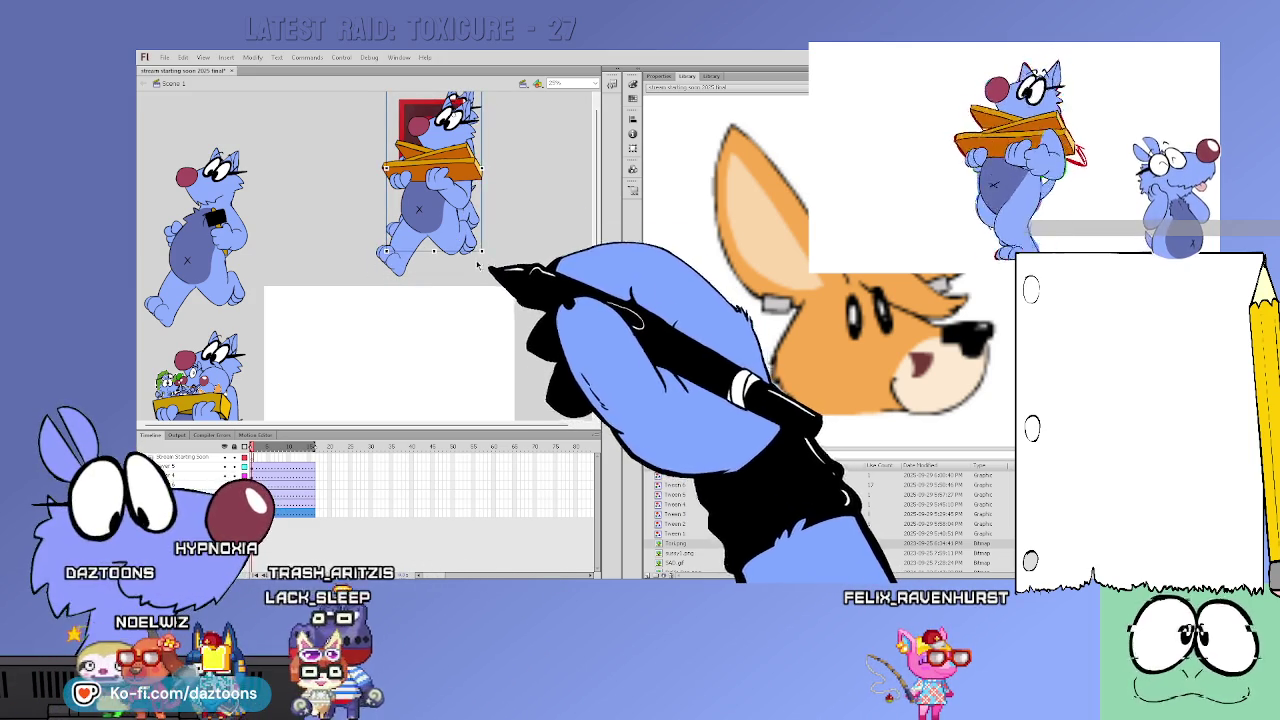
{"action": "left_click_drag", "start_coordinate": [492, 127], "coordinate": [480, 140]}
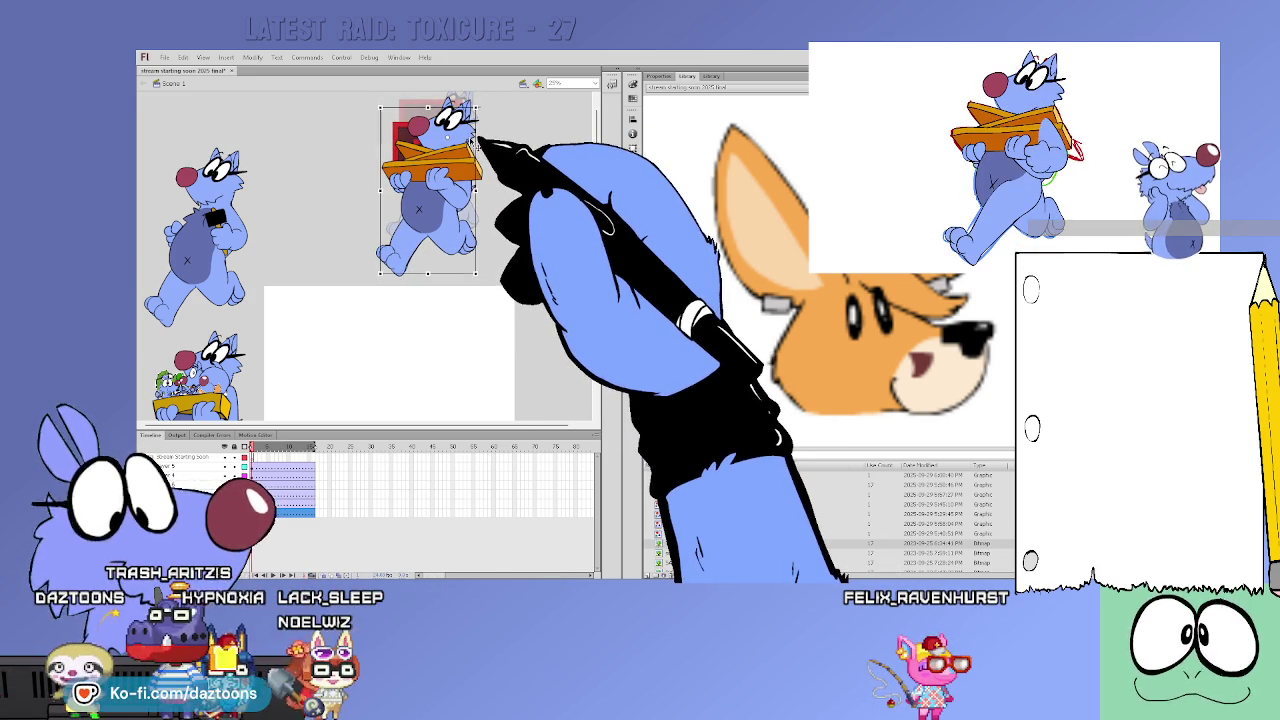
{"action": "left_click_drag", "start_coordinate": [442, 274], "coordinate": [556, 266]}
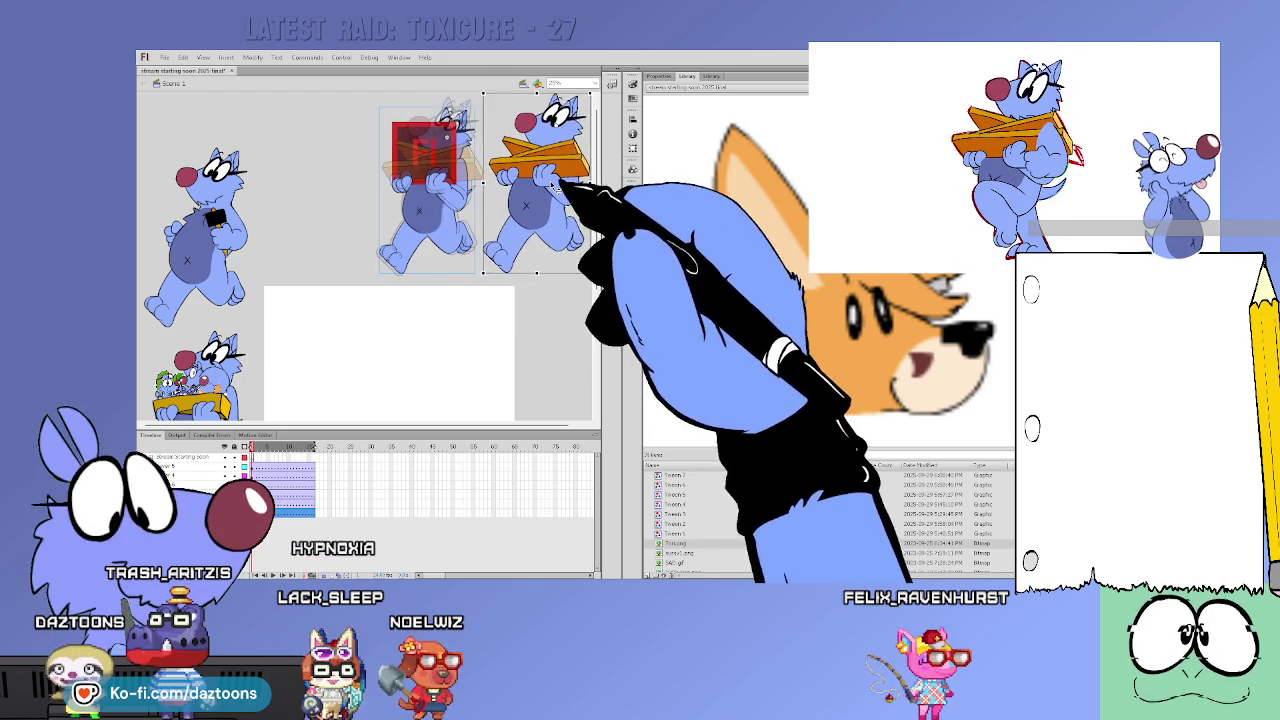
{"action": "left_click", "coordinate": [509, 305]}
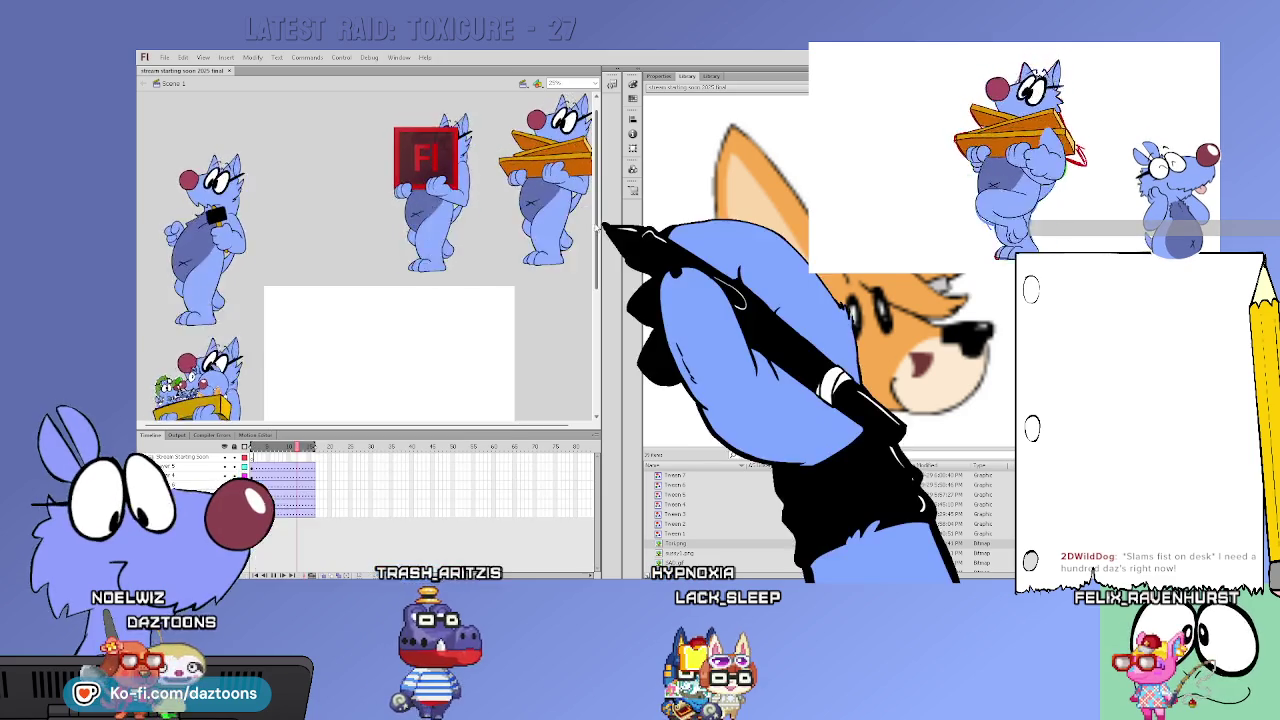
Scroll to the white rectangle and position the small STREAM STARTING SOON title inside it
{"action": "scroll", "coordinate": [600, 222], "scroll_direction": "down", "scroll_amount": 3}
{"action": "scroll", "coordinate": [600, 222], "scroll_direction": "down", "scroll_amount": 4}
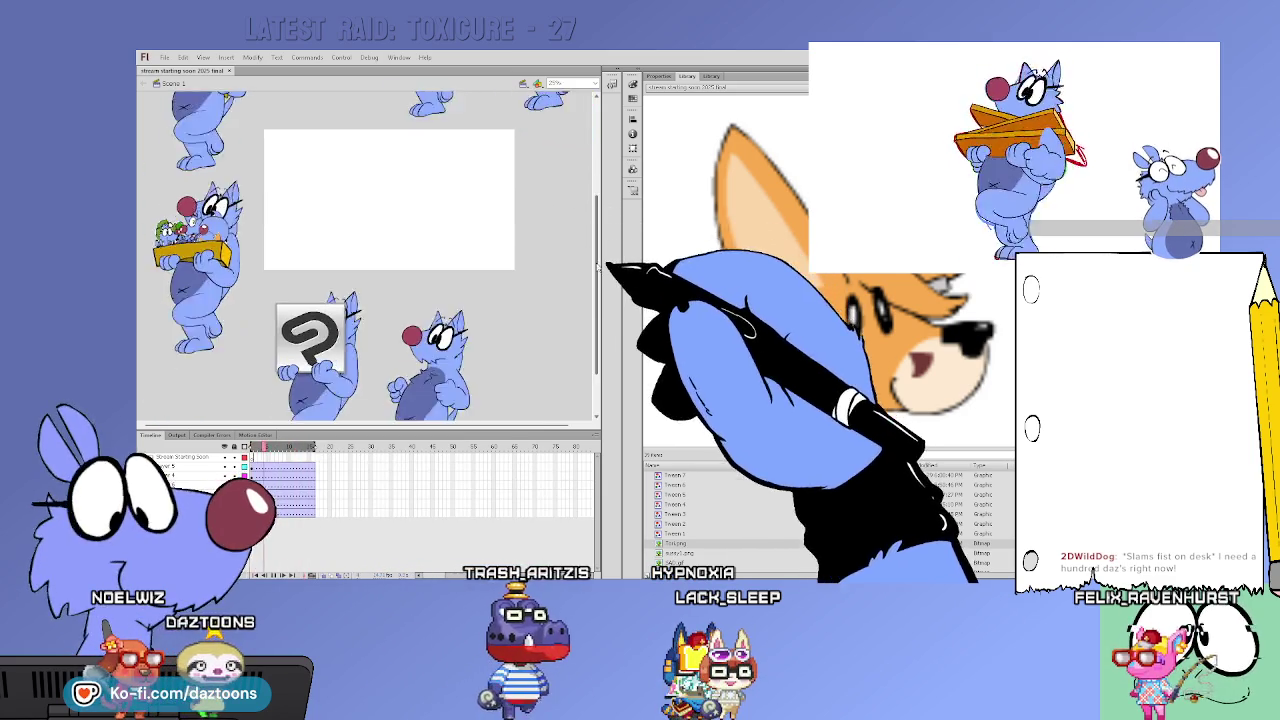
{"action": "scroll", "coordinate": [598, 236], "scroll_direction": "down", "scroll_amount": 2}
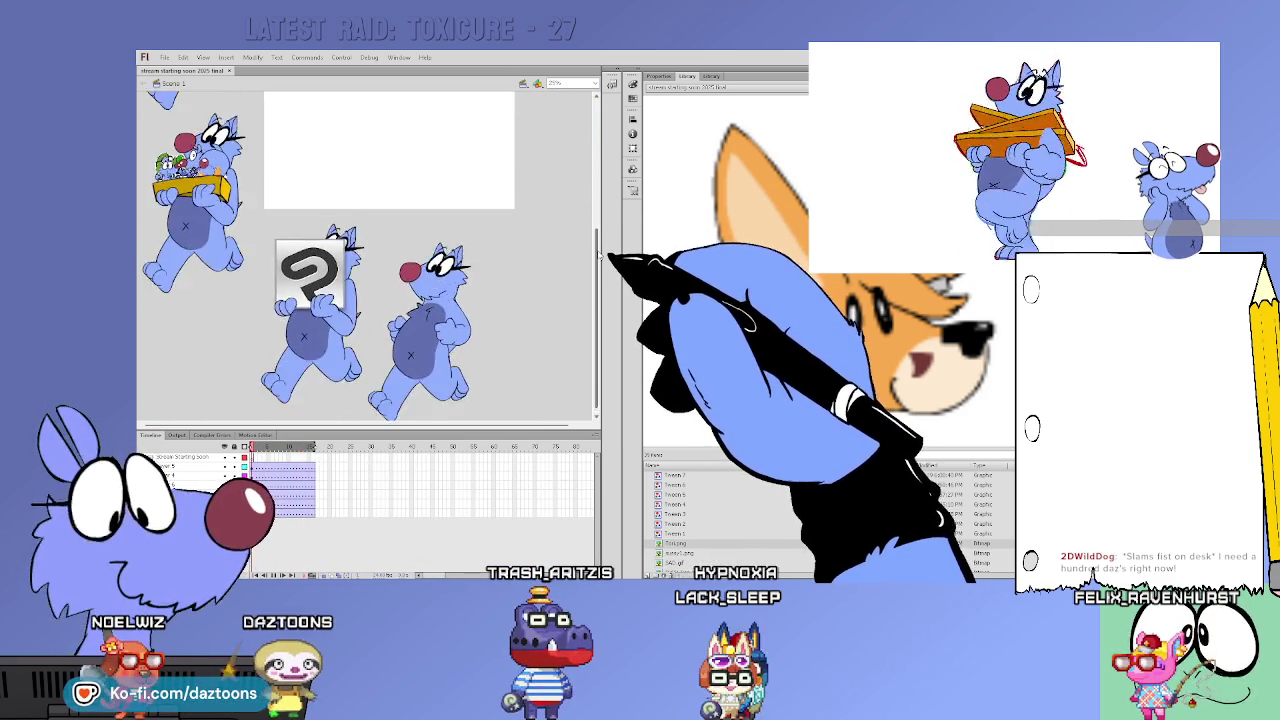
{"action": "scroll", "coordinate": [597, 237], "scroll_direction": "up", "scroll_amount": 3}
{"action": "scroll", "coordinate": [597, 210], "scroll_direction": "up", "scroll_amount": 4}
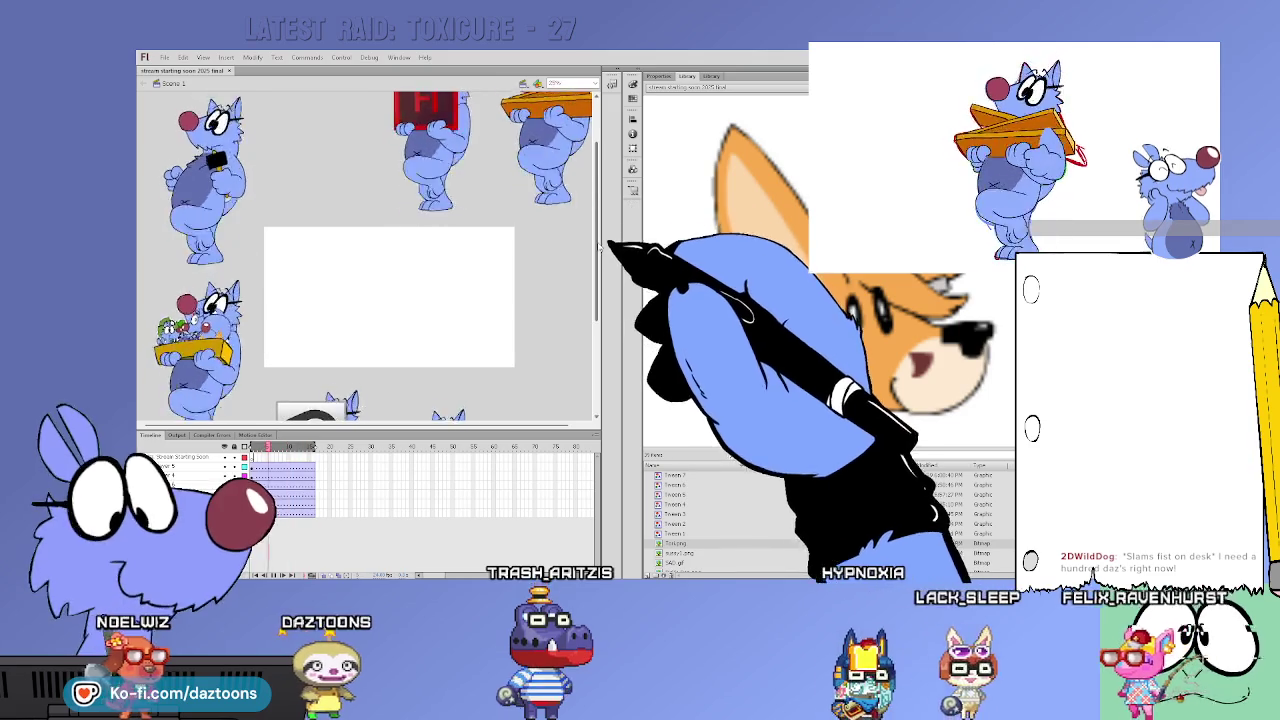
{"action": "scroll", "coordinate": [597, 196], "scroll_direction": "up", "scroll_amount": 4}
{"action": "scroll", "coordinate": [597, 230], "scroll_direction": "down", "scroll_amount": 2}
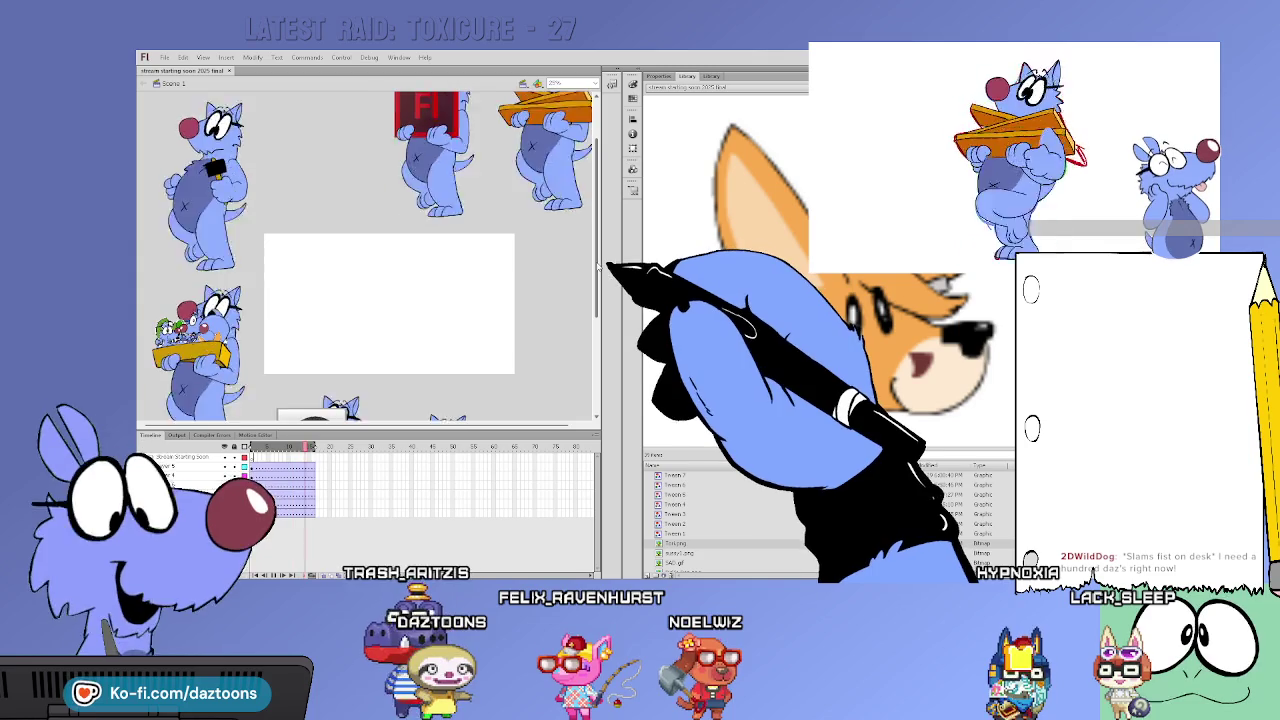
{"action": "left_click_drag", "start_coordinate": [599, 282], "coordinate": [599, 254]}
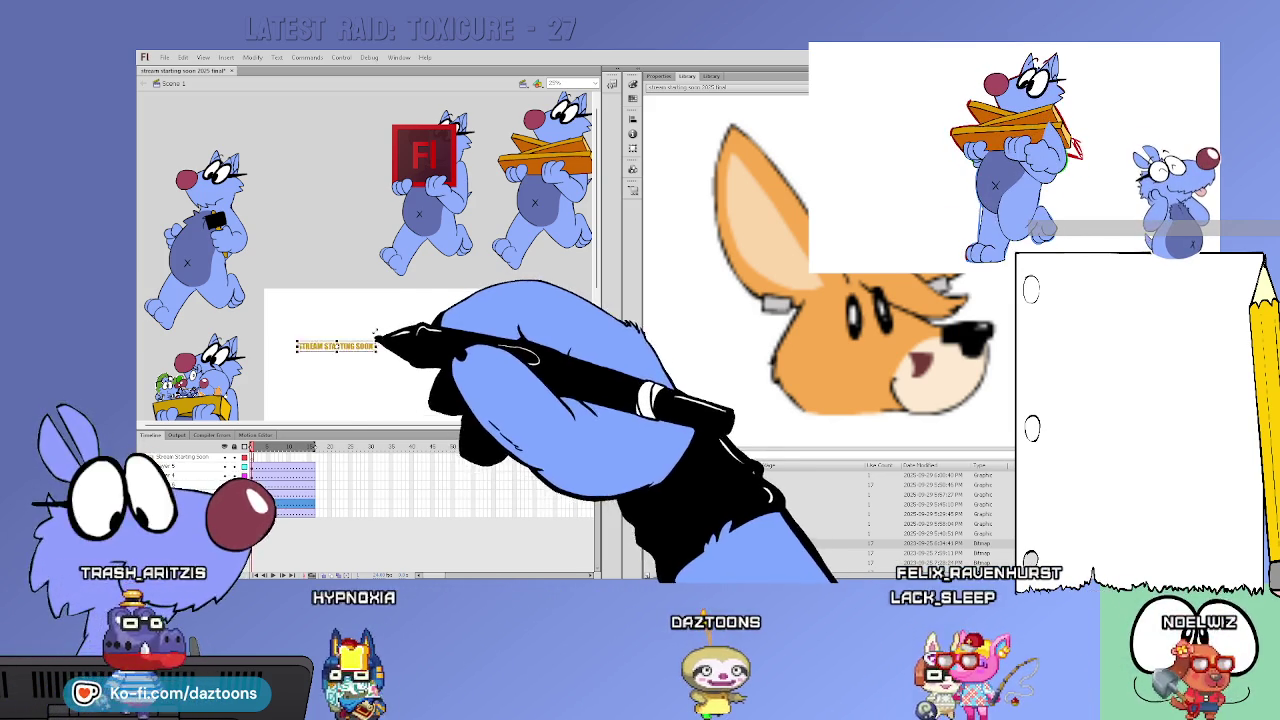
Move the title to the top of the white rectangle, nudge it, then delete it
{"action": "left_click_drag", "start_coordinate": [341, 346], "coordinate": [396, 313]}
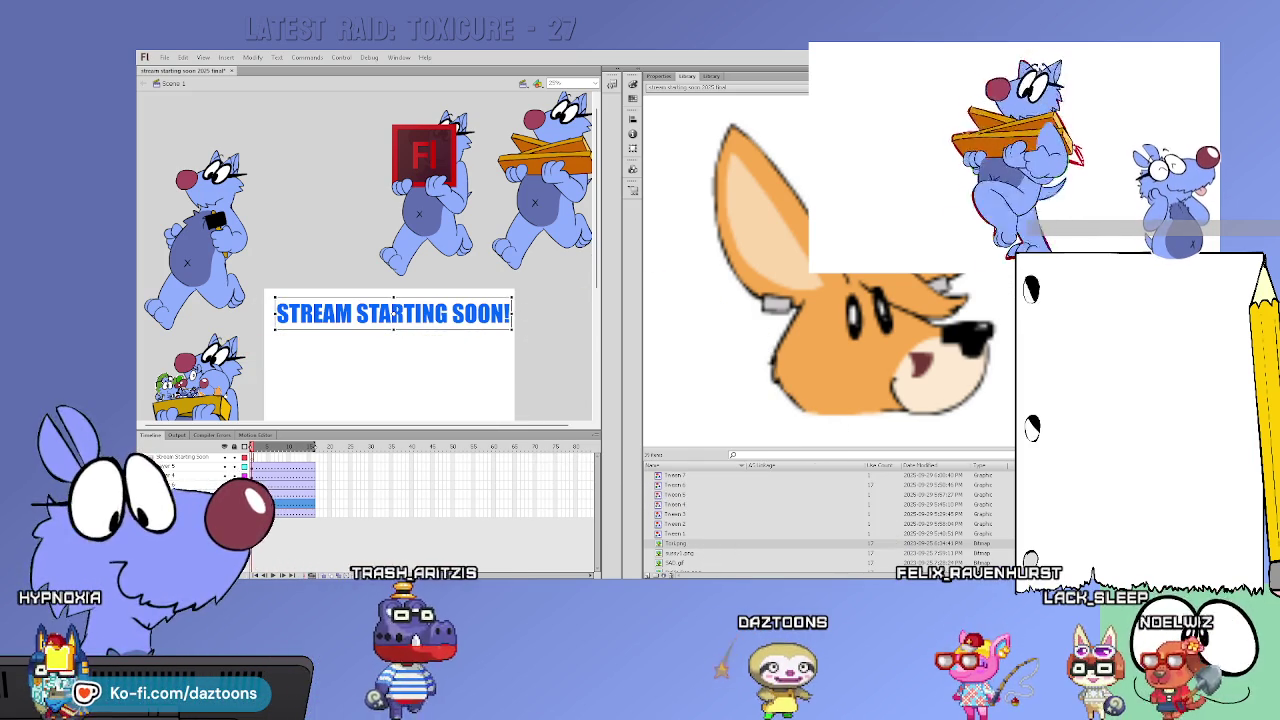
{"action": "left_click_drag", "start_coordinate": [508, 320], "coordinate": [505, 322]}
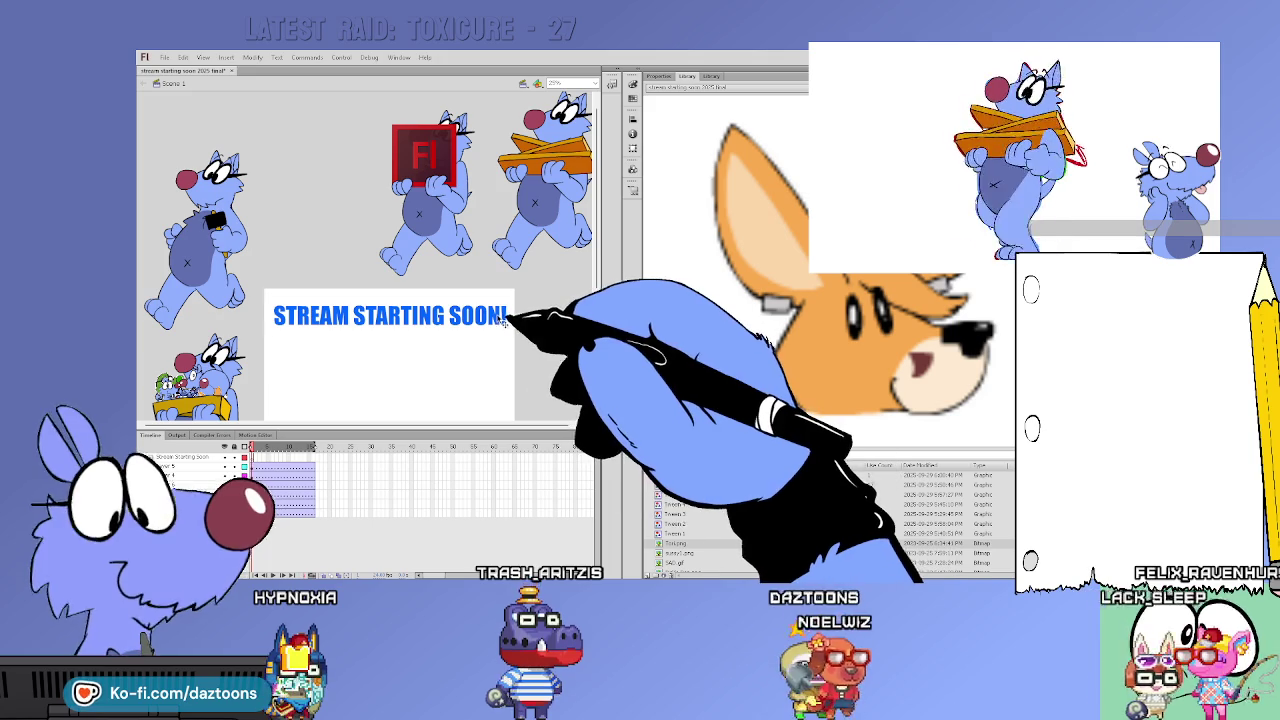
{"action": "key", "text": "Delete"}
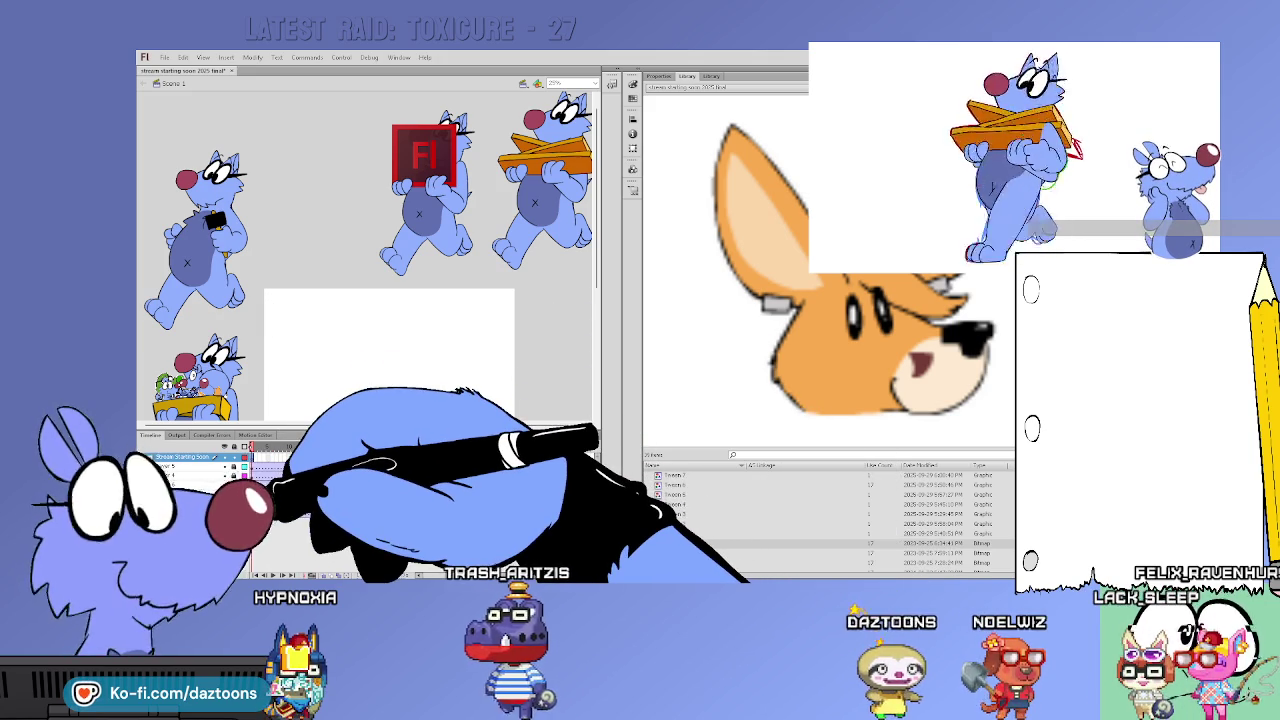
Zoom in twice and brush outline letters for STREAM and START, undoing a badly drawn A
{"action": "key", "text": "ctrl+equal"}
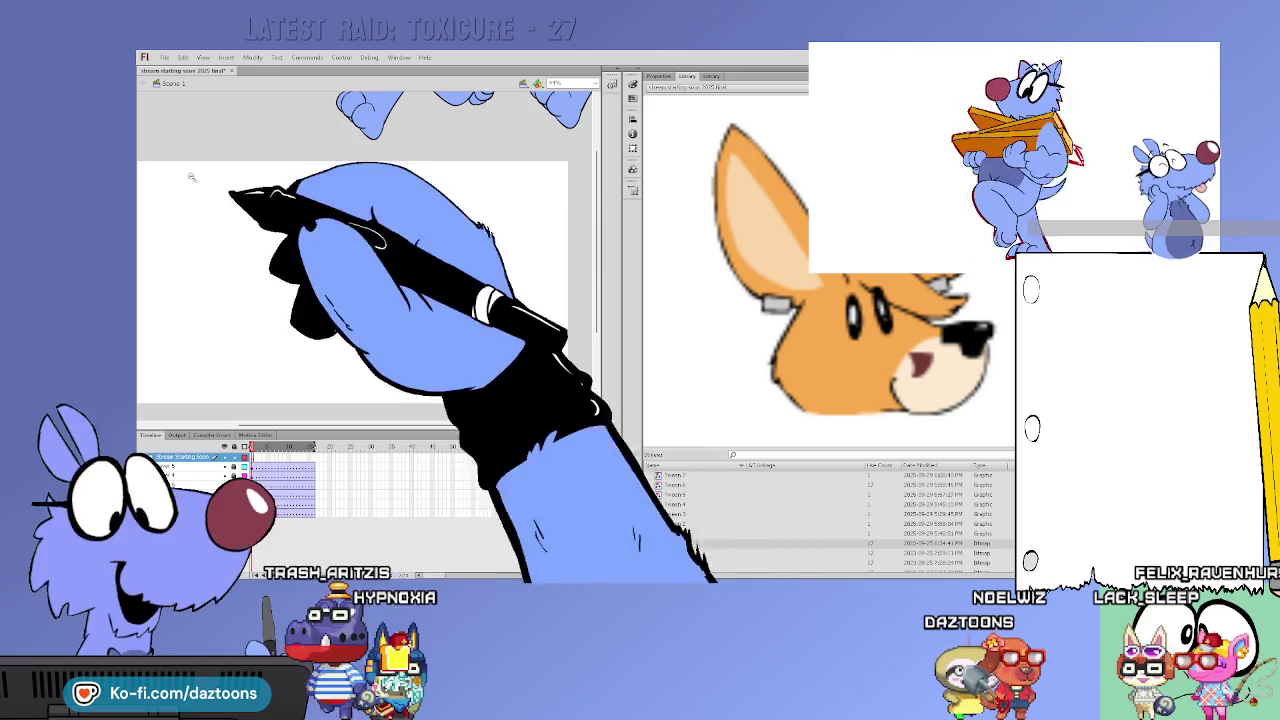
{"action": "key", "text": "ctrl+equal"}
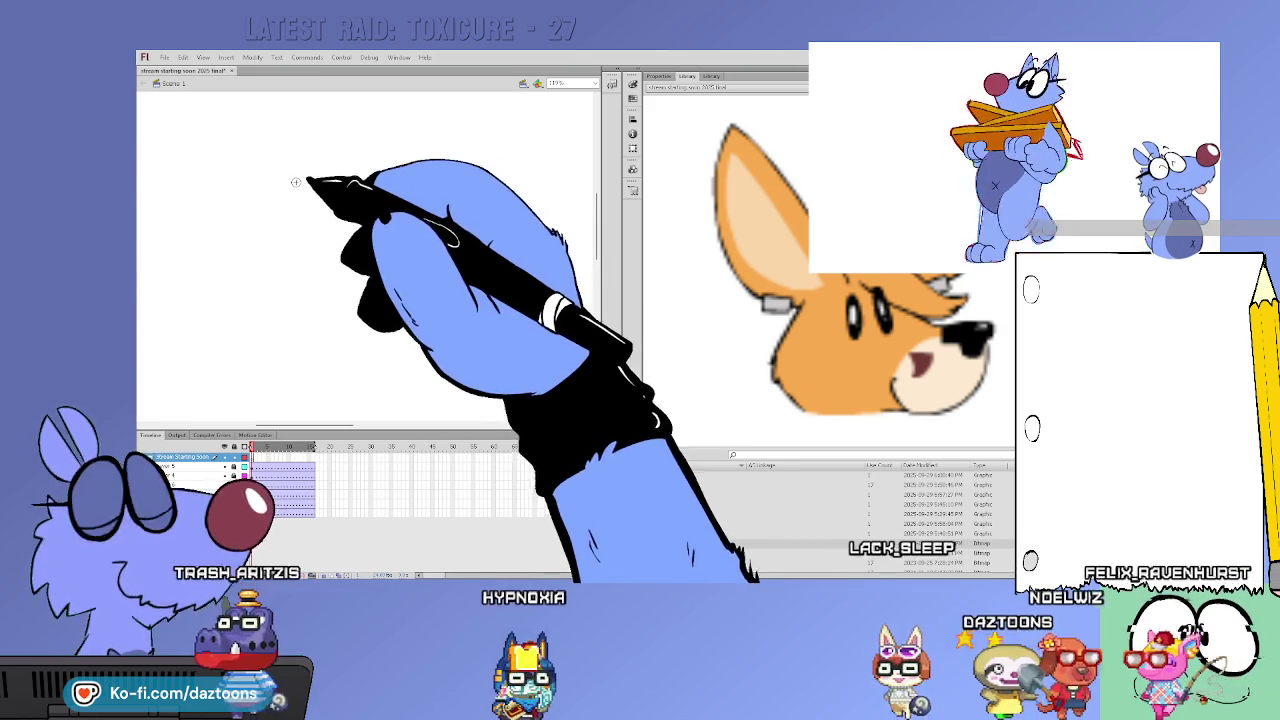
{"action": "left_click_drag", "start_coordinate": [308, 172], "coordinate": [262, 192]}
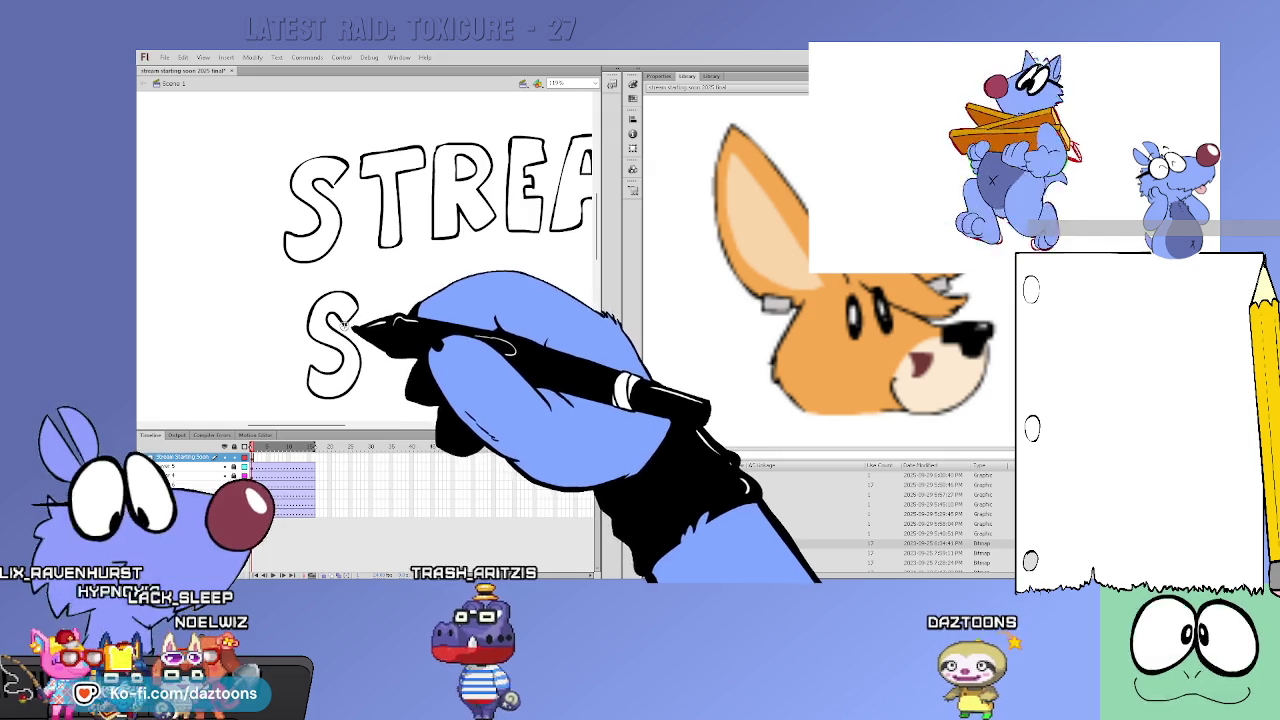
{"action": "mouse_move", "coordinate": [368, 304]}
{"action": "left_mouse_down"}
{"action": "mouse_move", "coordinate": [432, 385]}
{"action": "mouse_move", "coordinate": [458, 337]}
{"action": "mouse_move", "coordinate": [452, 320]}
{"action": "mouse_move", "coordinate": [322, 318]}
{"action": "mouse_move", "coordinate": [291, 355]}
{"action": "left_mouse_up"}
{"action": "key", "text": "ctrl+z"}
{"action": "key", "text": "ctrl+z"}
{"action": "key", "text": "ctrl+z"}
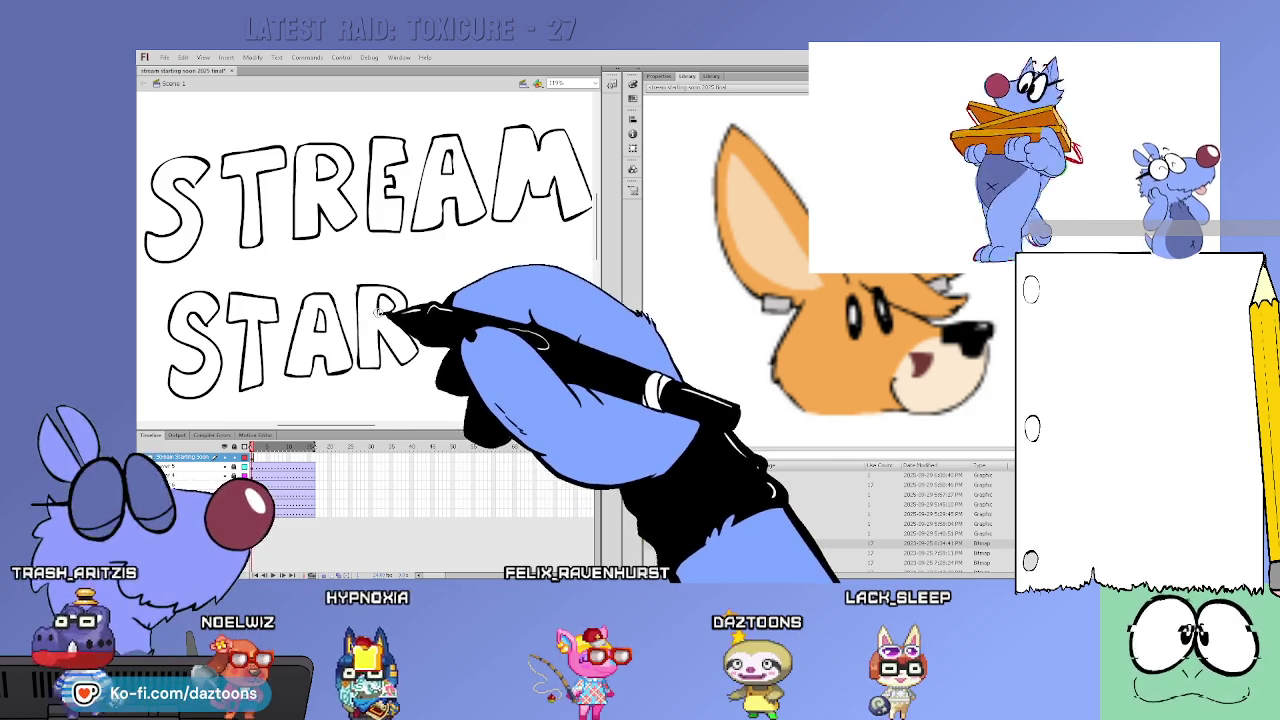
{"action": "left_click_drag", "start_coordinate": [420, 305], "coordinate": [440, 316]}
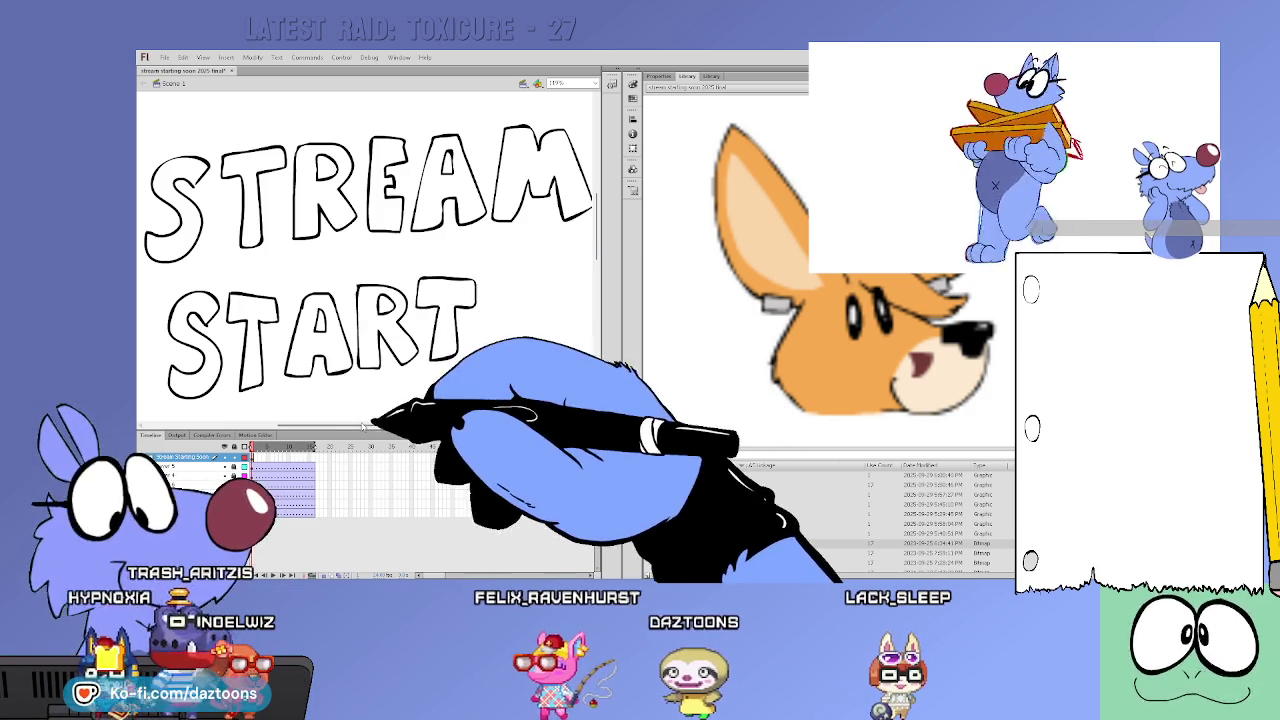
Finish the outline letters of STARTING, redrawing the T and G after undoing bad strokes
{"action": "left_click_drag", "start_coordinate": [362, 425], "coordinate": [392, 425]}
{"action": "key", "text": "ctrl+z"}
{"action": "mouse_move", "coordinate": [327, 287]}
{"action": "left_mouse_down"}
{"action": "mouse_move", "coordinate": [350, 285]}
{"action": "mouse_move", "coordinate": [348, 364]}
{"action": "left_mouse_up"}
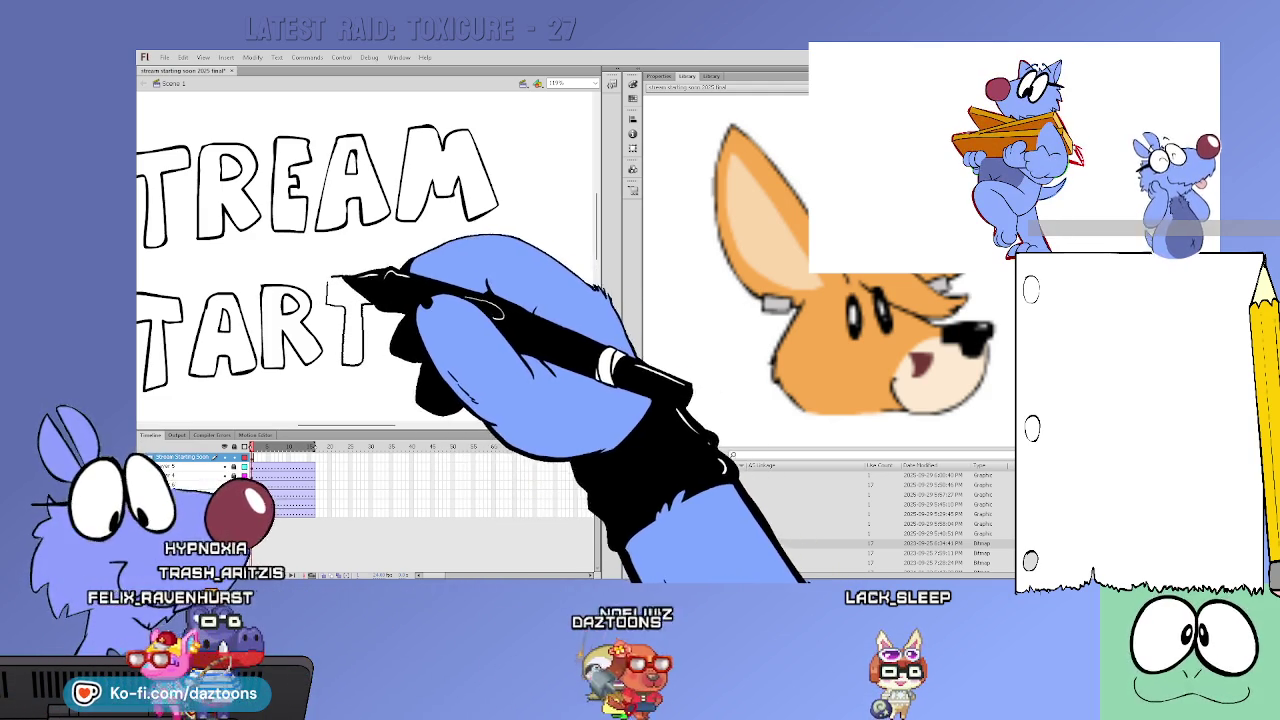
{"action": "mouse_move", "coordinate": [397, 283]}
{"action": "left_mouse_down"}
{"action": "mouse_move", "coordinate": [414, 350]}
{"action": "mouse_move", "coordinate": [414, 283]}
{"action": "mouse_move", "coordinate": [434, 303]}
{"action": "left_mouse_up"}
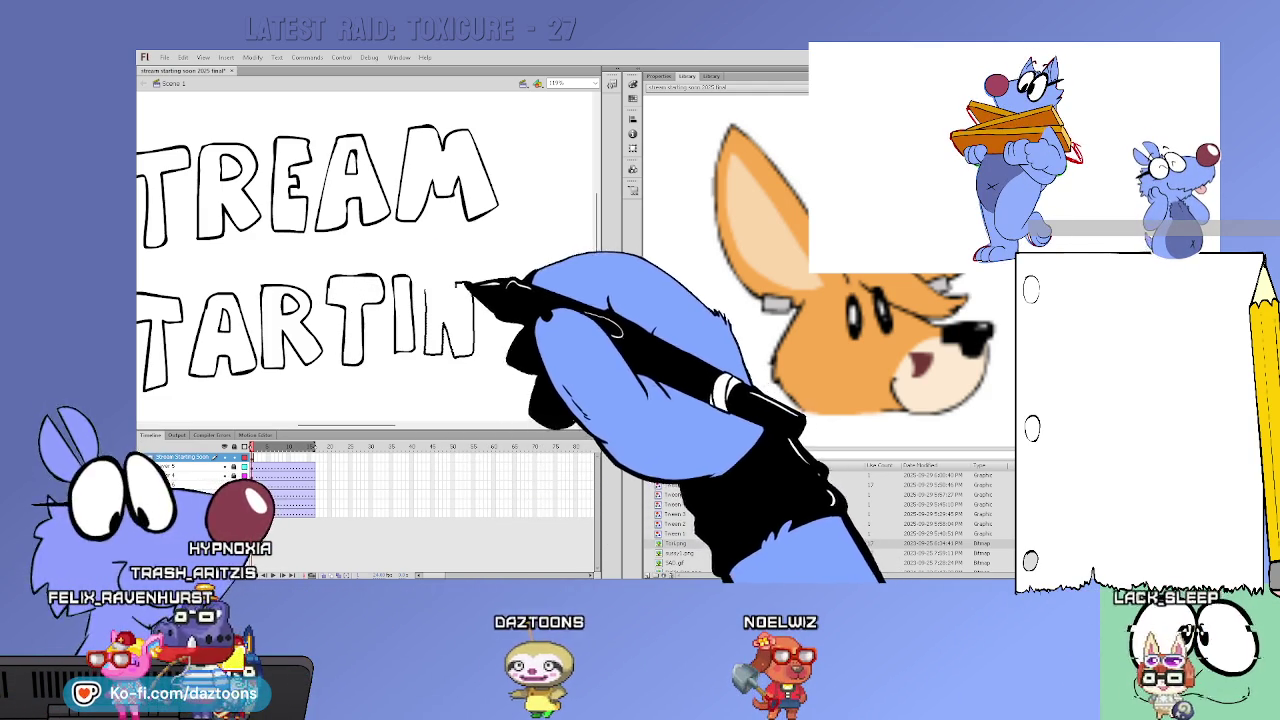
{"action": "mouse_move", "coordinate": [518, 283]}
{"action": "left_mouse_down"}
{"action": "mouse_move", "coordinate": [492, 325]}
{"action": "mouse_move", "coordinate": [538, 315]}
{"action": "mouse_move", "coordinate": [531, 292]}
{"action": "left_mouse_up"}
{"action": "key", "text": "ctrl+z"}
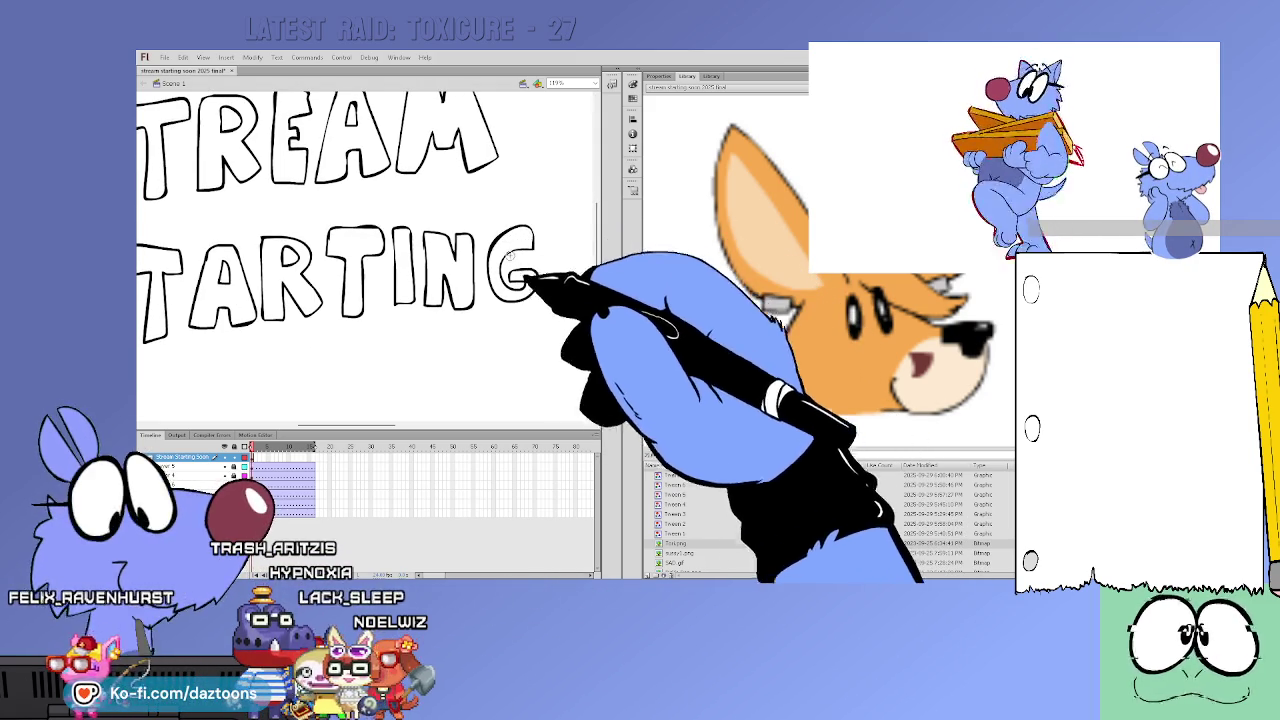
{"action": "scroll", "coordinate": [528, 260], "scroll_direction": "down", "scroll_amount": 1}
{"action": "key", "text": "ctrl+z"}
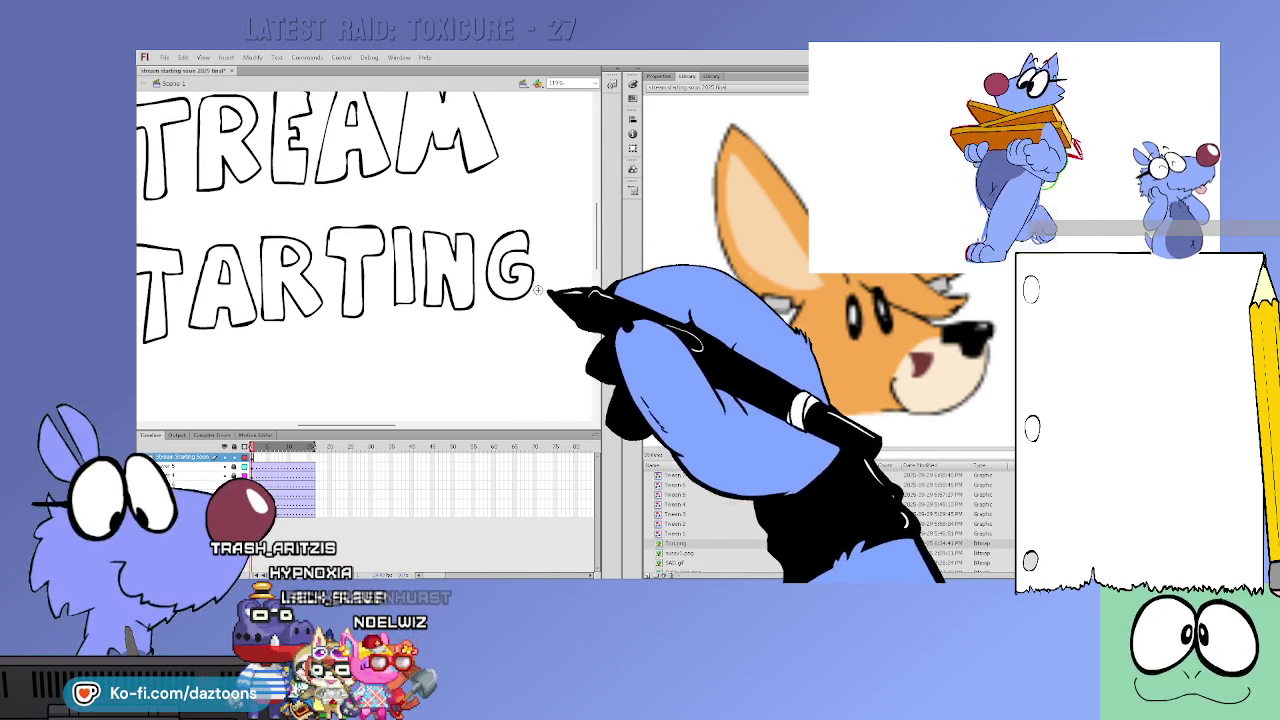
{"action": "scroll", "coordinate": [441, 408], "scroll_direction": "left", "scroll_amount": 3}
{"action": "scroll", "coordinate": [275, 267], "scroll_direction": "down", "scroll_amount": 2}
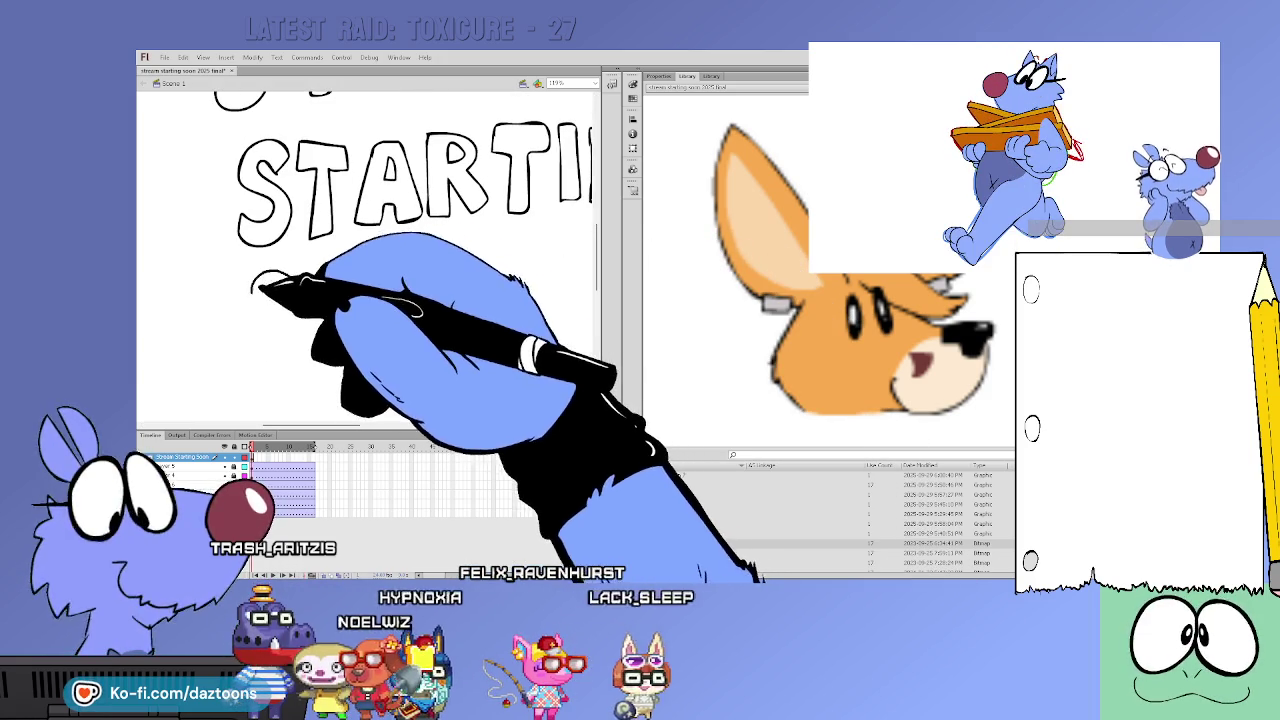
Brush the outline letters S, O, O, N and ! below STARTING, then zoom out
{"action": "left_click_drag", "start_coordinate": [297, 290], "coordinate": [272, 340]}
{"action": "key", "text": "ctrl+z"}
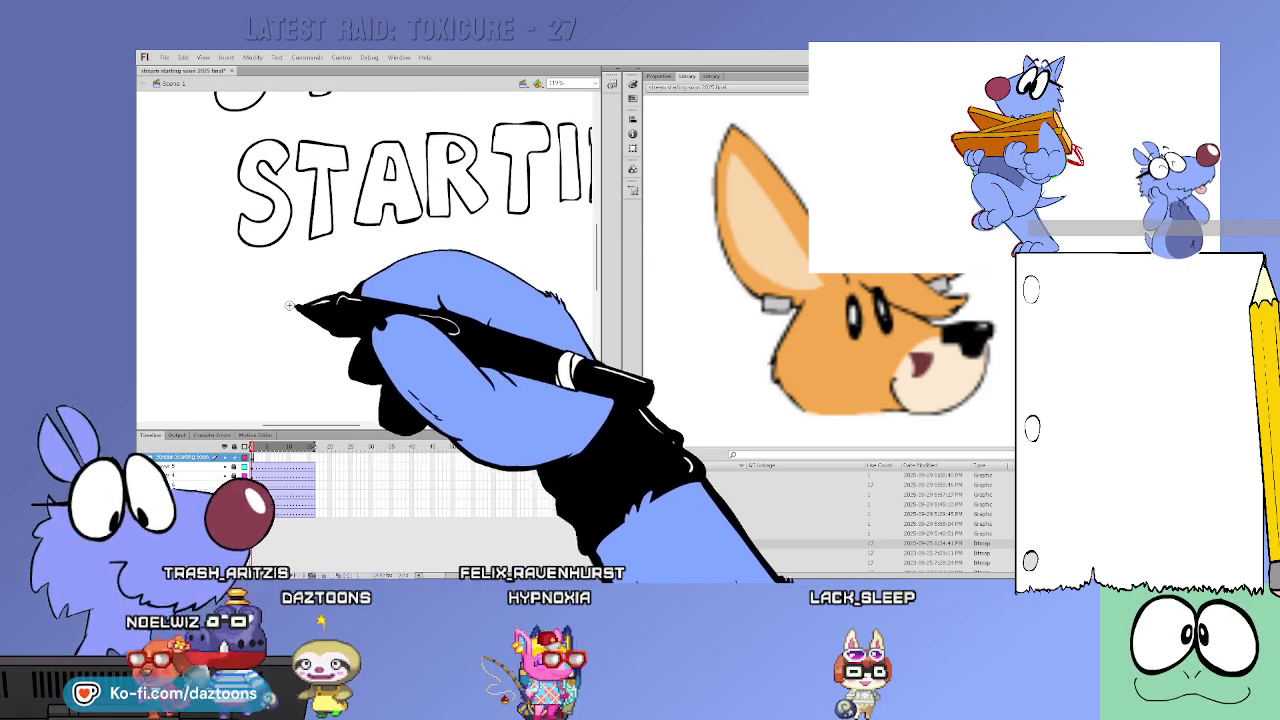
{"action": "left_click_drag", "start_coordinate": [293, 283], "coordinate": [247, 355]}
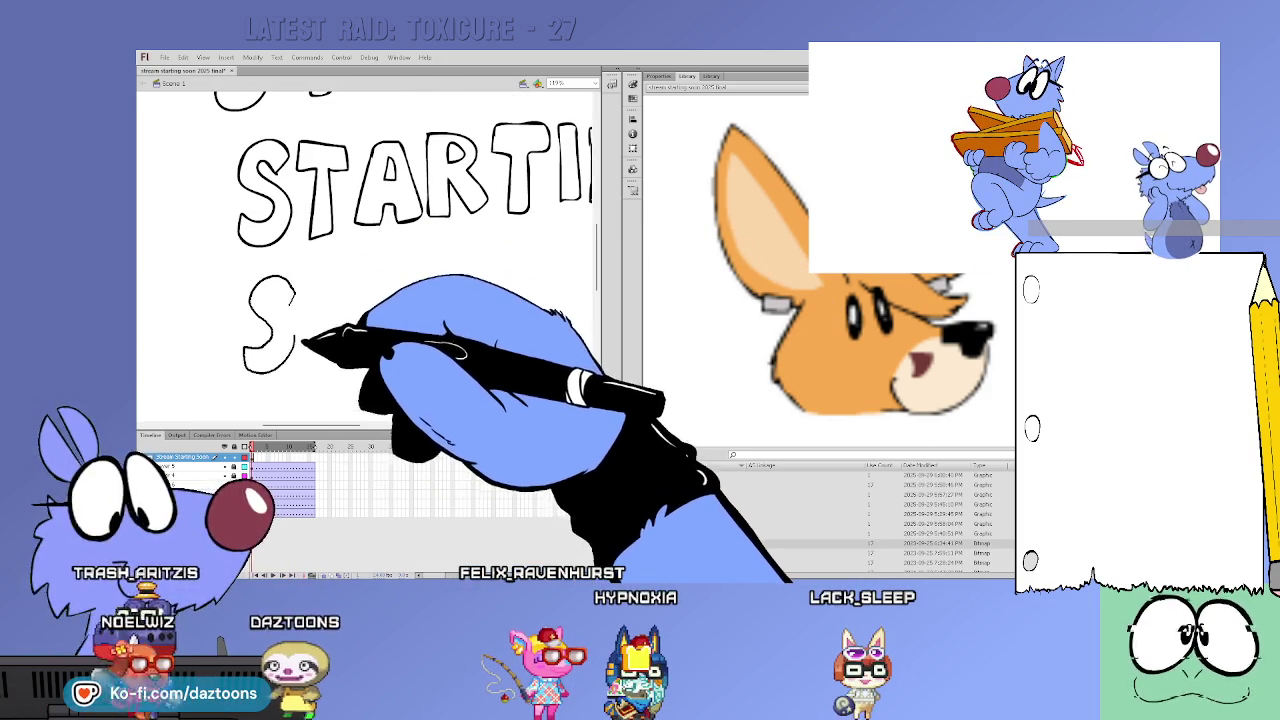
{"action": "left_click_drag", "start_coordinate": [340, 288], "coordinate": [346, 320]}
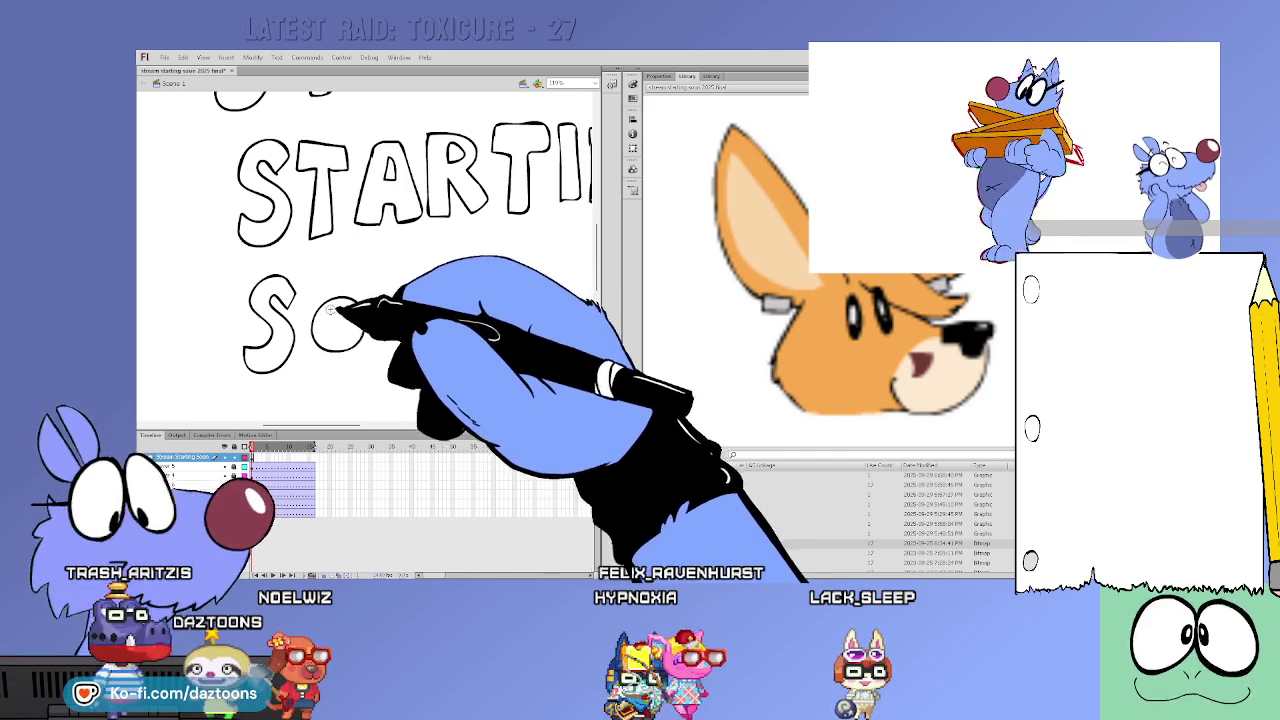
{"action": "mouse_move", "coordinate": [400, 288]}
{"action": "left_mouse_down"}
{"action": "mouse_move", "coordinate": [414, 309]}
{"action": "mouse_move", "coordinate": [396, 313]}
{"action": "mouse_move", "coordinate": [432, 342]}
{"action": "mouse_move", "coordinate": [480, 343]}
{"action": "mouse_move", "coordinate": [490, 276]}
{"action": "mouse_move", "coordinate": [455, 305]}
{"action": "left_mouse_up"}
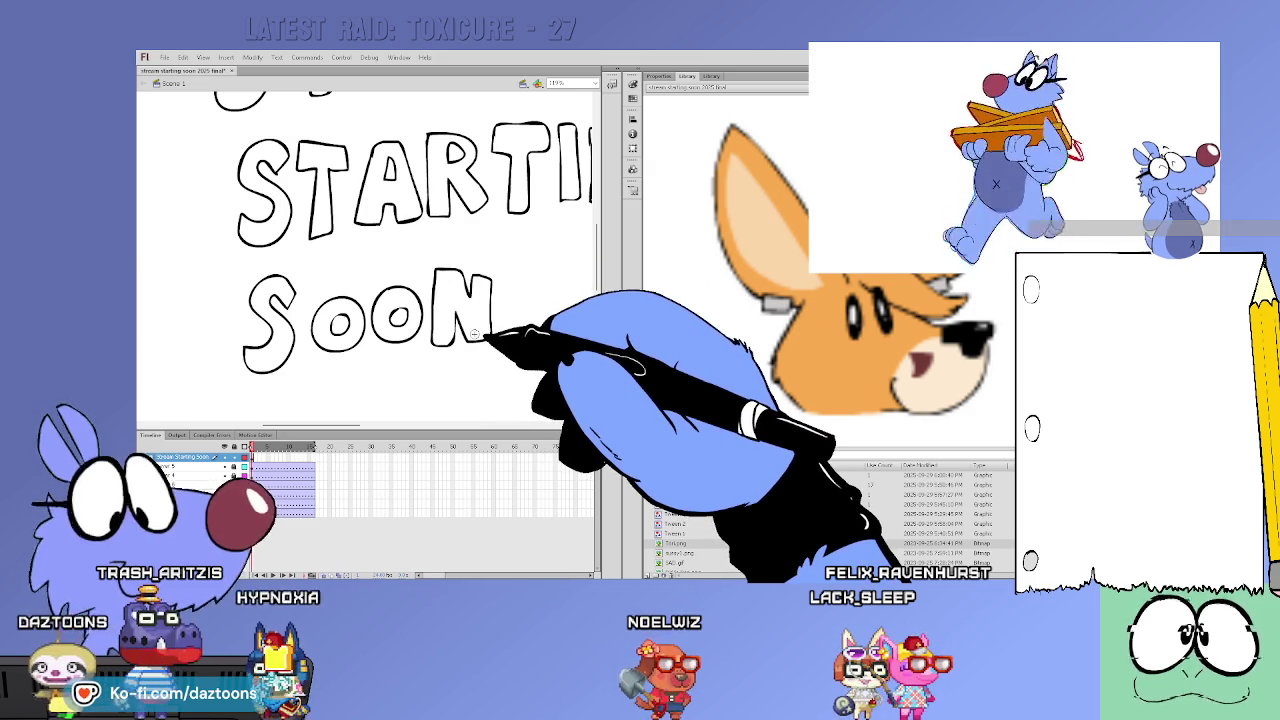
{"action": "left_click_drag", "start_coordinate": [520, 254], "coordinate": [509, 303]}
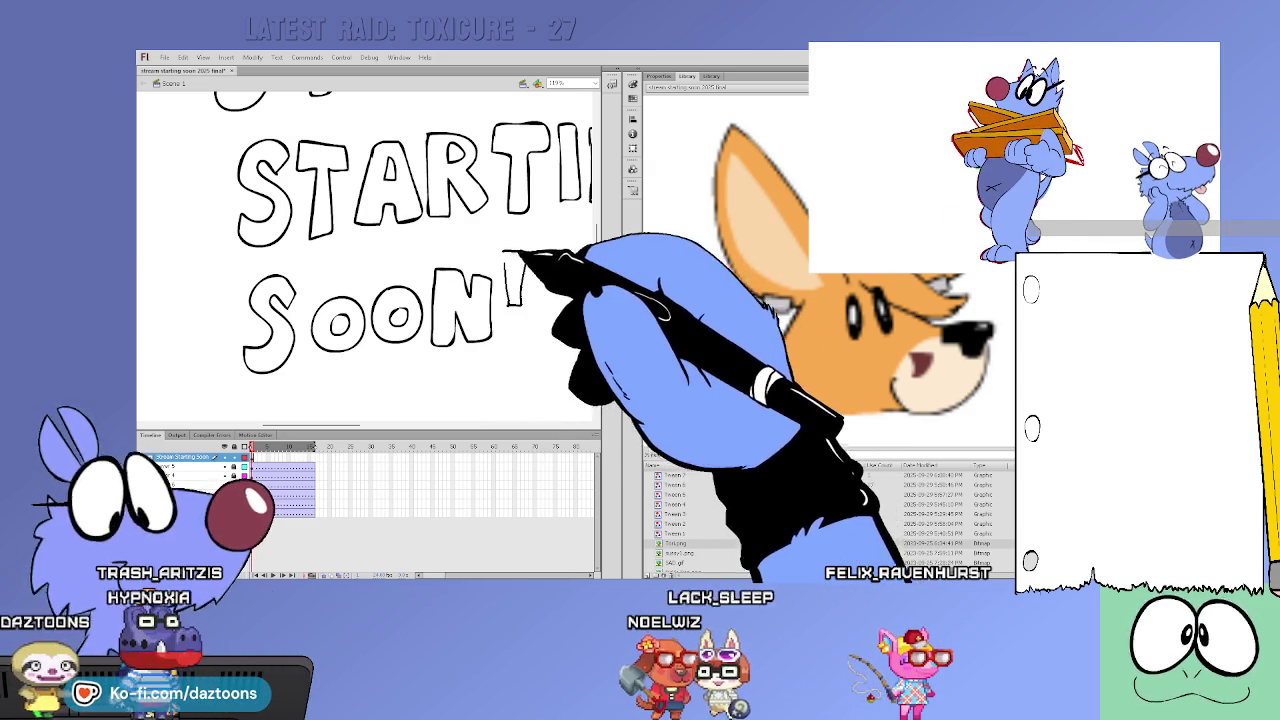
{"action": "left_click_drag", "start_coordinate": [520, 254], "coordinate": [516, 305]}
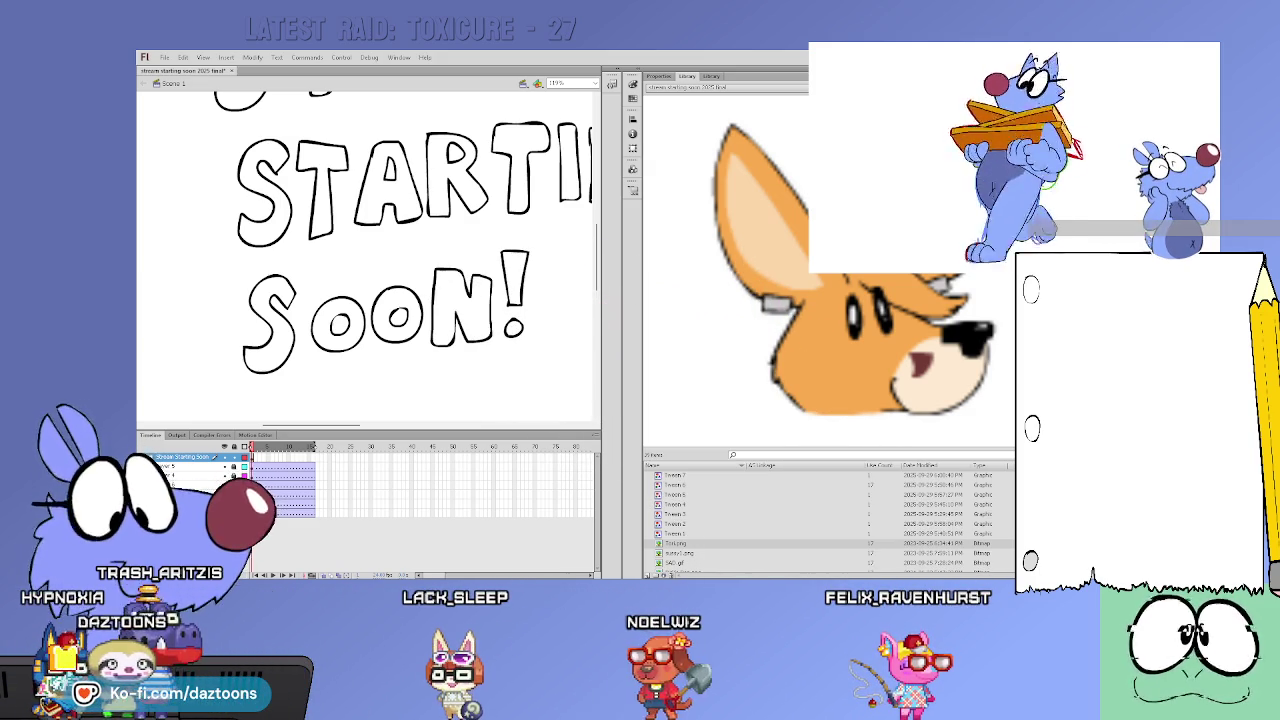
{"action": "key", "text": "ctrl+minus"}
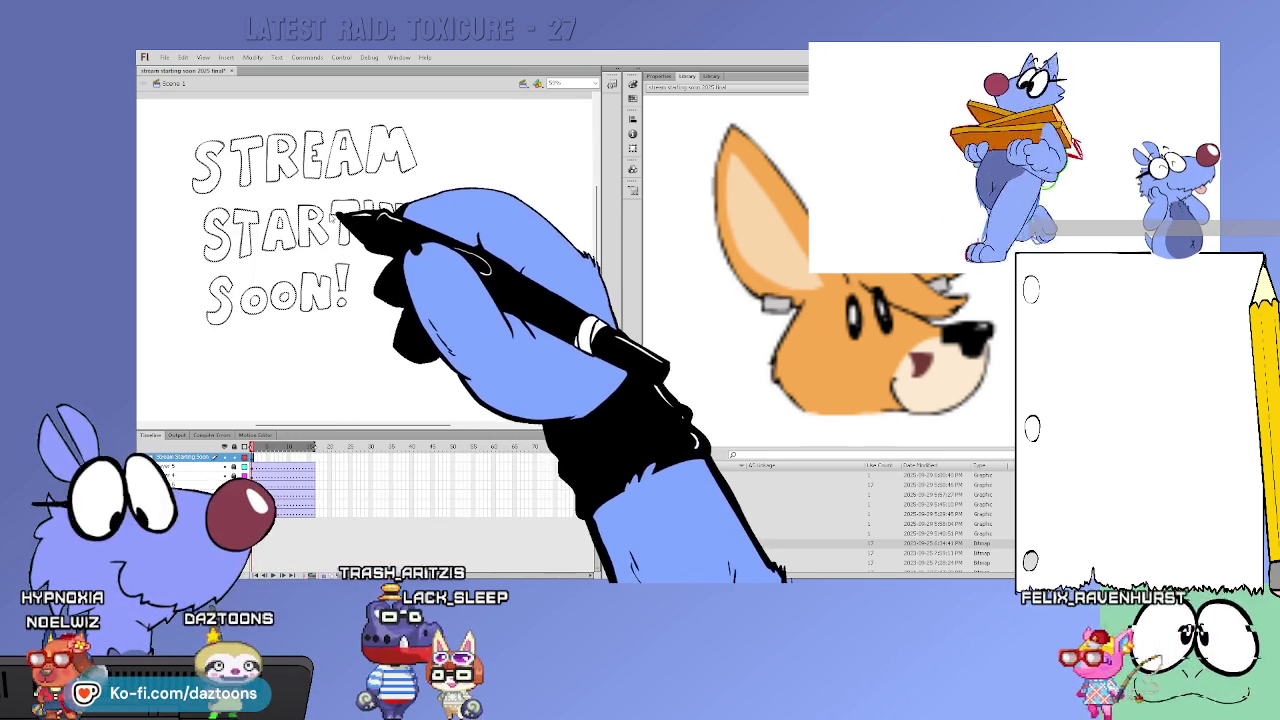
Enter the title group and move Soon! to the top right beside STREAM
{"action": "left_click", "coordinate": [333, 206]}
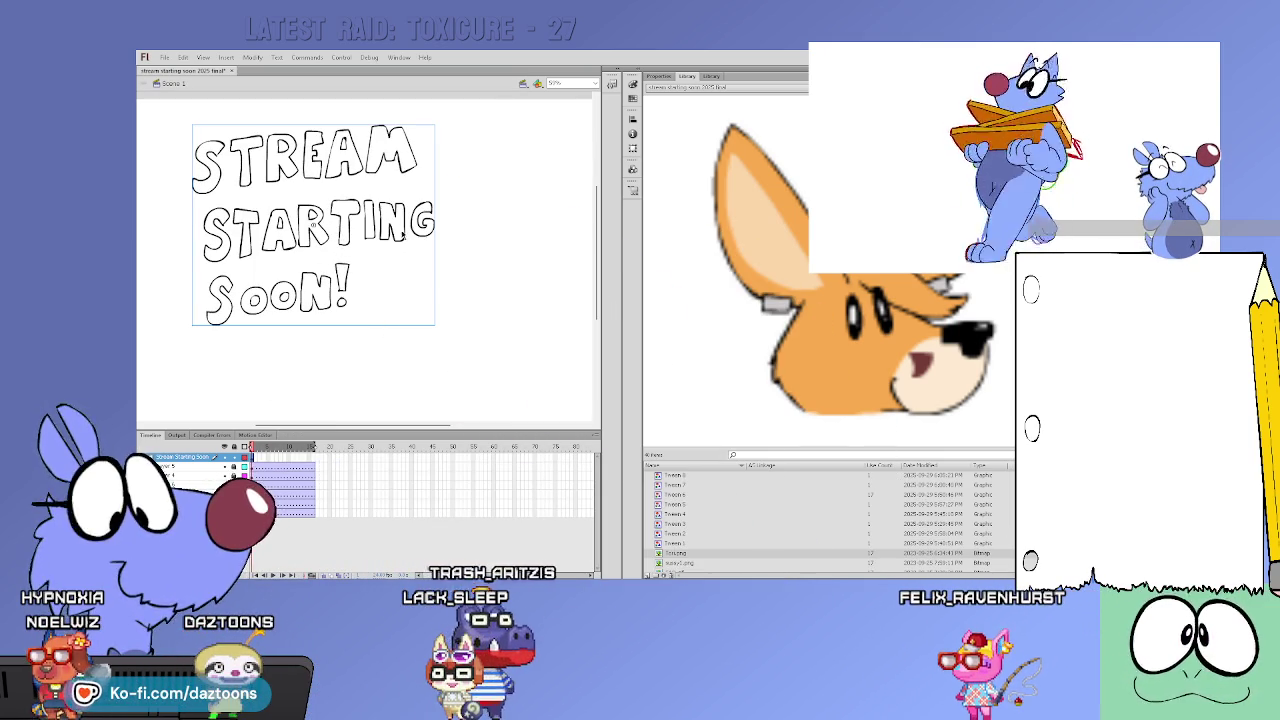
{"action": "double_click", "coordinate": [414, 246]}
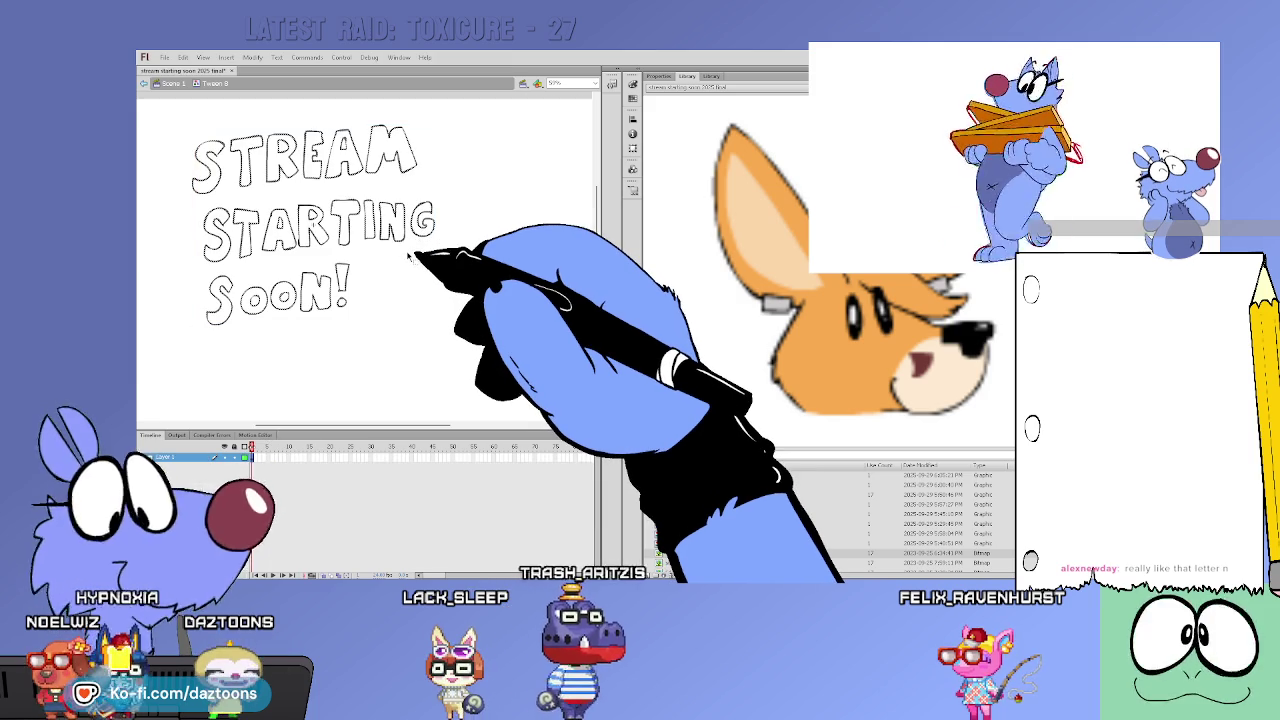
{"action": "left_click_drag", "start_coordinate": [340, 290], "coordinate": [343, 385]}
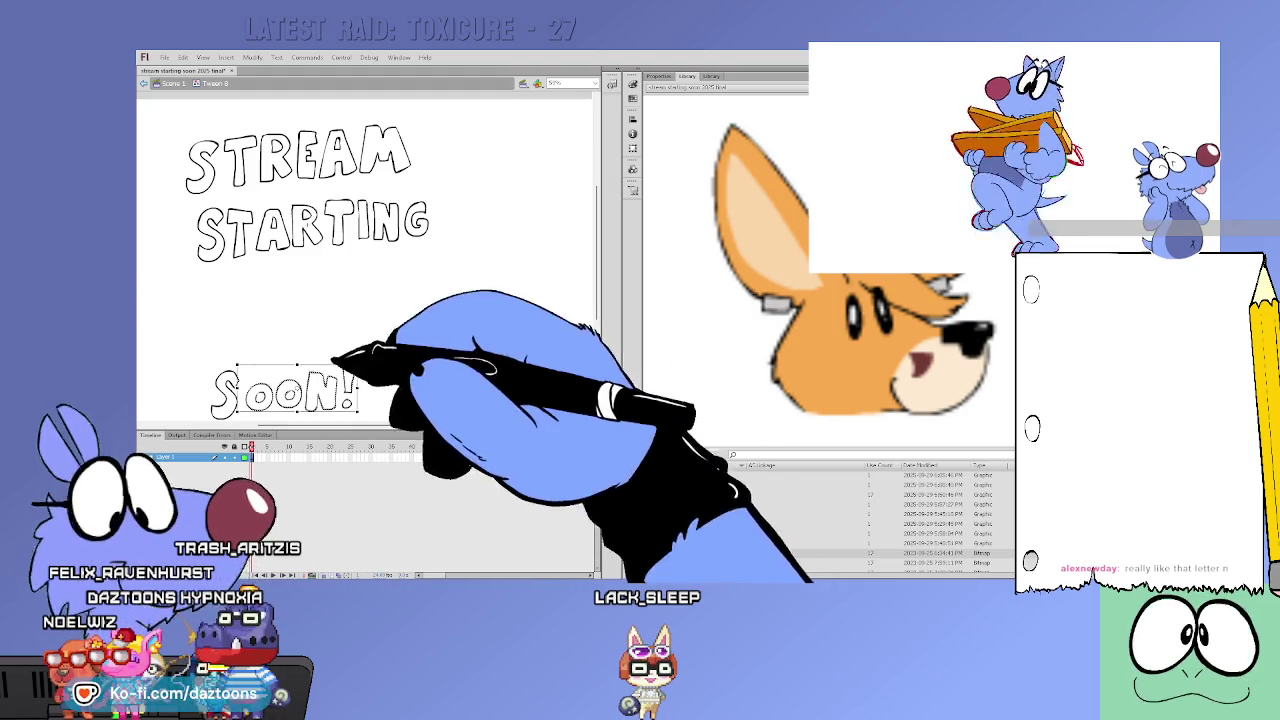
{"action": "left_click", "coordinate": [252, 452]}
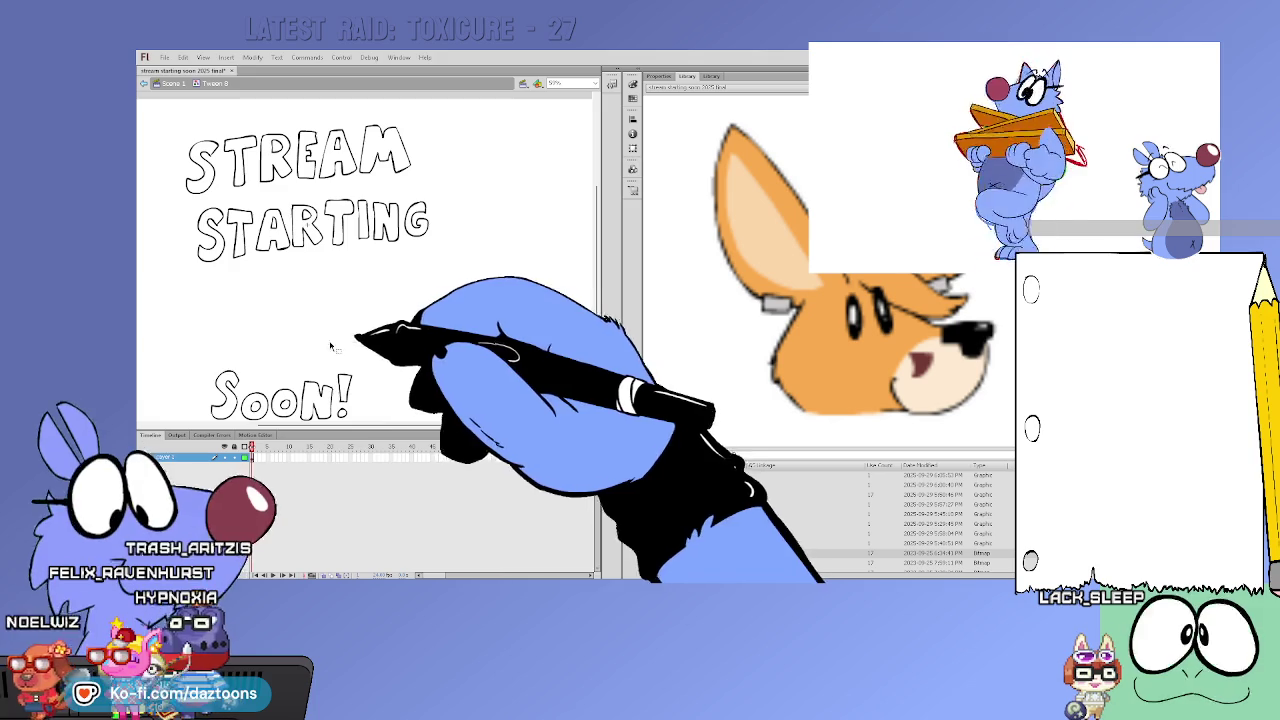
{"action": "left_click", "coordinate": [345, 392]}
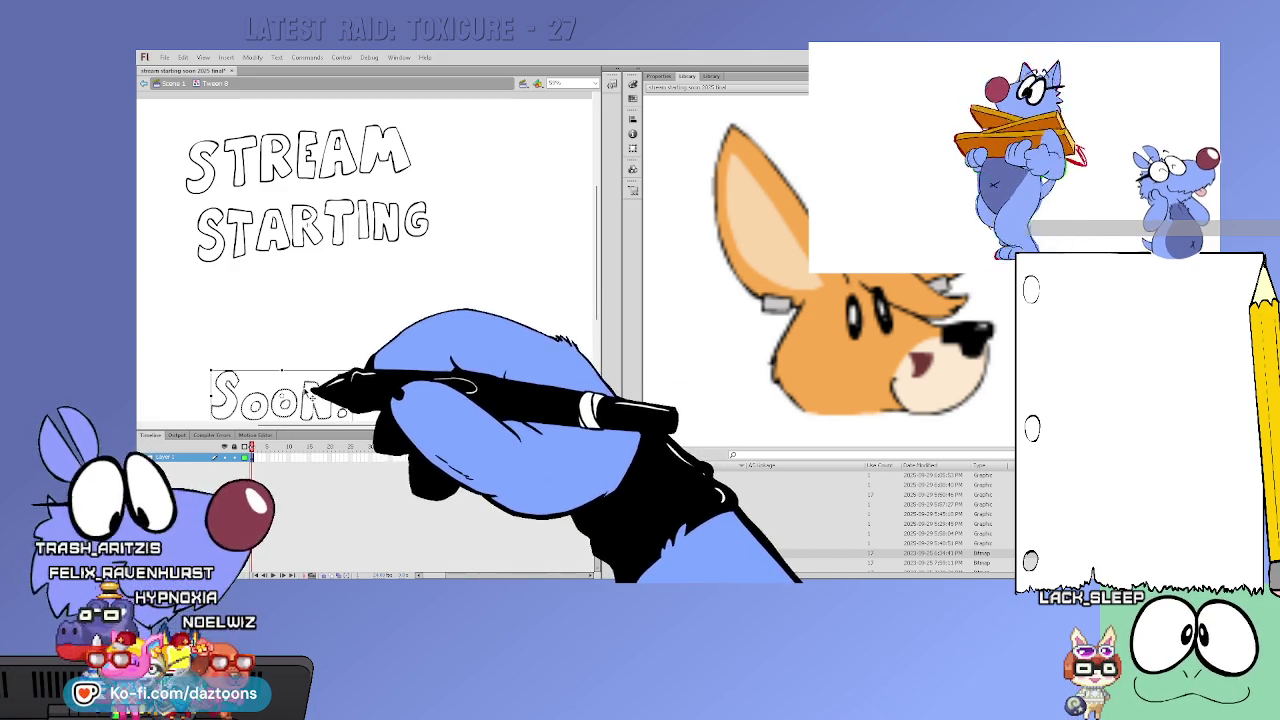
{"action": "left_click_drag", "start_coordinate": [310, 392], "coordinate": [555, 152]}
Drag the STARTING lettering lower down on the stage
{"action": "left_click", "coordinate": [190, 200]}
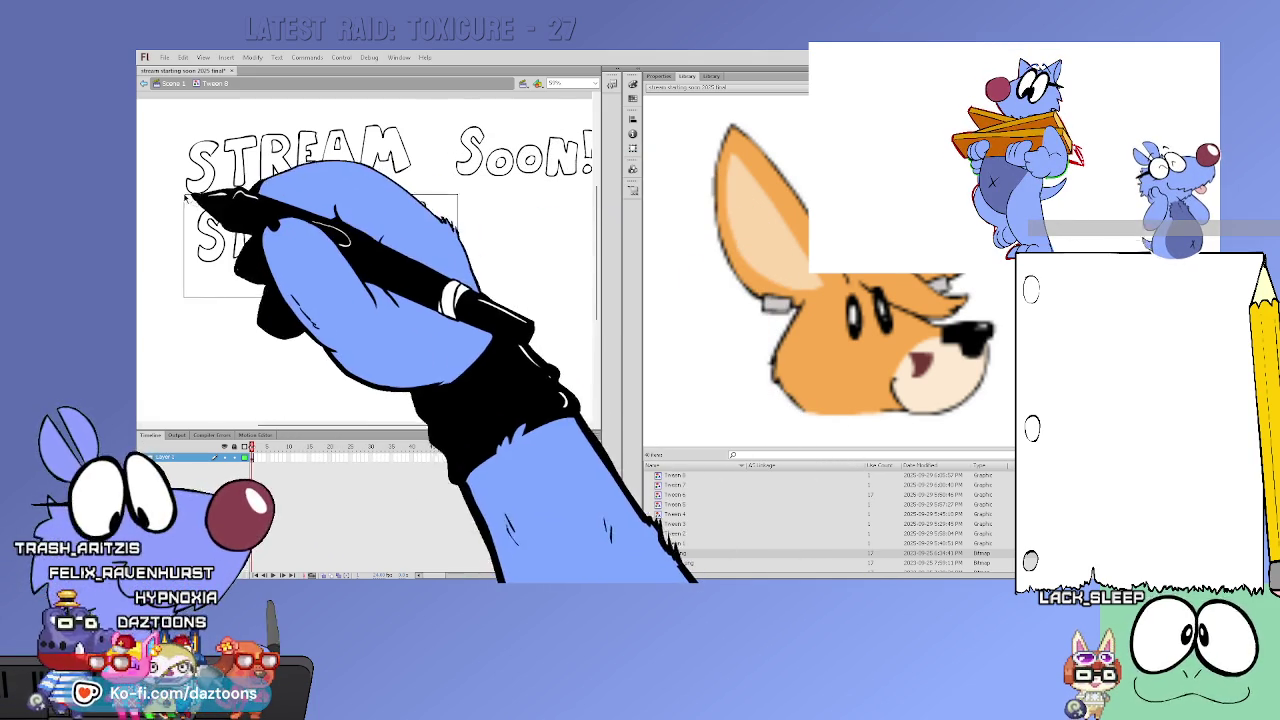
{"action": "double_click", "coordinate": [190, 202]}
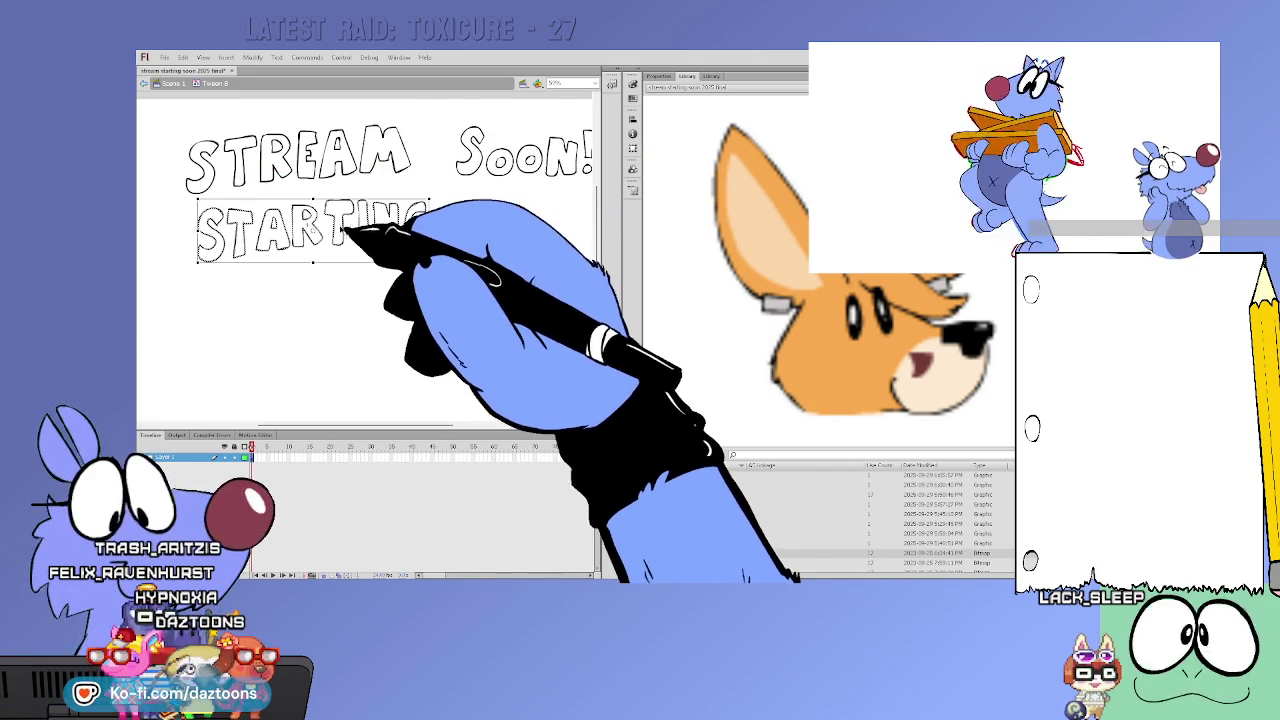
{"action": "left_click_drag", "start_coordinate": [347, 230], "coordinate": [347, 385]}
{"action": "left_click", "coordinate": [307, 224]}
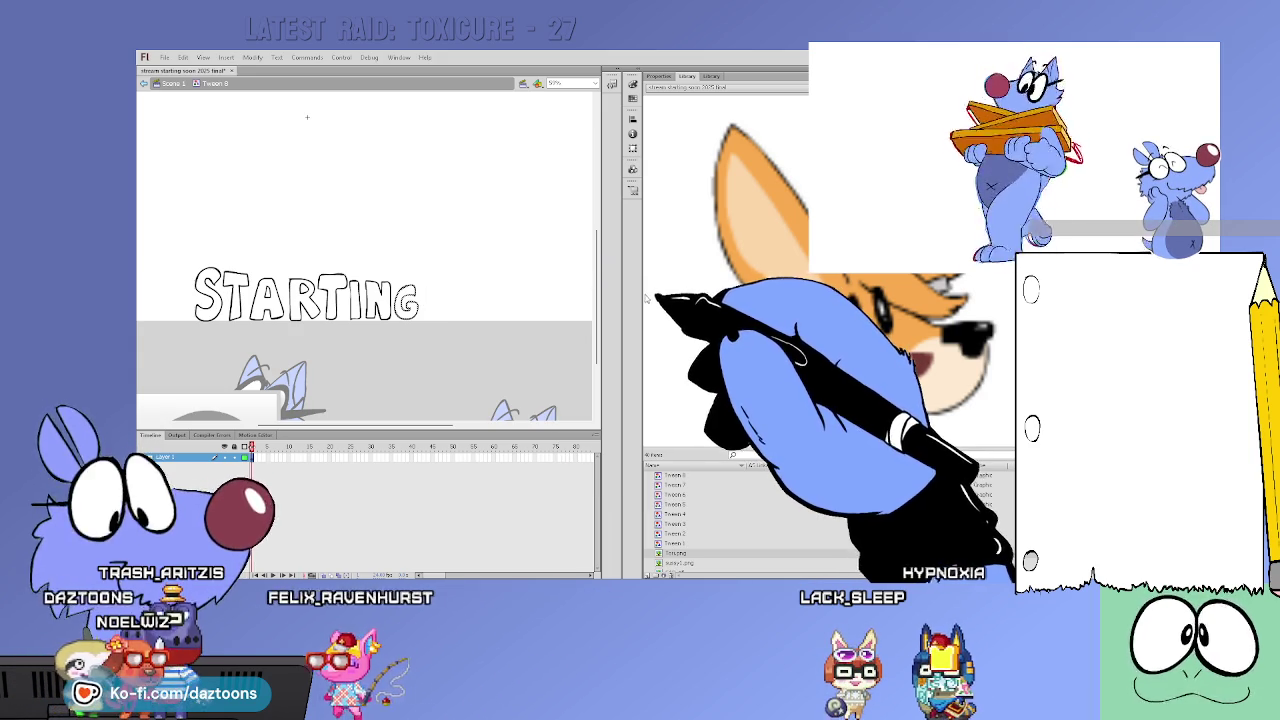
Scroll around the stage to locate the STREAM lettering, then deselect it
{"action": "scroll", "coordinate": [598, 329], "scroll_direction": "up", "scroll_amount": 1}
{"action": "scroll", "coordinate": [597, 331], "scroll_direction": "up", "scroll_amount": 3}
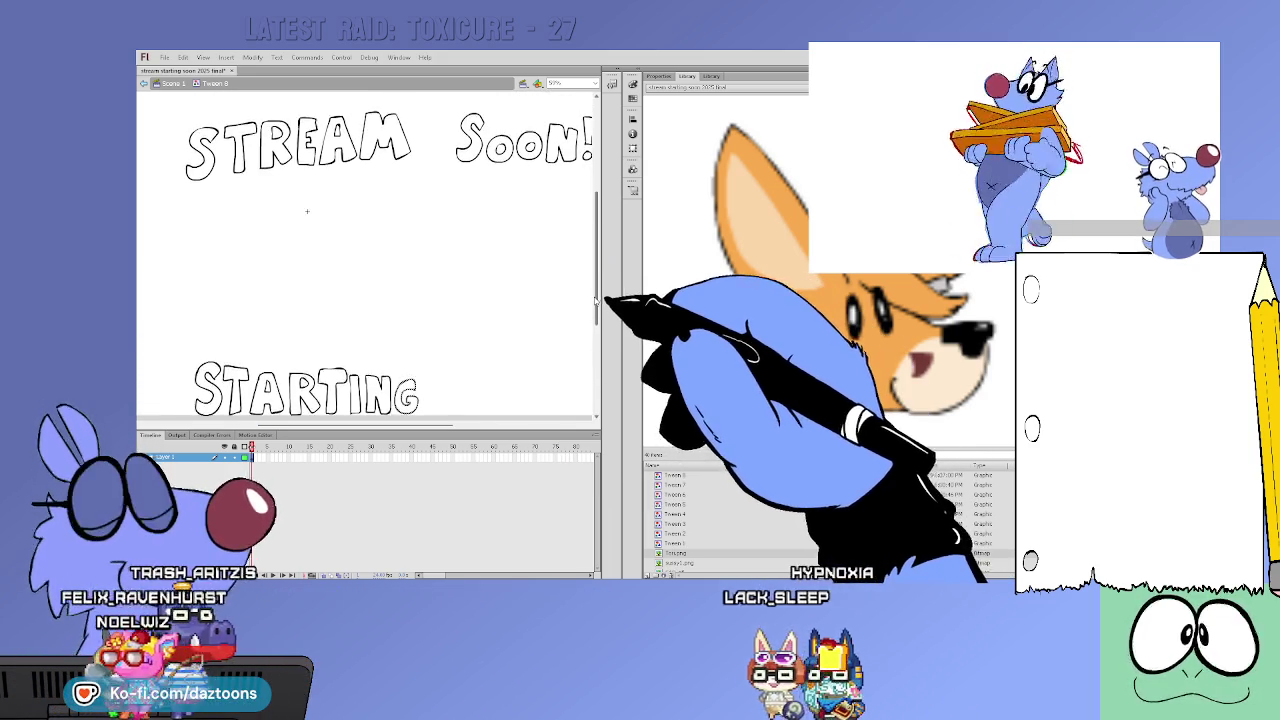
{"action": "scroll", "coordinate": [597, 331], "scroll_direction": "down", "scroll_amount": 2}
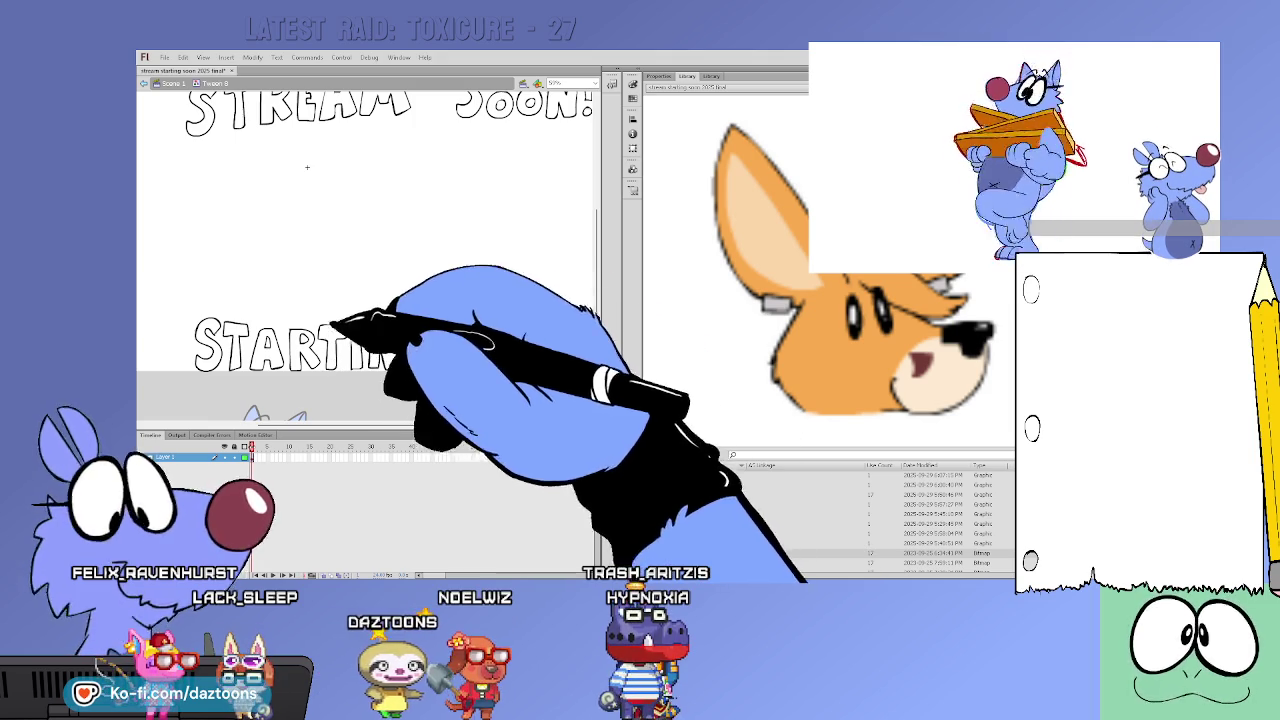
{"action": "scroll", "coordinate": [593, 272], "scroll_direction": "up", "scroll_amount": 1}
{"action": "scroll", "coordinate": [593, 272], "scroll_direction": "up", "scroll_amount": 3}
{"action": "scroll", "coordinate": [593, 272], "scroll_direction": "down", "scroll_amount": 3}
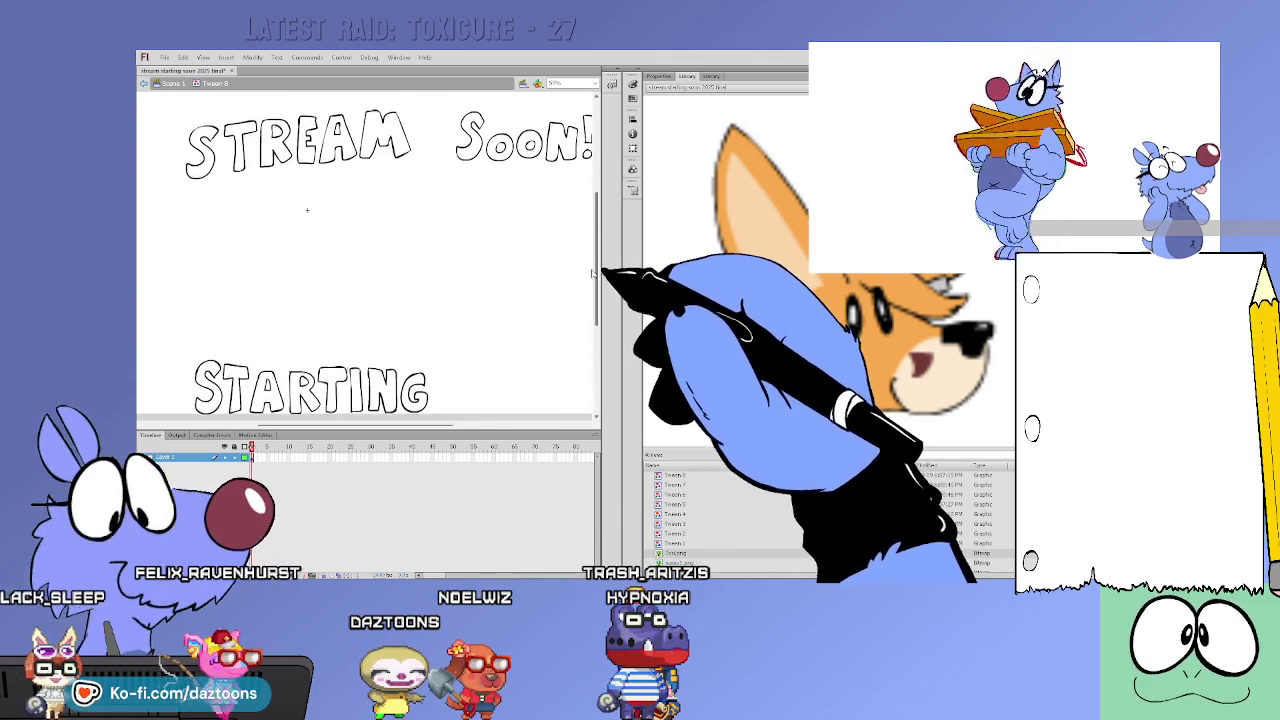
{"action": "scroll", "coordinate": [593, 272], "scroll_direction": "down", "scroll_amount": 1}
{"action": "mouse_move", "coordinate": [240, 365]}
{"action": "left_mouse_down"}
{"action": "mouse_move", "coordinate": [342, 330]}
{"action": "mouse_move", "coordinate": [276, 135]}
{"action": "mouse_move", "coordinate": [268, 362]}
{"action": "left_mouse_up"}
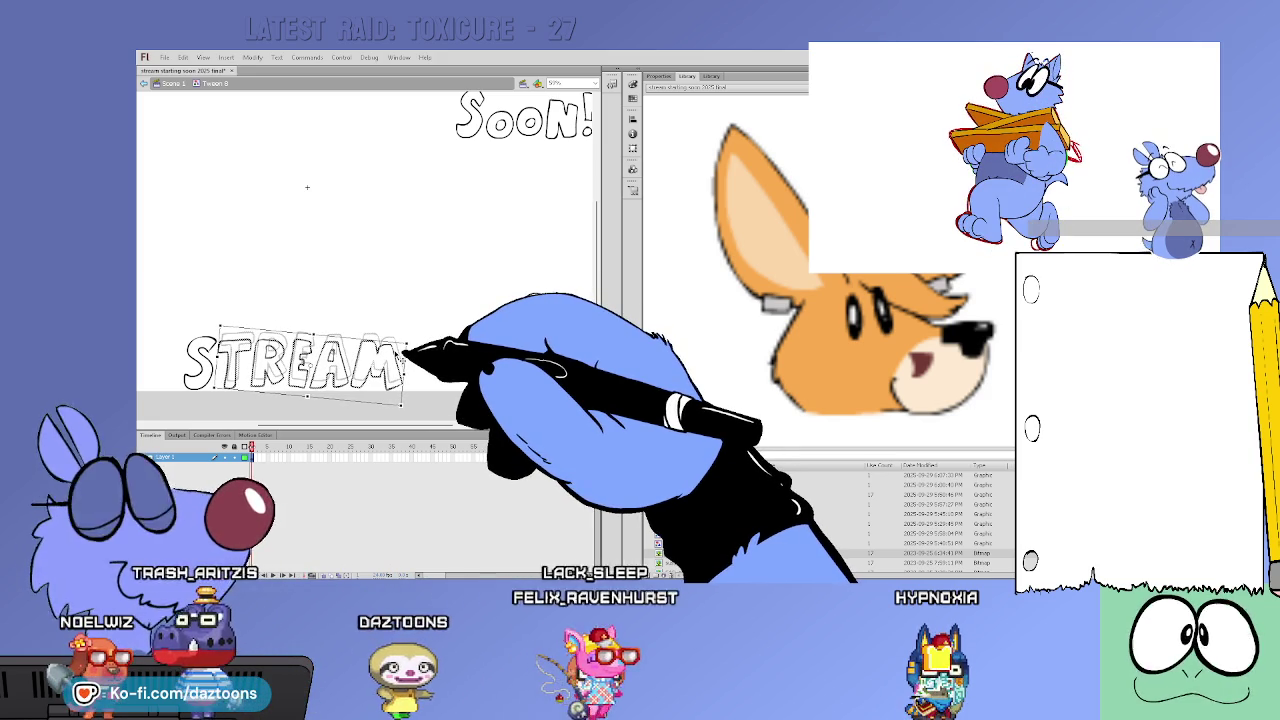
{"action": "left_click", "coordinate": [539, 399]}
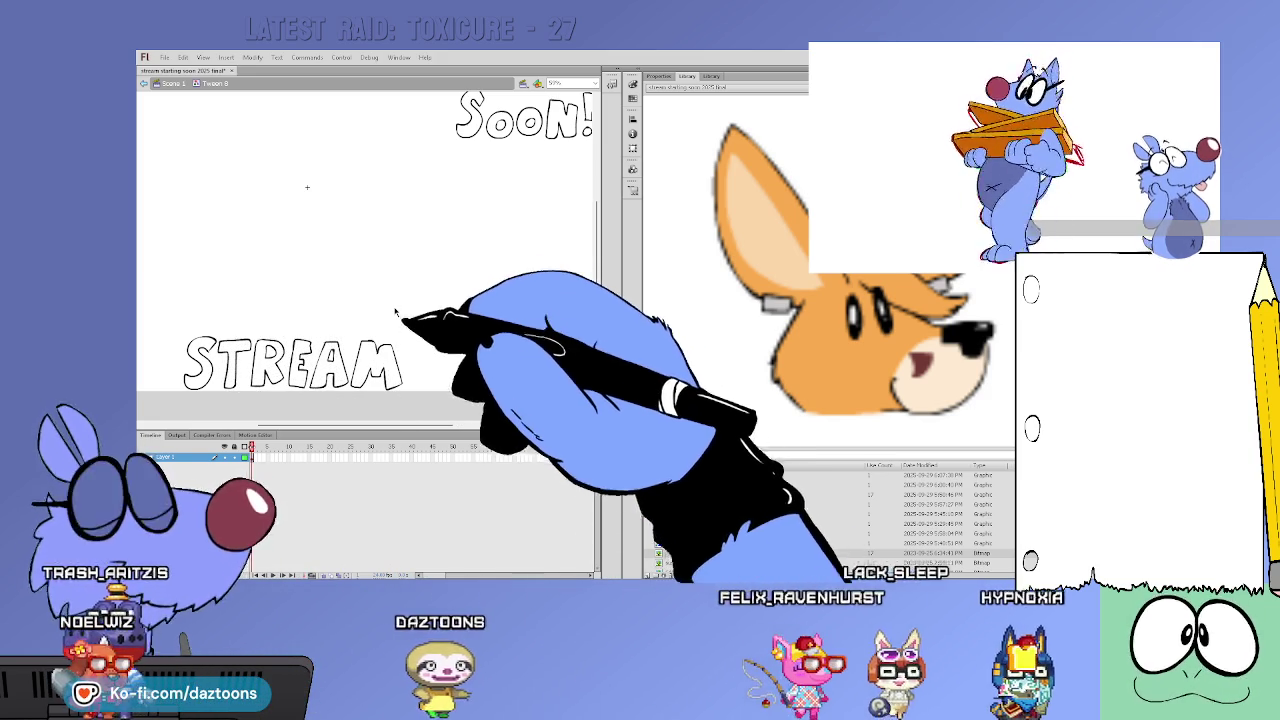
Paste STREAM into view and slide it to the left of STARTING
{"action": "left_click_drag", "start_coordinate": [396, 429], "coordinate": [500, 420]}
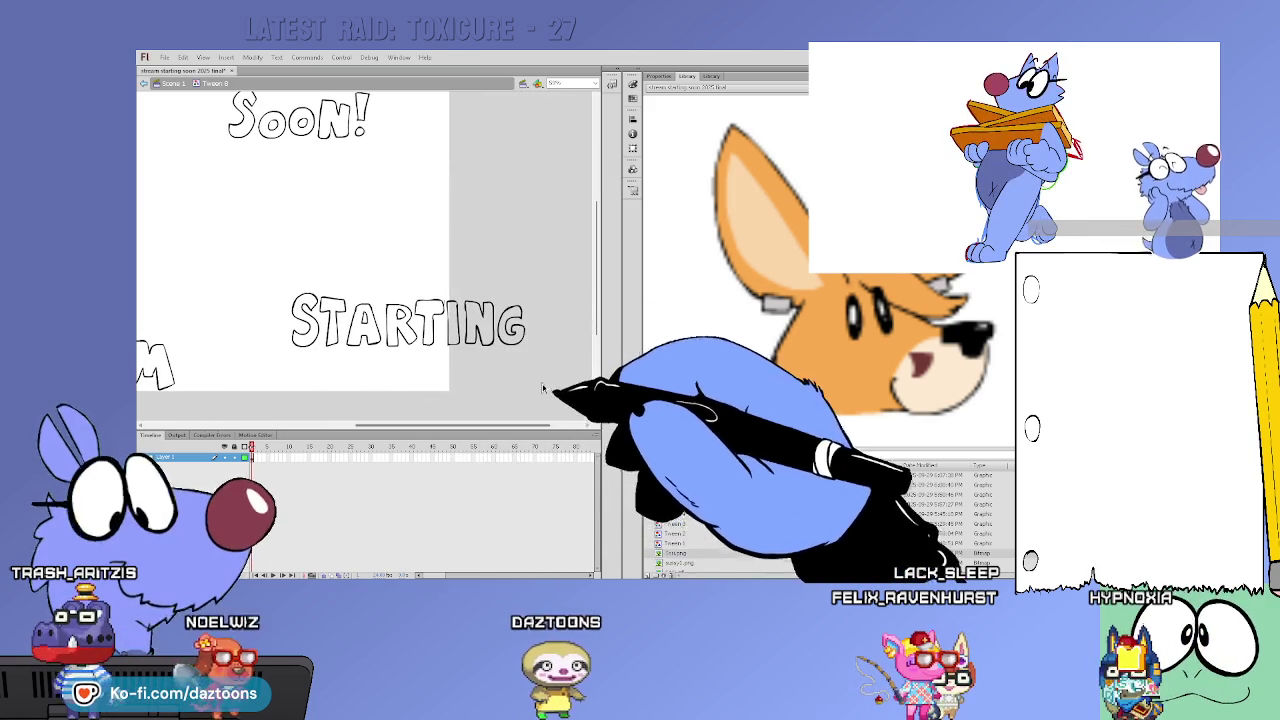
{"action": "mouse_move", "coordinate": [271, 245]}
{"action": "left_mouse_down"}
{"action": "mouse_move", "coordinate": [497, 418]}
{"action": "mouse_move", "coordinate": [391, 440]}
{"action": "left_mouse_up"}
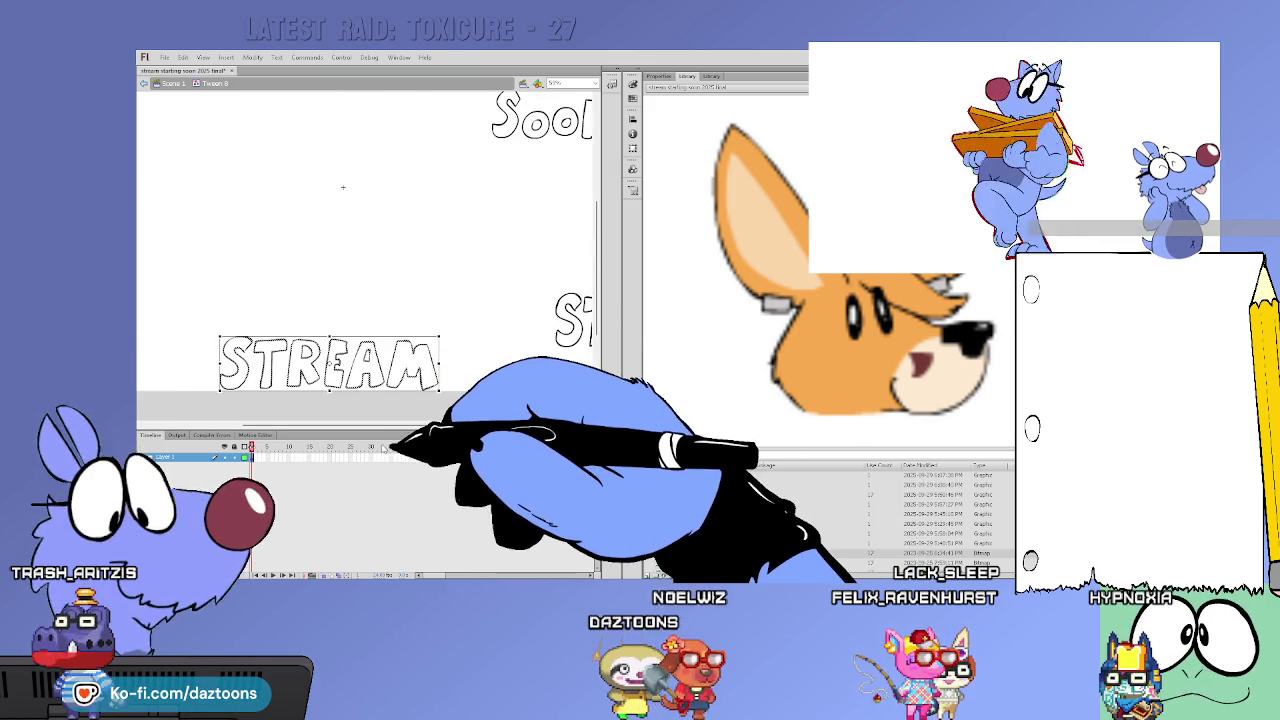
{"action": "left_click_drag", "start_coordinate": [381, 432], "coordinate": [526, 430]}
{"action": "key", "text": "ctrl+v"}
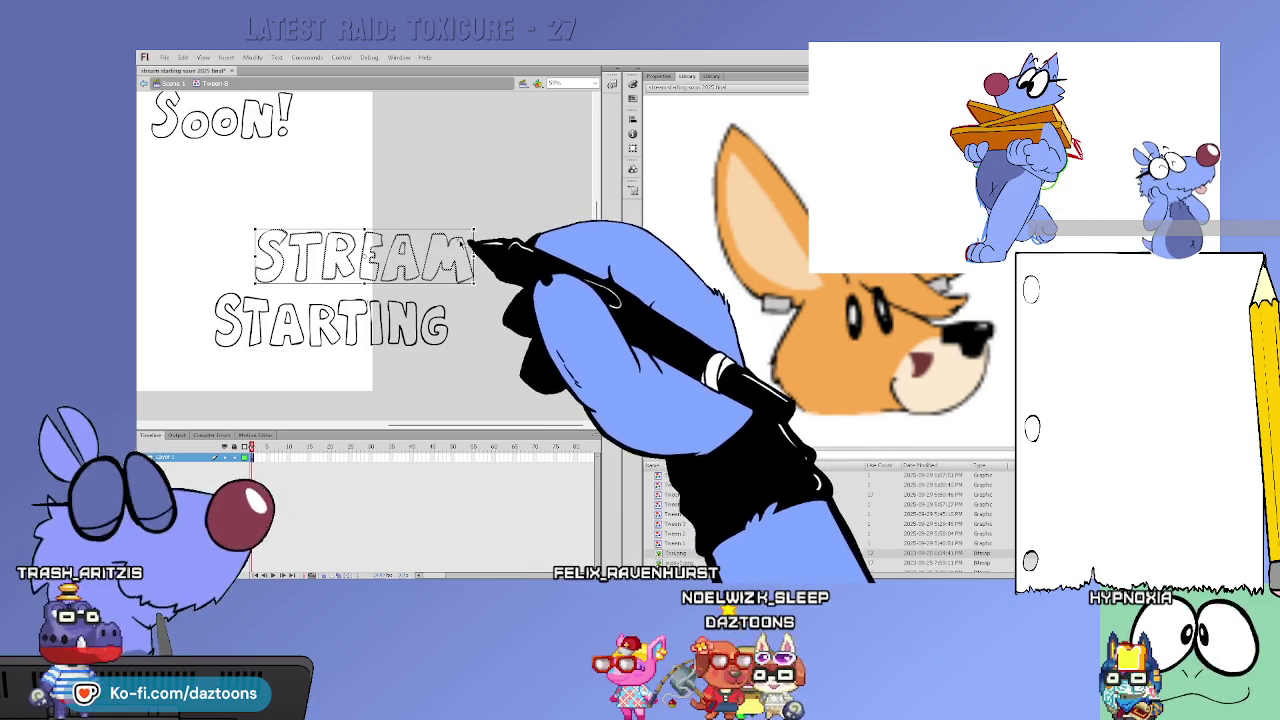
{"action": "mouse_move", "coordinate": [449, 240]}
{"action": "left_mouse_down"}
{"action": "mouse_move", "coordinate": [428, 271]}
{"action": "mouse_move", "coordinate": [375, 268]}
{"action": "mouse_move", "coordinate": [476, 302]}
{"action": "left_mouse_up"}
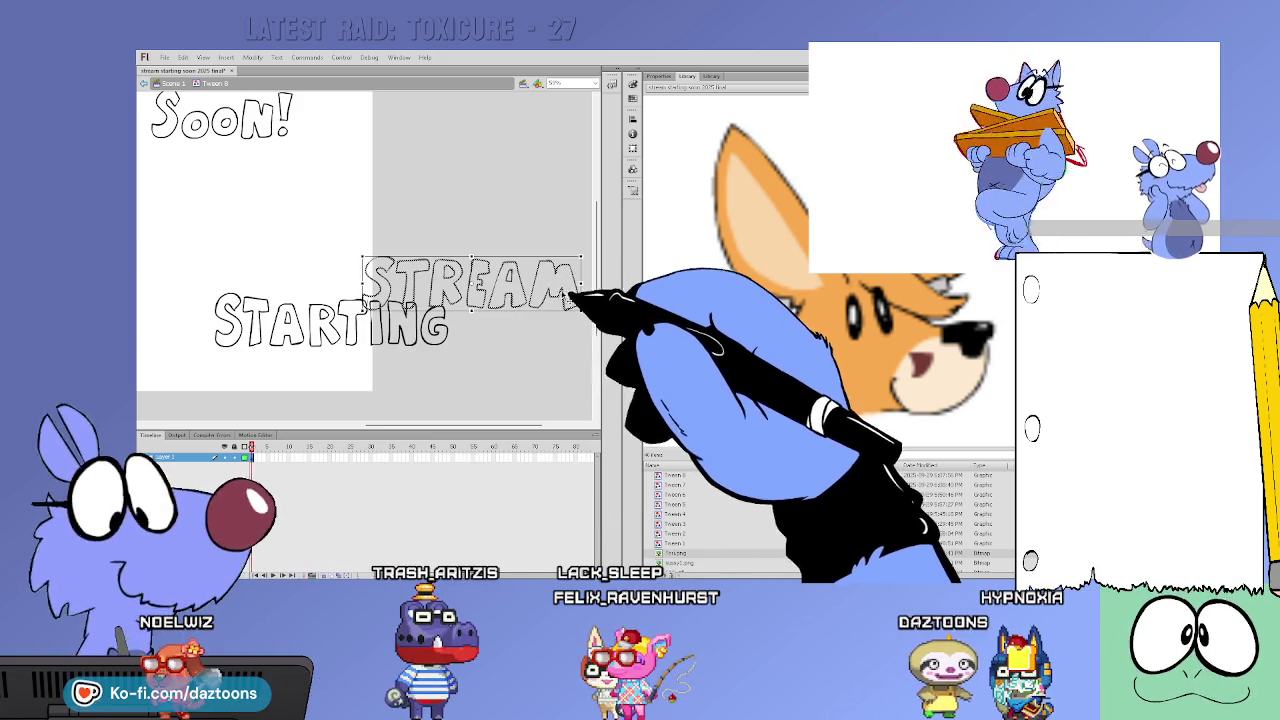
{"action": "left_click_drag", "start_coordinate": [521, 307], "coordinate": [200, 345]}
Move Soon! to the right of STARTING so the title reads on one line
{"action": "left_click", "coordinate": [265, 118]}
{"action": "left_click_drag", "start_coordinate": [266, 117], "coordinate": [568, 326]}
{"action": "left_click", "coordinate": [562, 368]}
{"action": "mouse_move", "coordinate": [522, 427]}
{"action": "left_mouse_down"}
{"action": "mouse_move", "coordinate": [439, 440]}
{"action": "mouse_move", "coordinate": [506, 418]}
{"action": "left_mouse_up"}
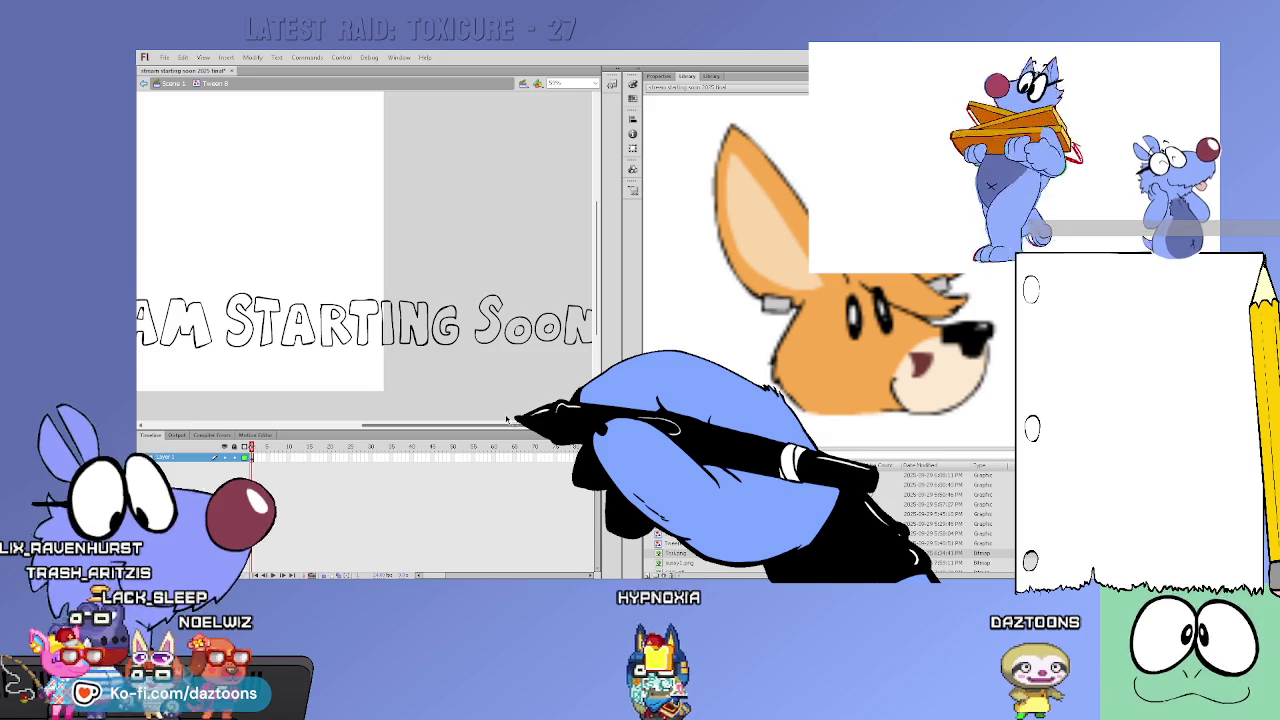
Zoom out, move the one-line title to the stage top, and scale it slightly narrower
{"action": "key", "text": "ctrl+minus"}
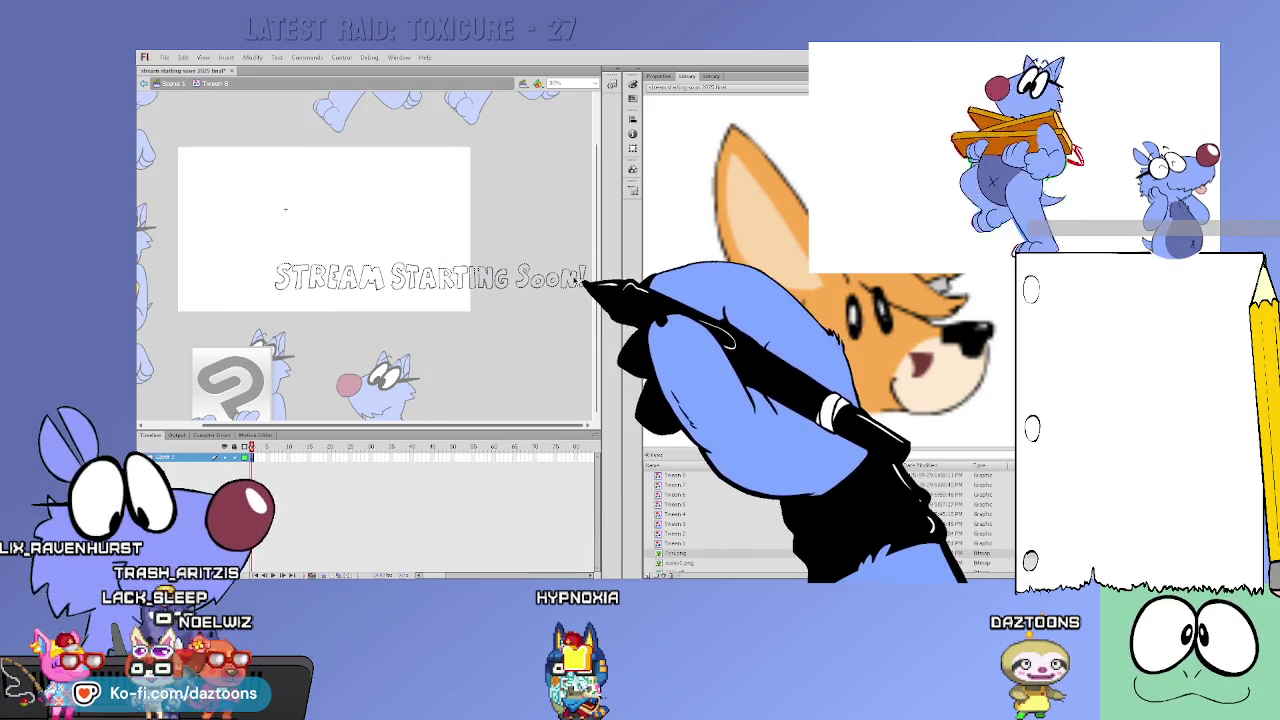
{"action": "left_click_drag", "start_coordinate": [582, 290], "coordinate": [474, 183]}
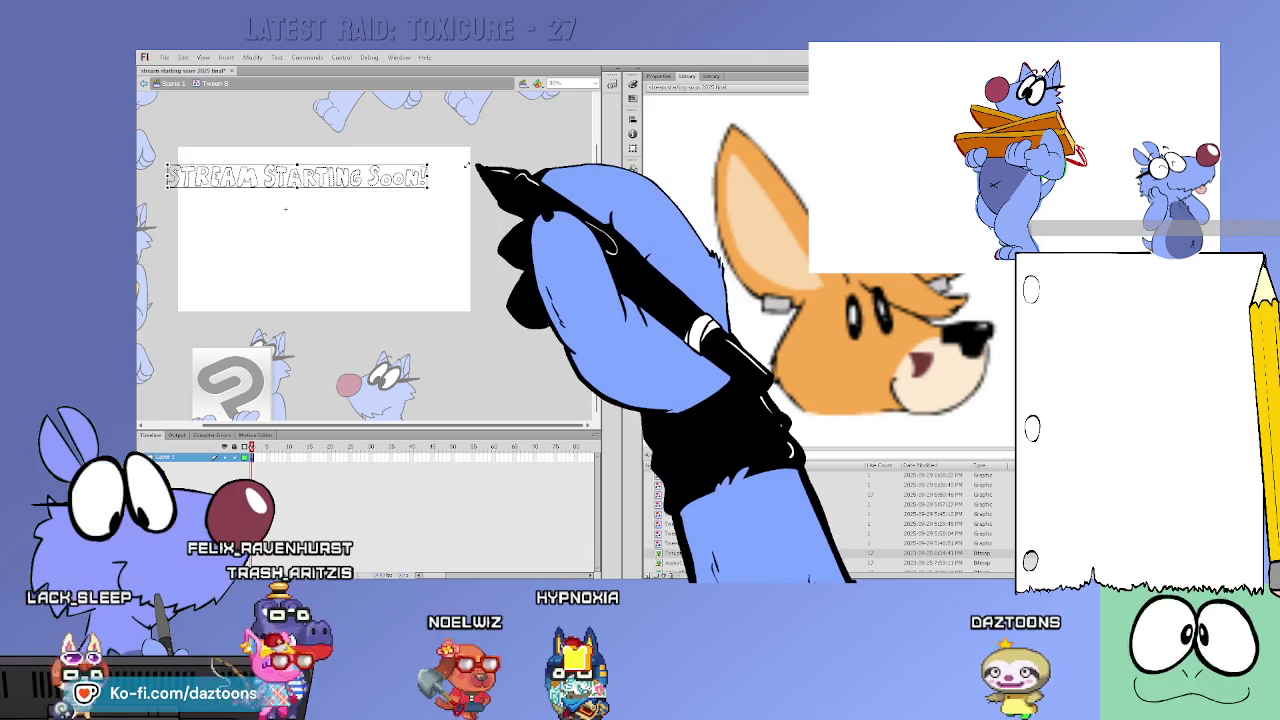
{"action": "mouse_move", "coordinate": [428, 177]}
{"action": "left_mouse_down"}
{"action": "mouse_move", "coordinate": [397, 180]}
{"action": "mouse_move", "coordinate": [436, 171]}
{"action": "left_mouse_up"}
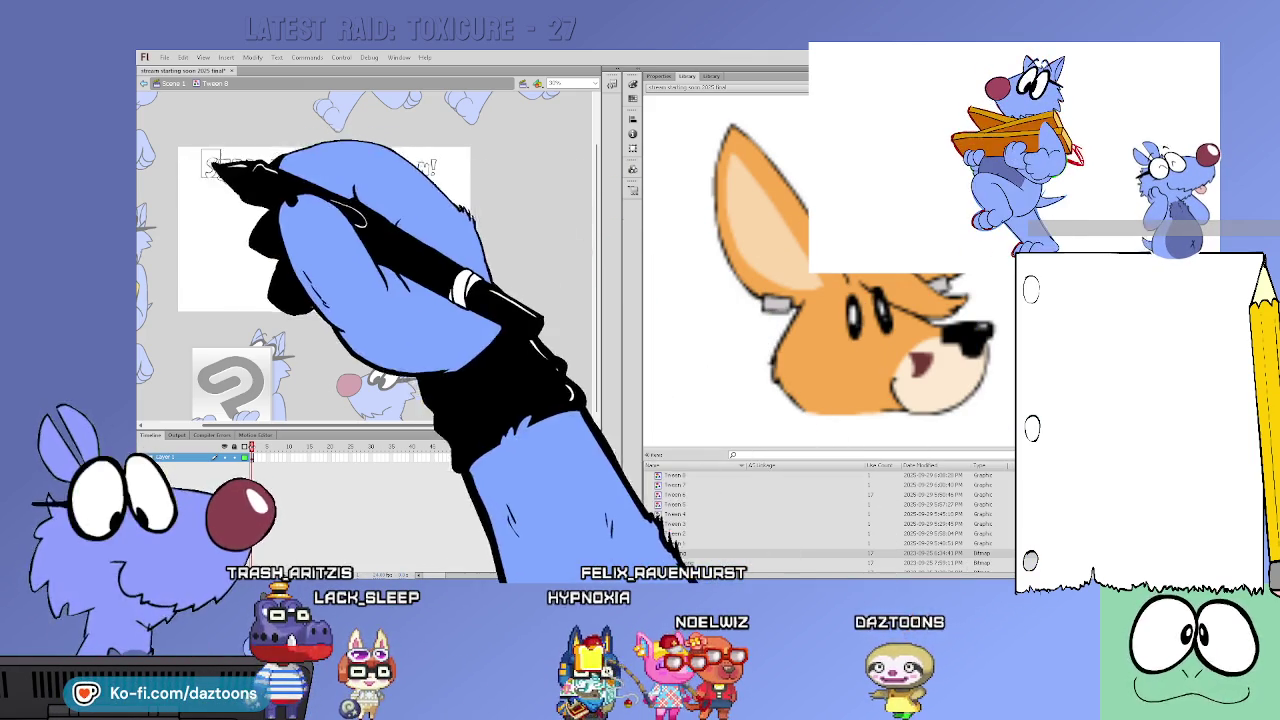
Zoom to 100% on frame 1 and pan the view onto the title lettering
{"action": "key", "text": "ctrl+1"}
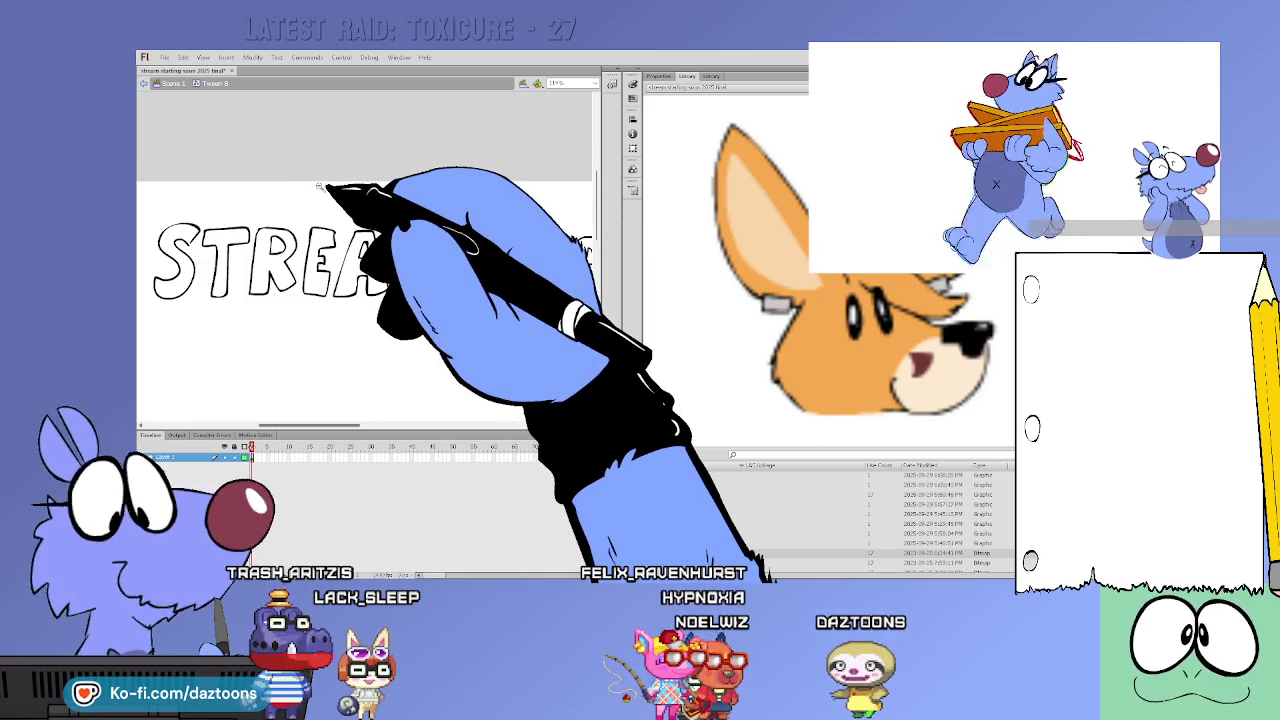
{"action": "left_click", "coordinate": [264, 447]}
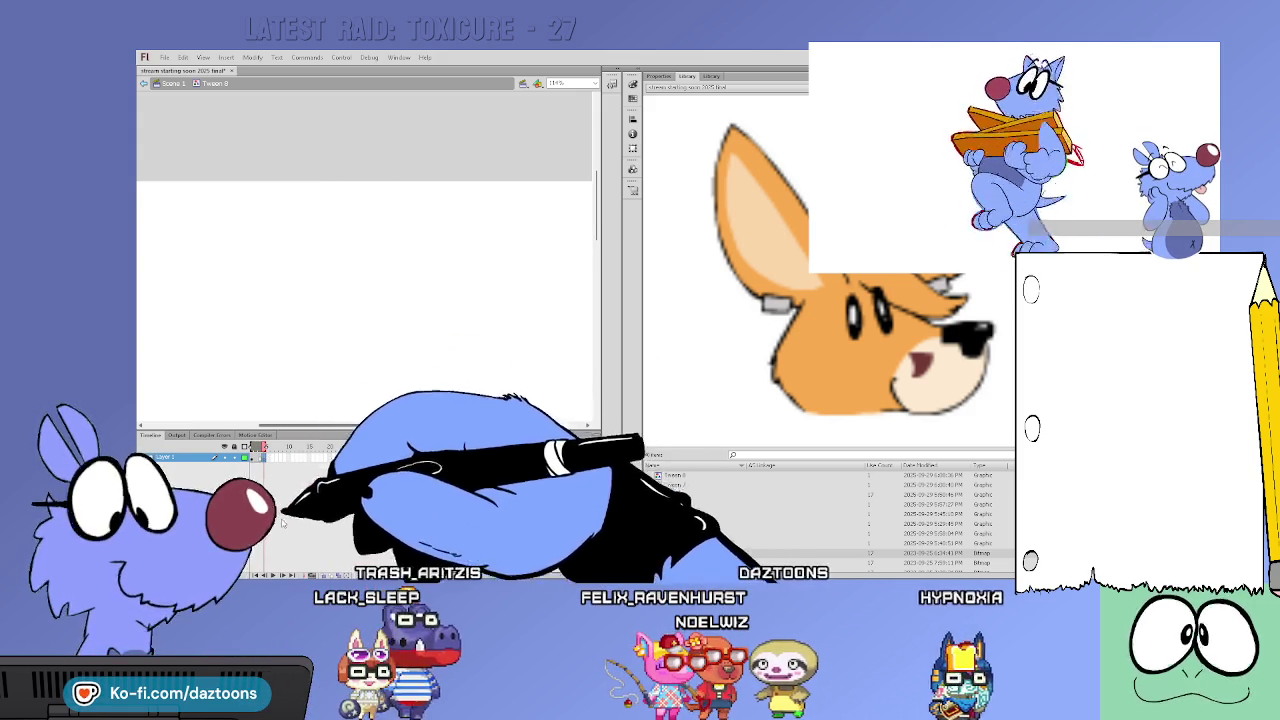
{"action": "key", "text": "comma"}
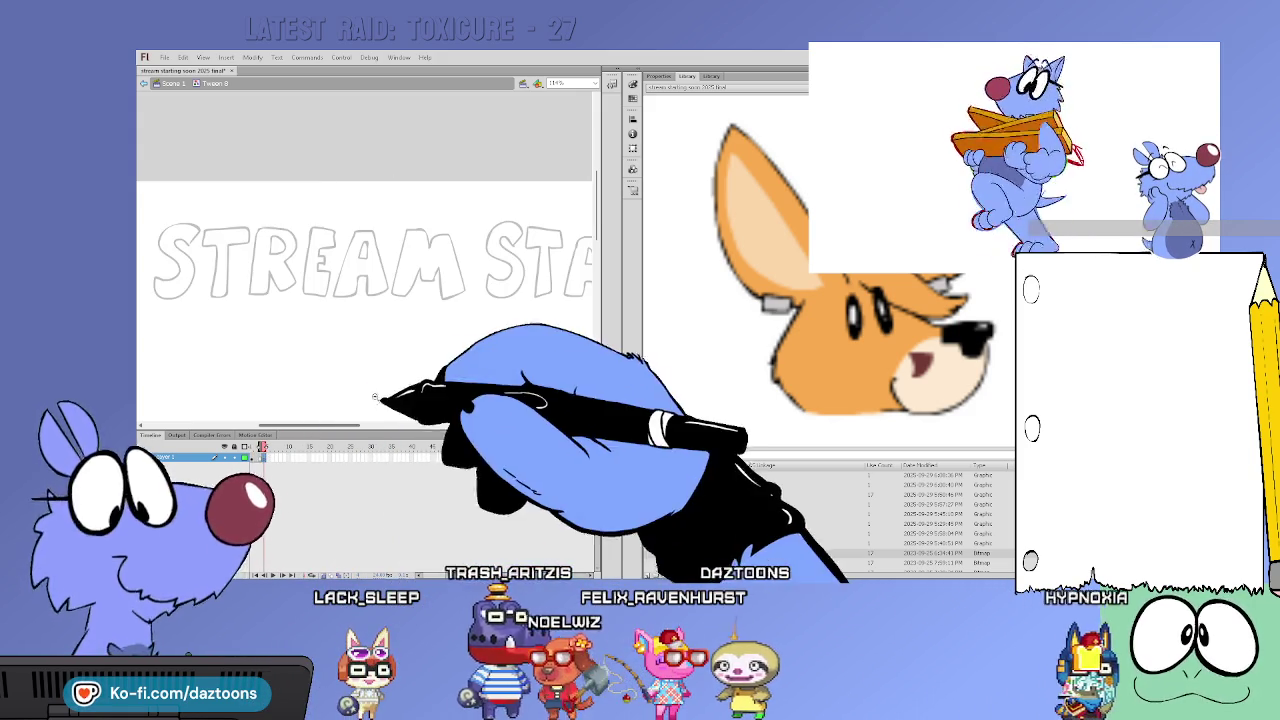
{"action": "scroll", "coordinate": [370, 260], "scroll_direction": "left", "scroll_amount": 1}
{"action": "scroll", "coordinate": [370, 260], "scroll_direction": "left", "scroll_amount": 2}
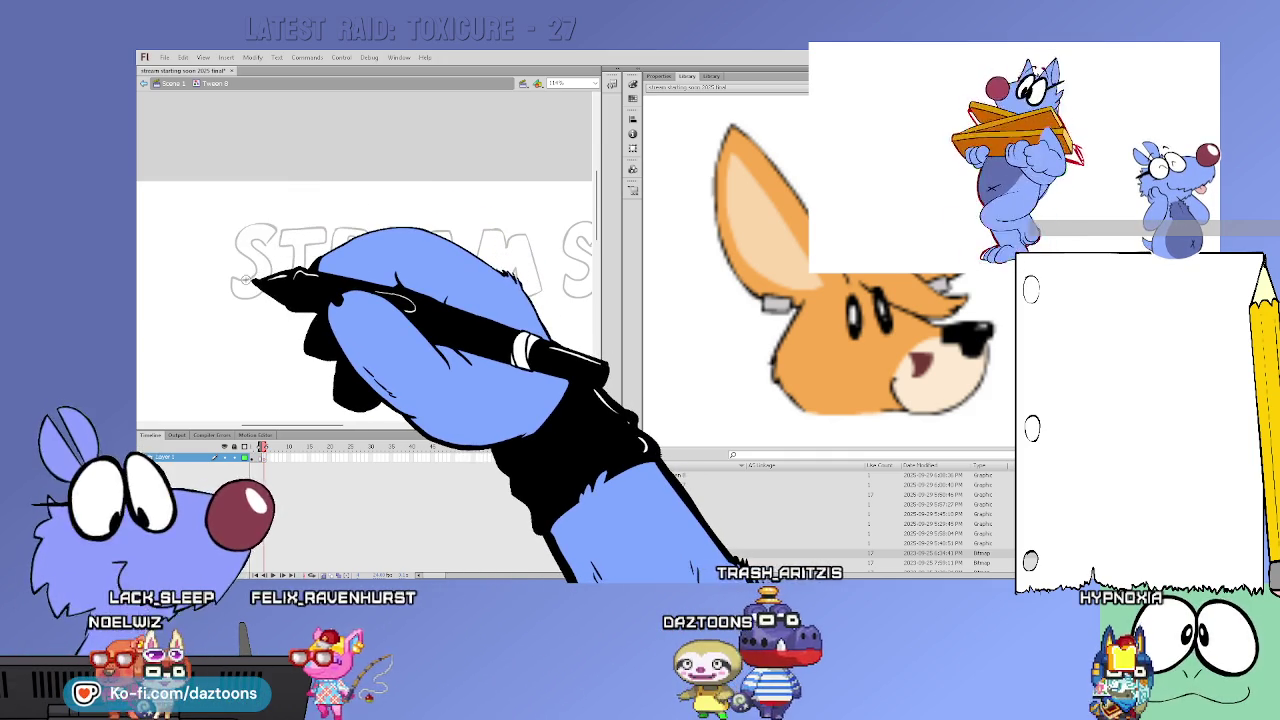
{"action": "scroll", "coordinate": [482, 364], "scroll_direction": "up", "scroll_amount": 2}
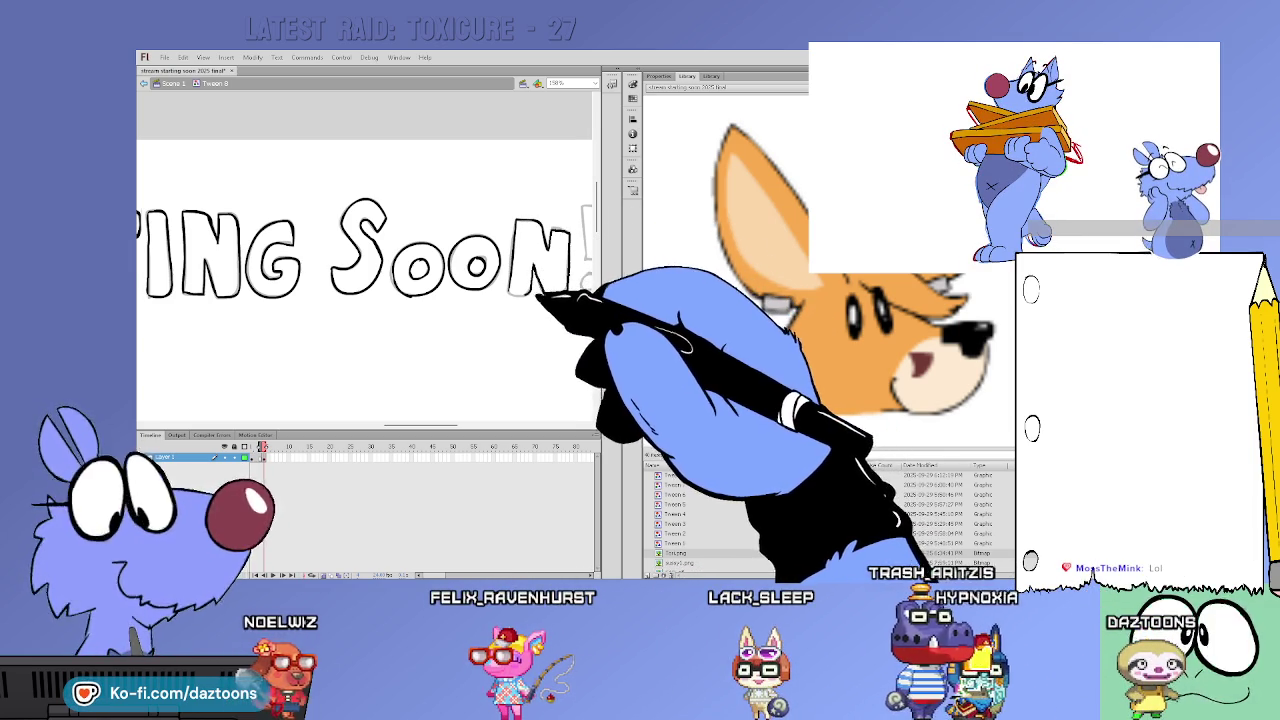
Pan the stage right to reach the remaining title letters for black outlining
{"action": "scroll", "coordinate": [458, 413], "scroll_direction": "right", "scroll_amount": 5}
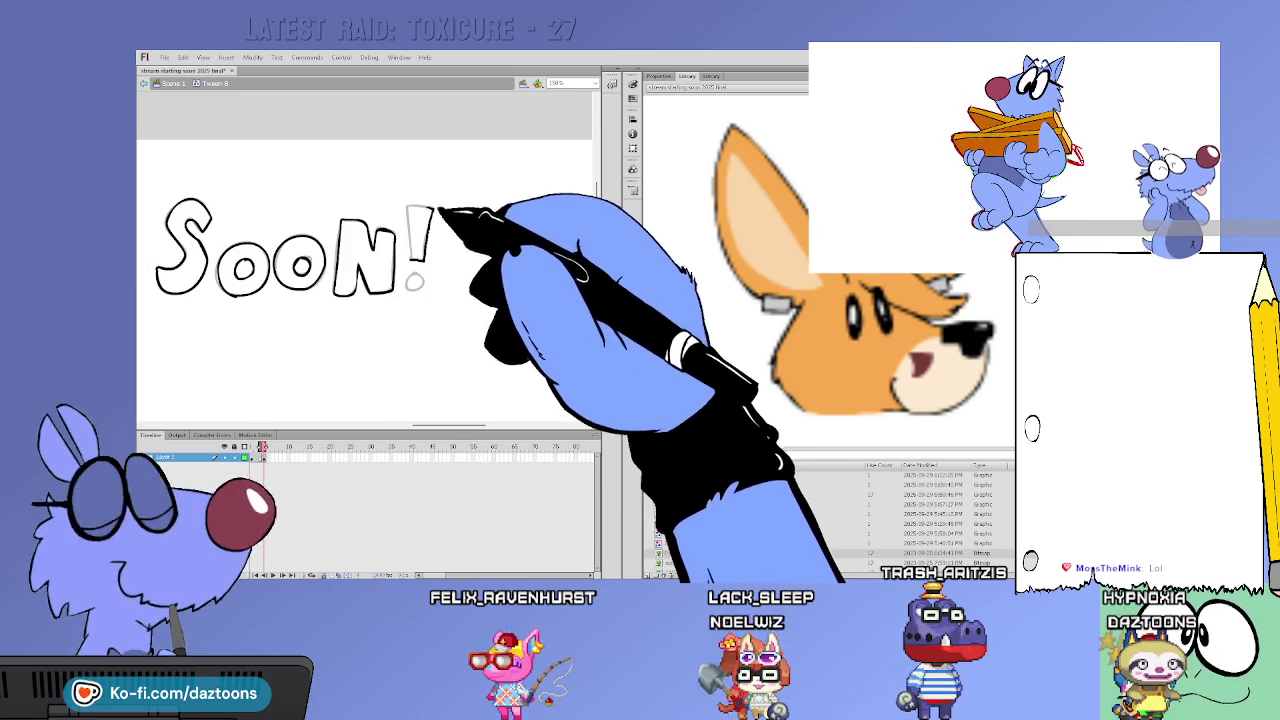
Ink the exclamation mark's dot in black
{"action": "left_click_drag", "start_coordinate": [421, 278], "coordinate": [433, 280]}
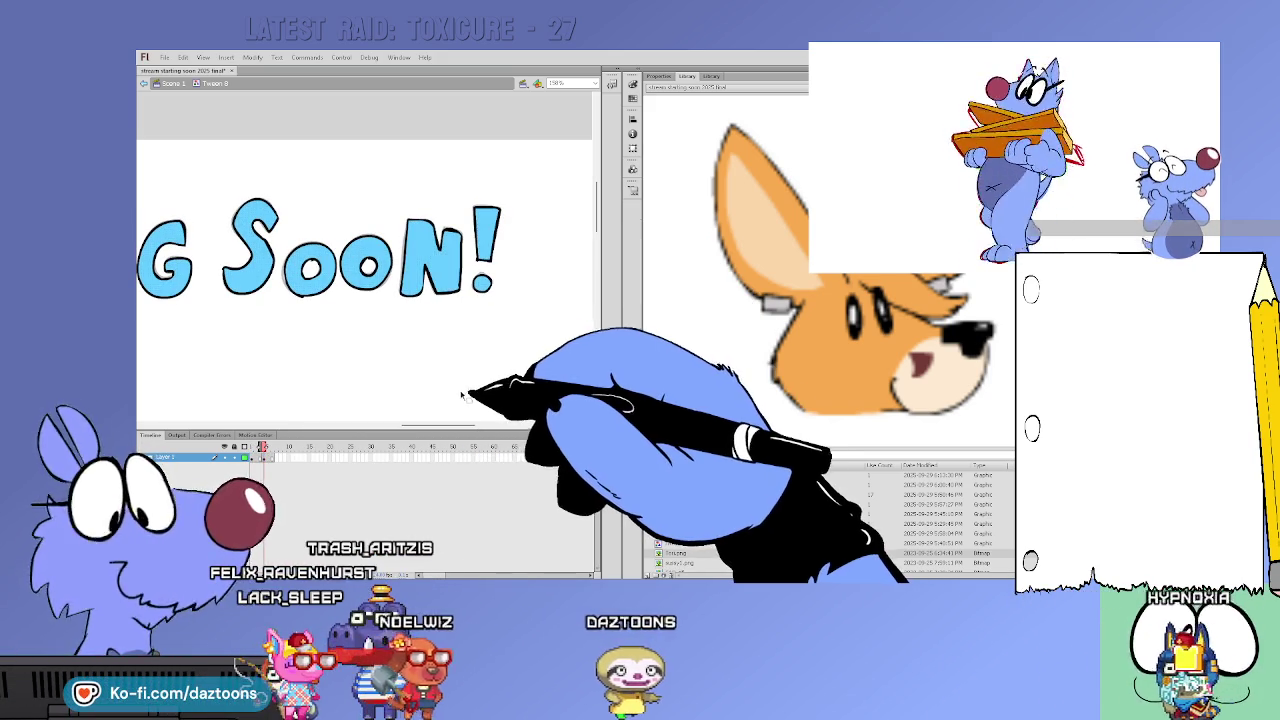
Return to Scene 1, zoom out, and preview the animation around frame 10
{"action": "double_click", "coordinate": [463, 400]}
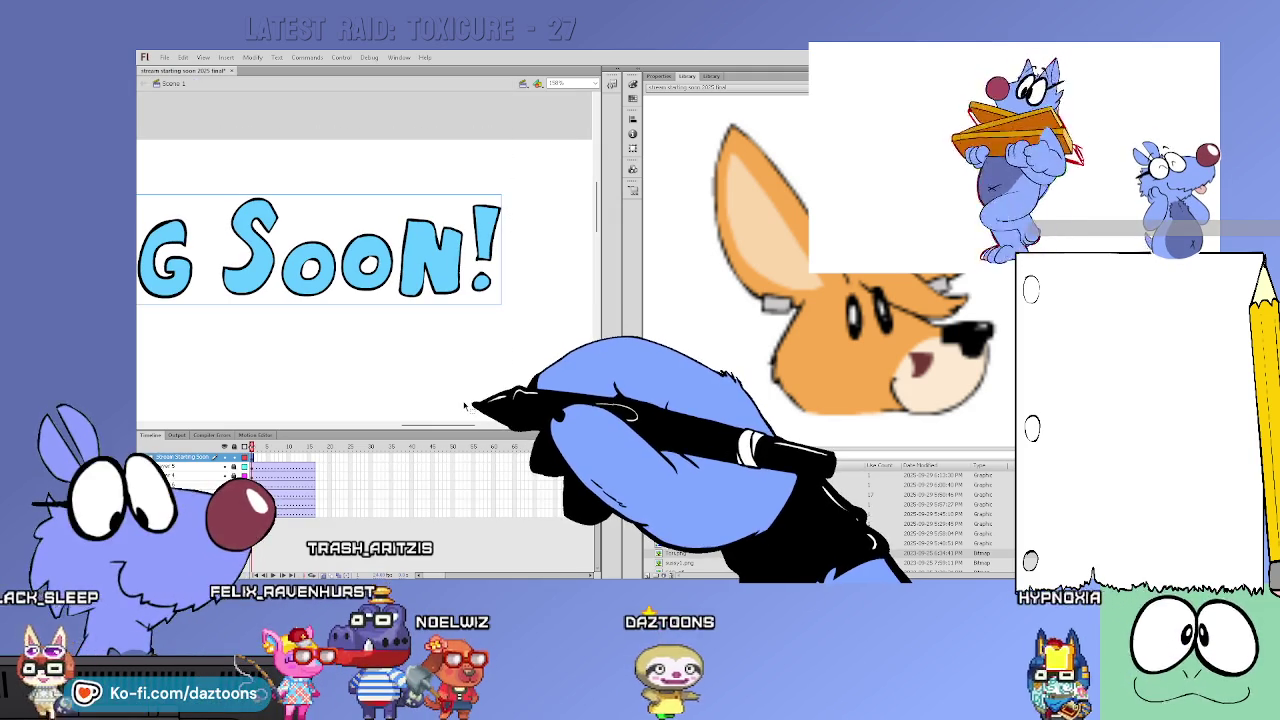
{"action": "key", "text": "ctrl+minus"}
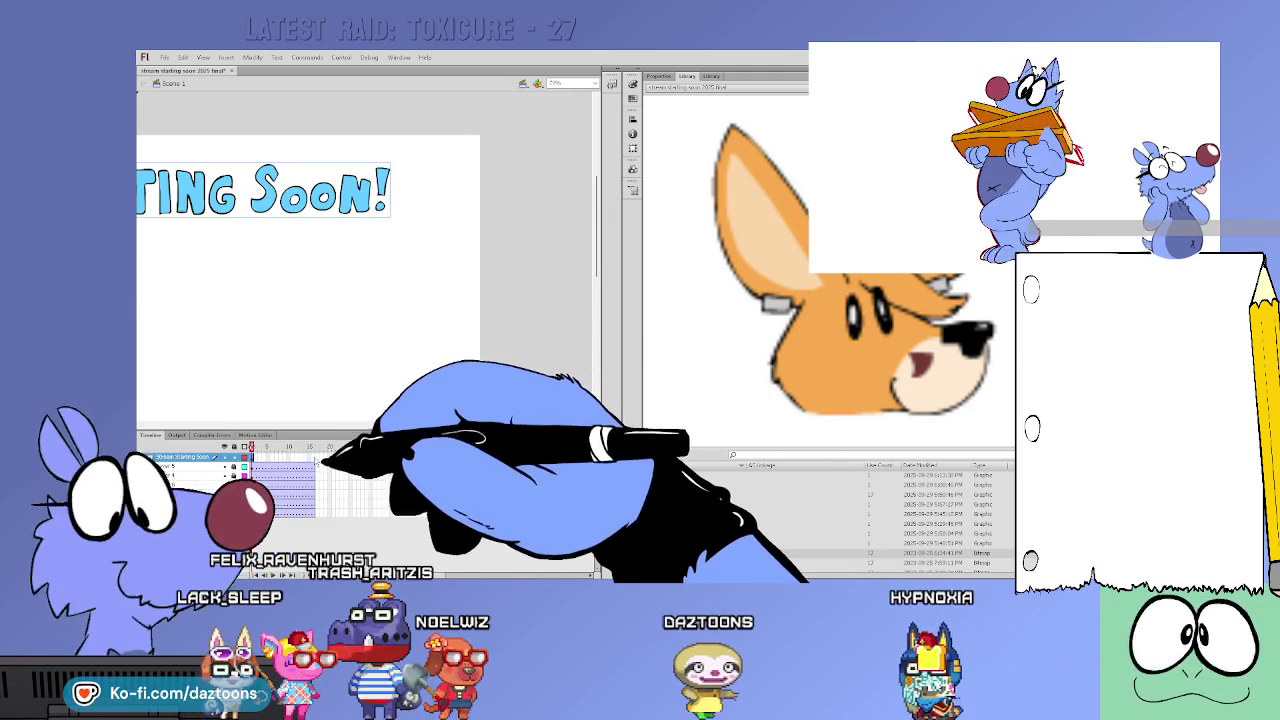
{"action": "key", "text": "Return"}
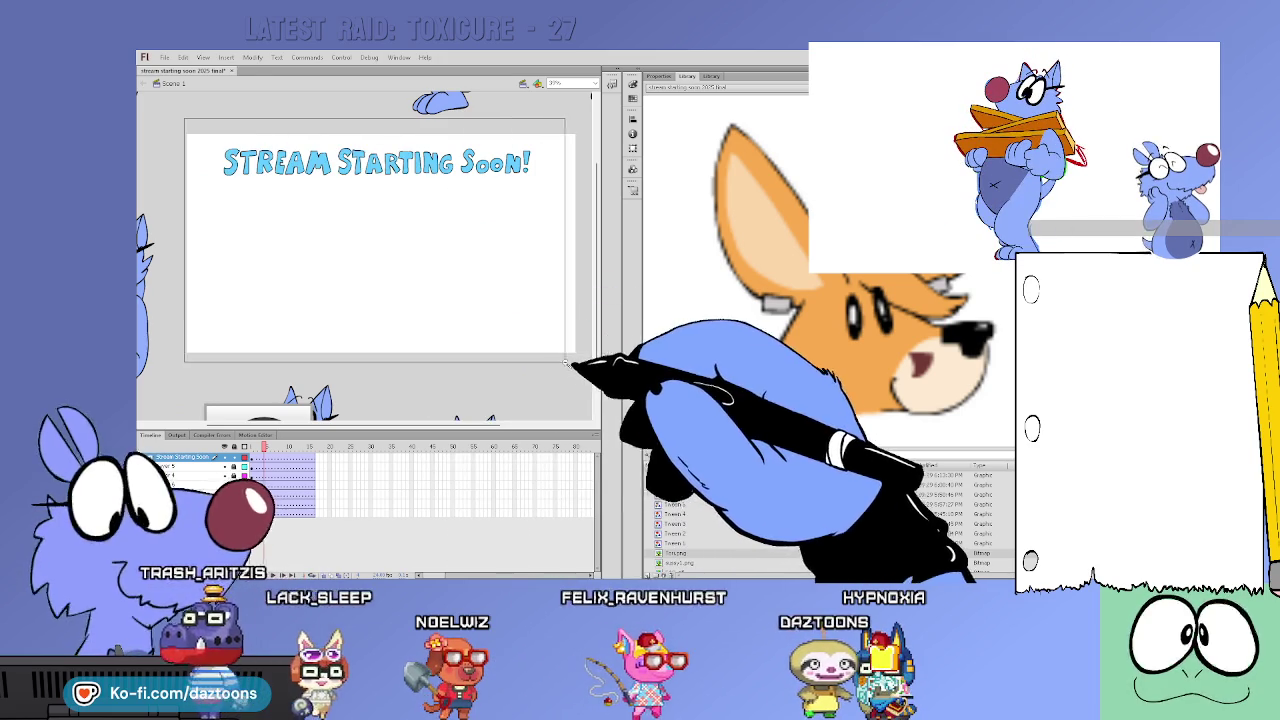
{"action": "mouse_move", "coordinate": [266, 447]}
{"action": "left_mouse_down"}
{"action": "mouse_move", "coordinate": [289, 449]}
{"action": "mouse_move", "coordinate": [232, 449]}
{"action": "left_mouse_up"}
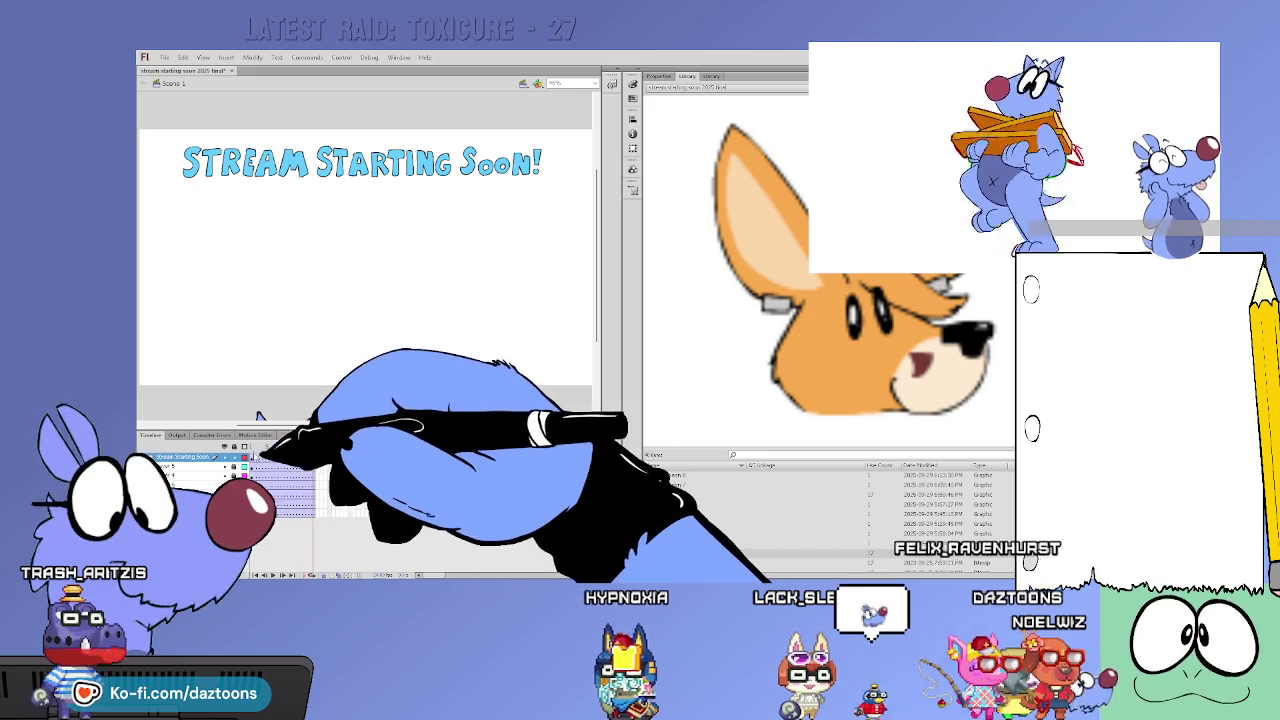
{"action": "left_click_drag", "start_coordinate": [230, 455], "coordinate": [319, 448]}
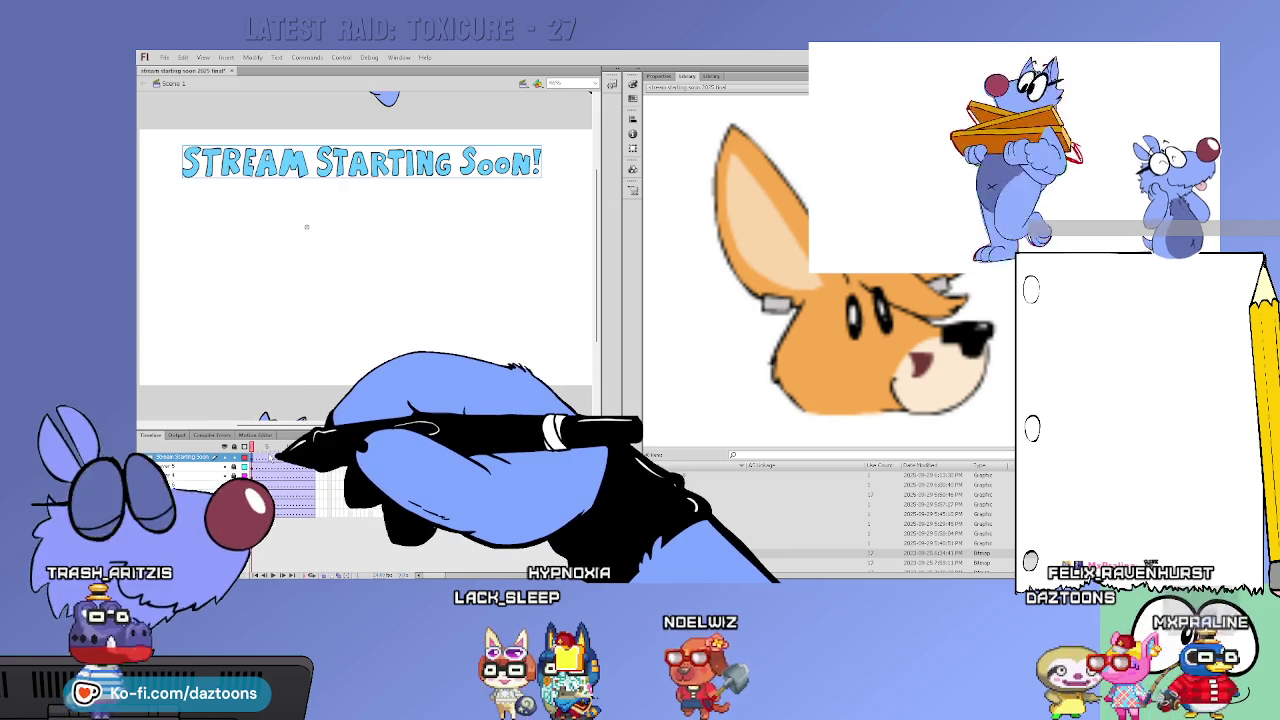
Inspect the title's Tween 8 symbol, return to Scene 1, and widen the stage panel
{"action": "double_click", "coordinate": [515, 163]}
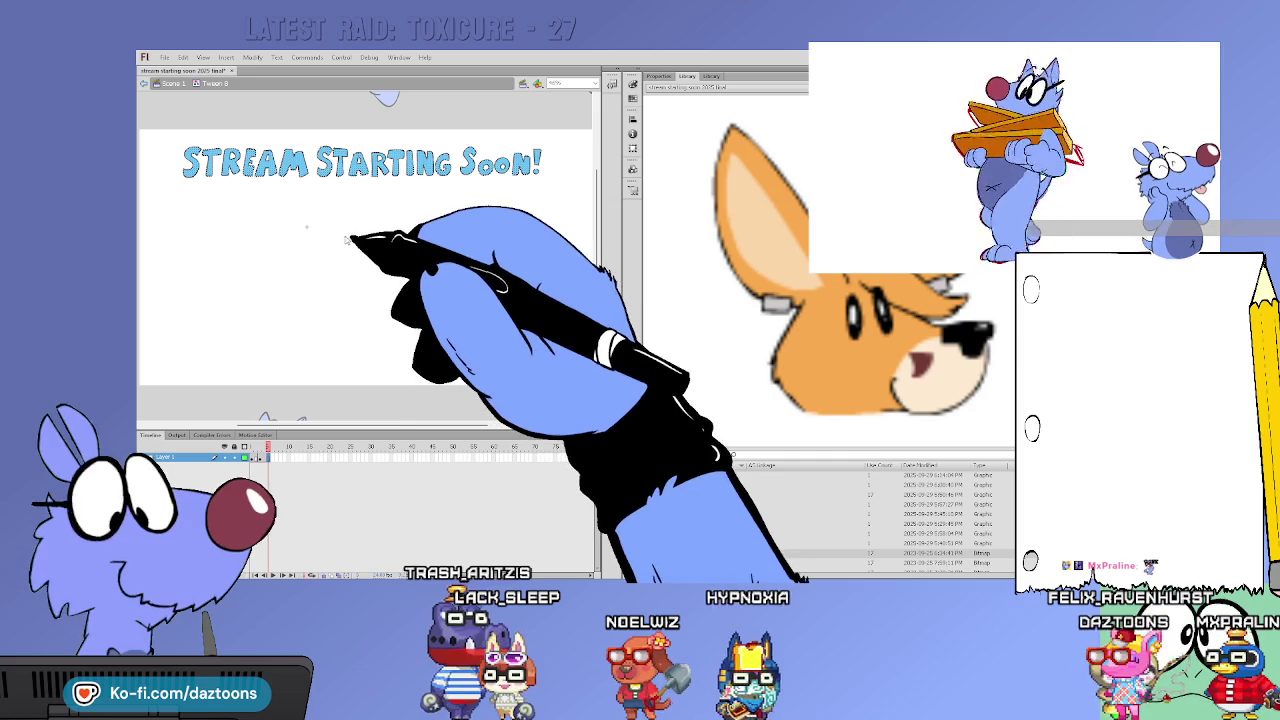
{"action": "double_click", "coordinate": [347, 363]}
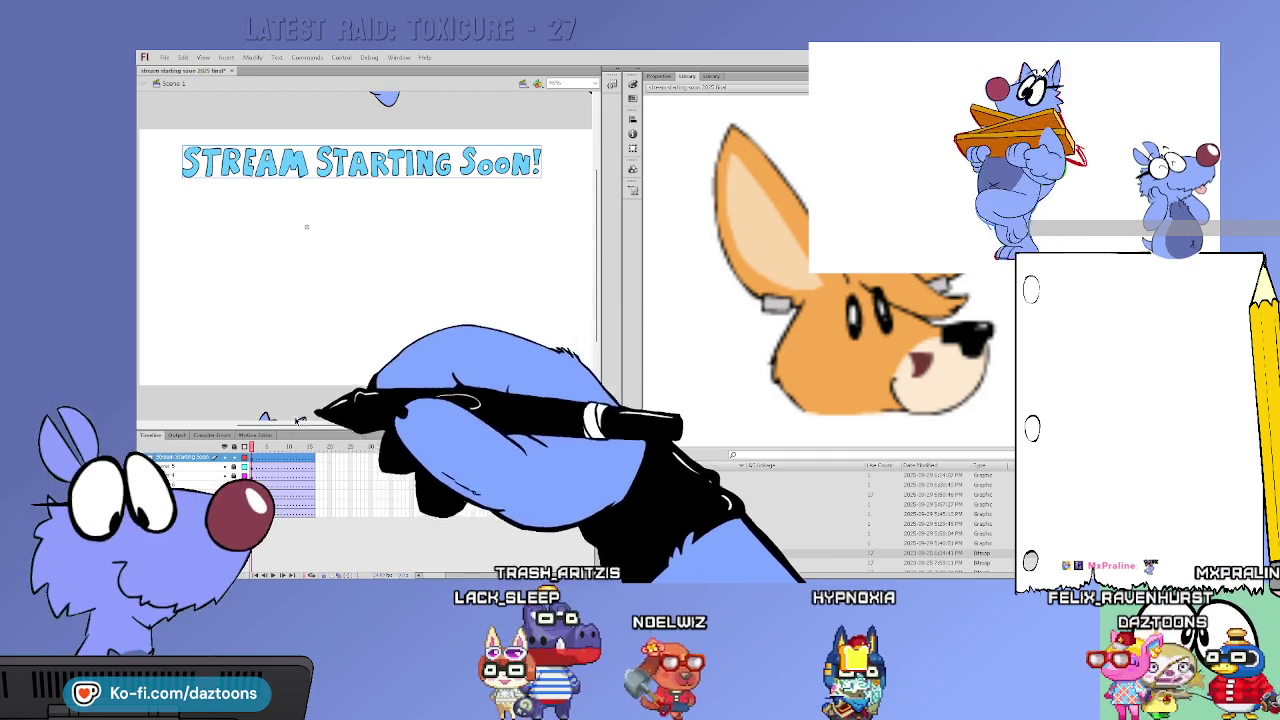
{"action": "left_click_drag", "start_coordinate": [292, 447], "coordinate": [313, 447]}
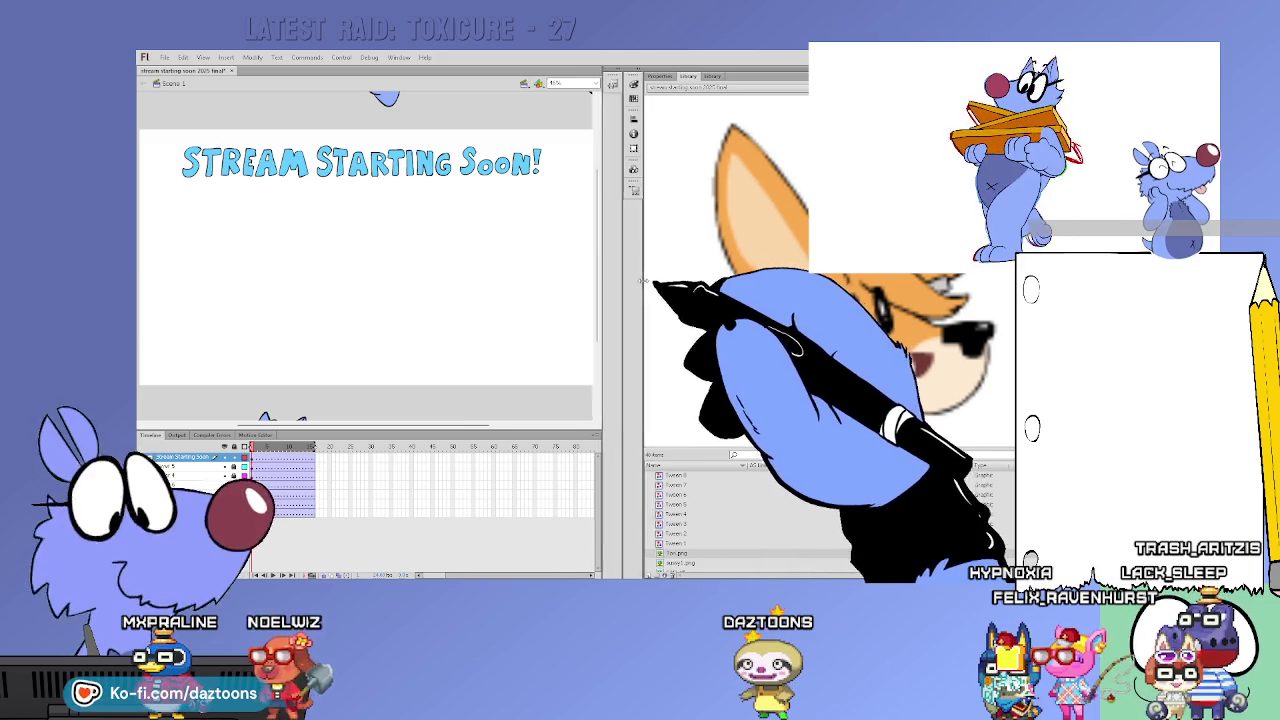
{"action": "left_click_drag", "start_coordinate": [643, 281], "coordinate": [800, 281]}
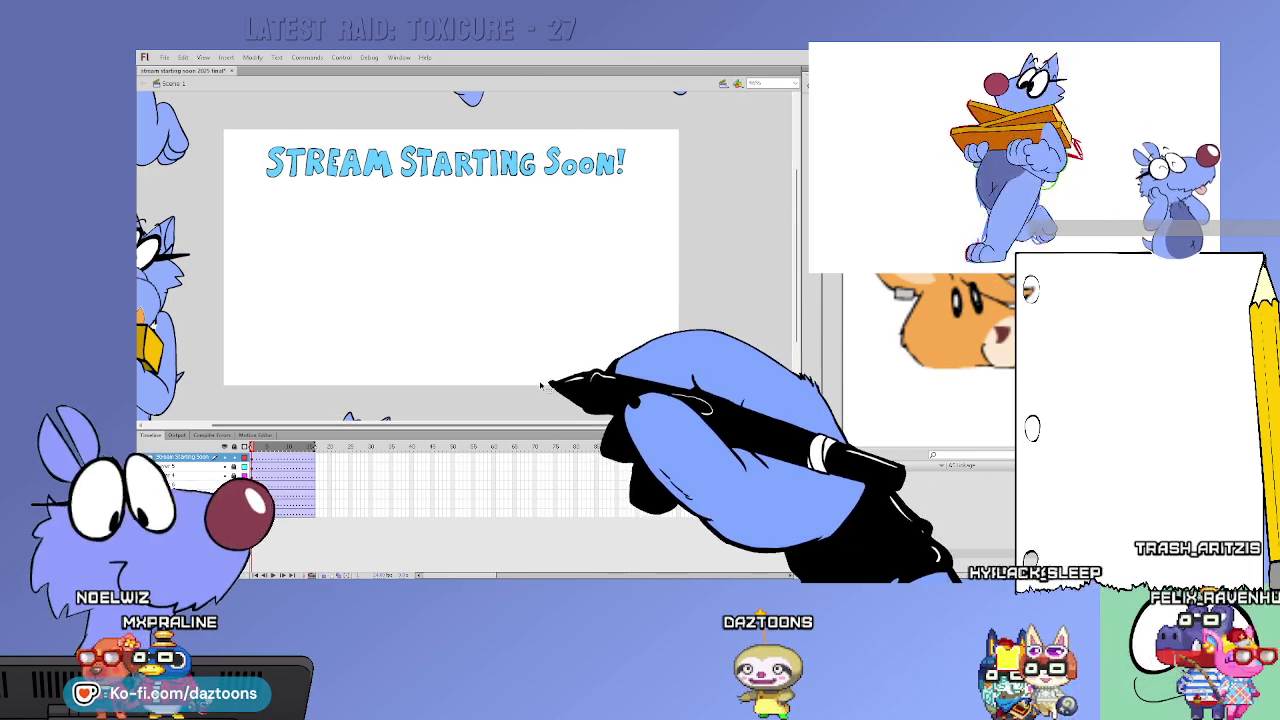
Zoom out and insert frames on all layers out to about frame 130
{"action": "key", "text": "ctrl+minus"}
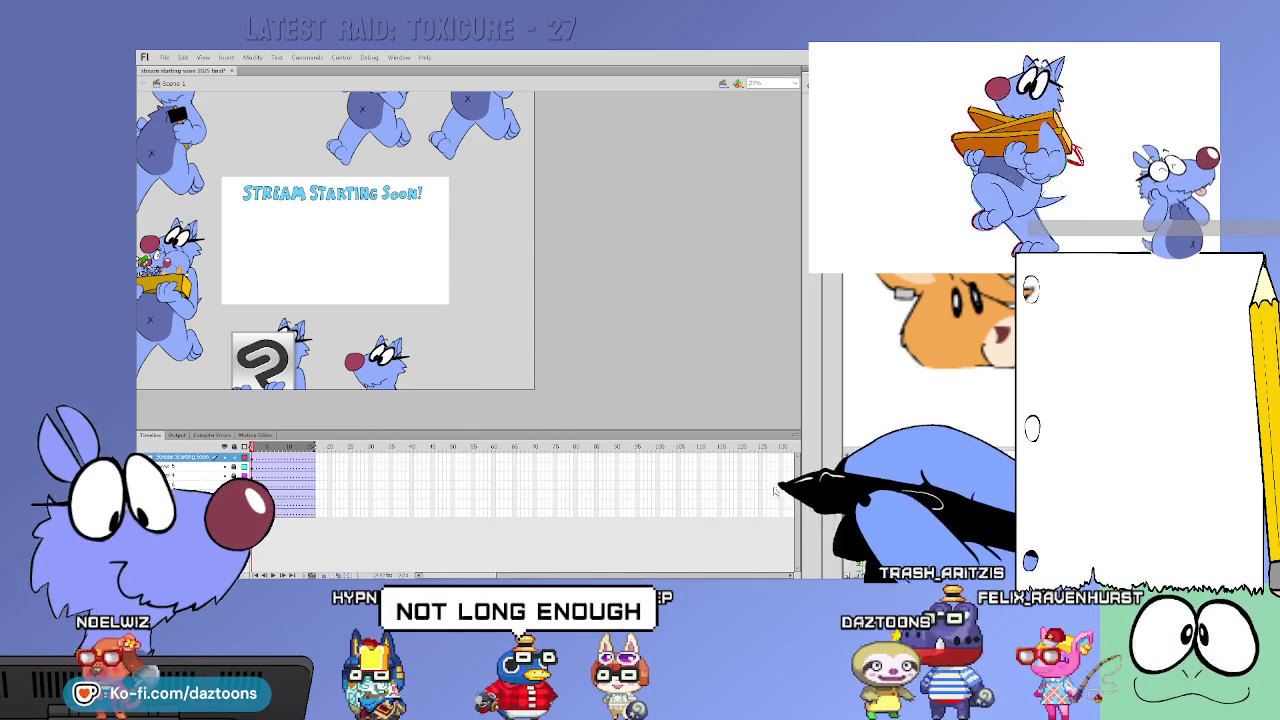
{"action": "left_click_drag", "start_coordinate": [781, 516], "coordinate": [779, 458]}
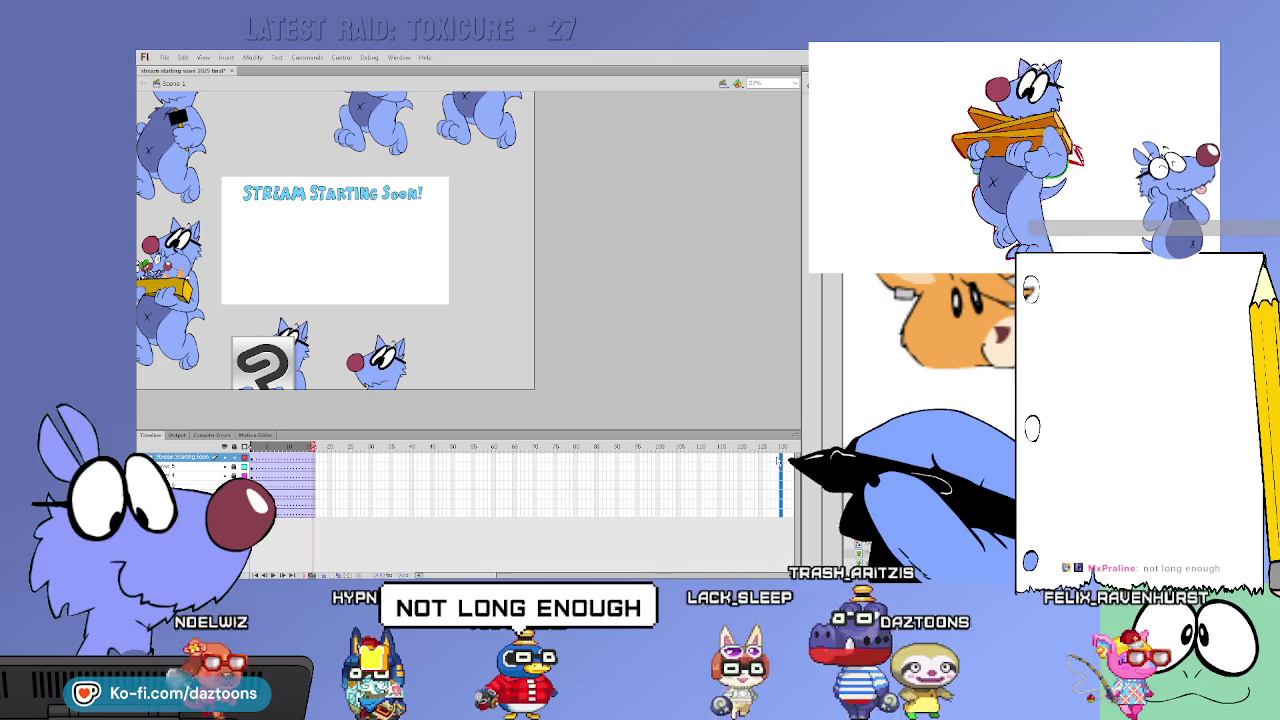
{"action": "key", "text": "F5"}
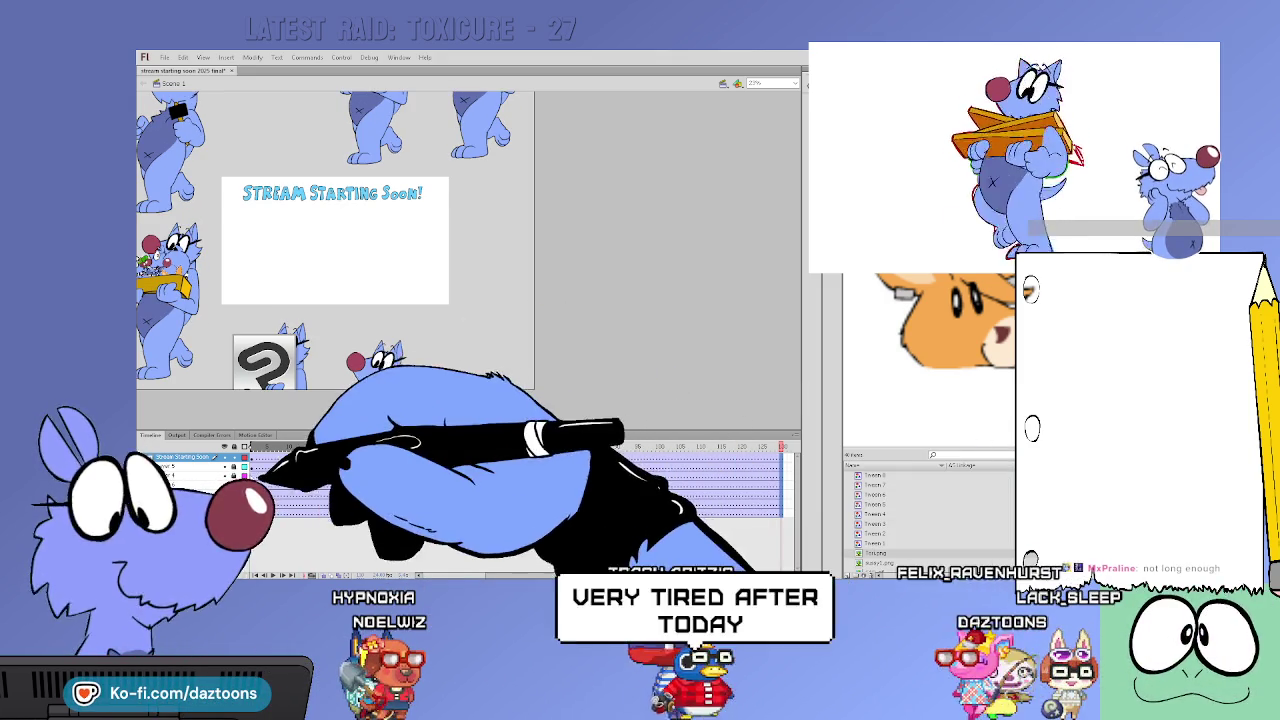
At frame 1, move the red-nosed dog higher on the stage
{"action": "left_click", "coordinate": [272, 492]}
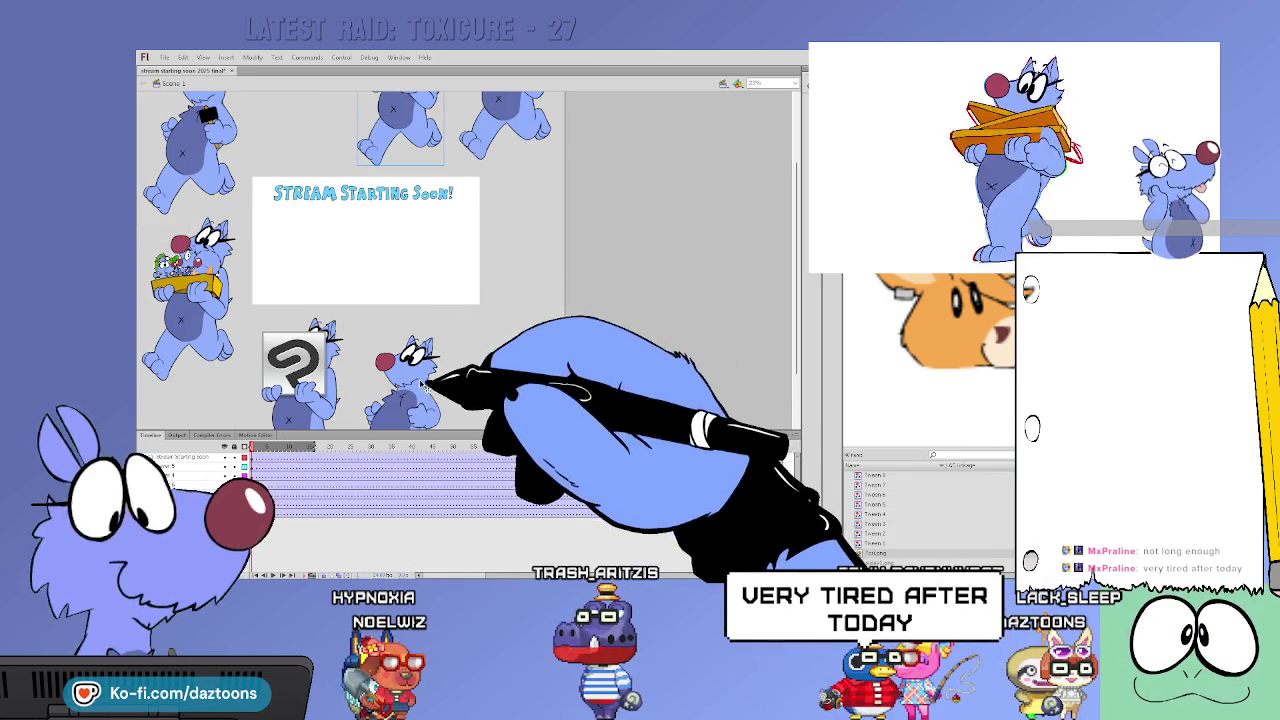
{"action": "left_click_drag", "start_coordinate": [425, 409], "coordinate": [397, 365]}
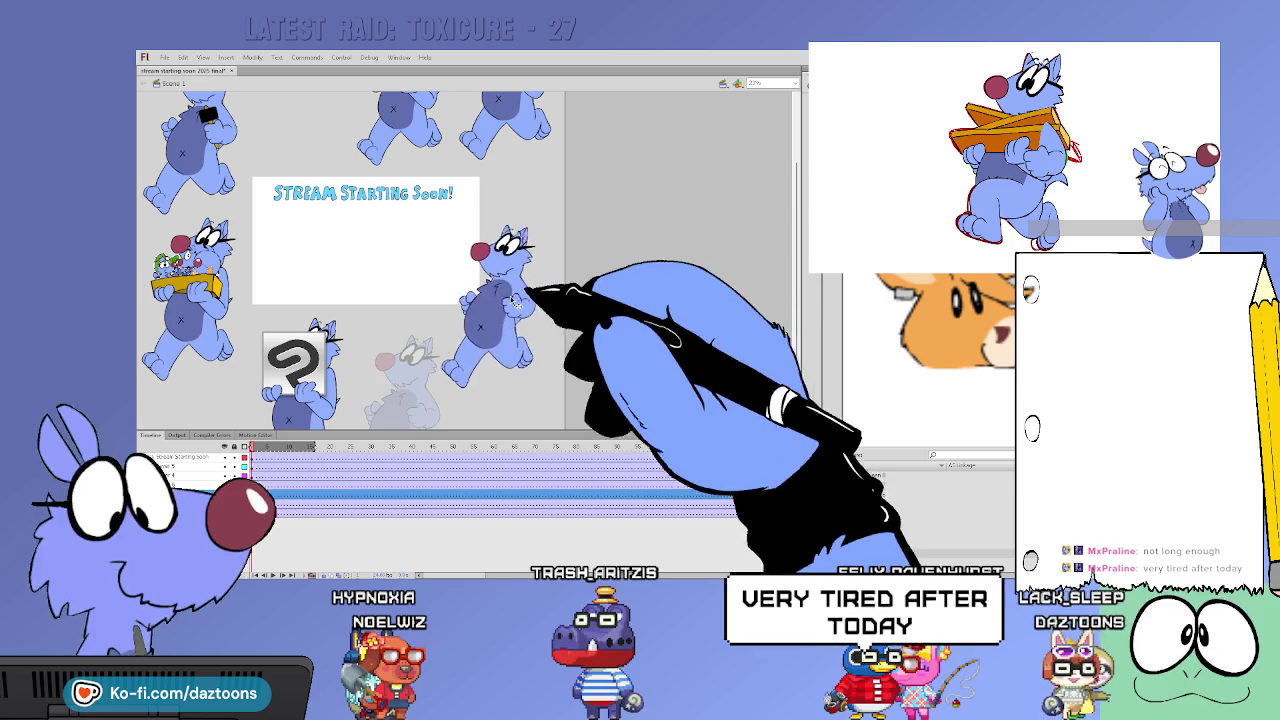
{"action": "left_click", "coordinate": [262, 441]}
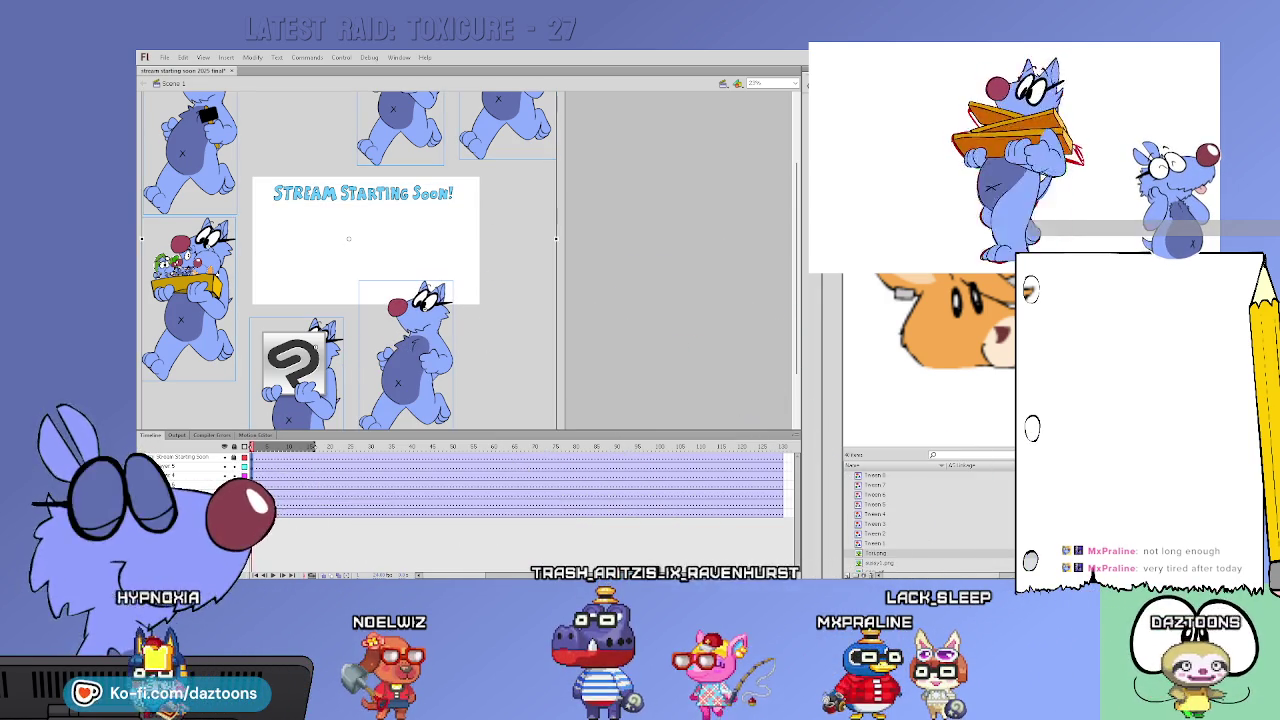
{"action": "scroll", "coordinate": [350, 260], "scroll_direction": "up", "scroll_amount": 2}
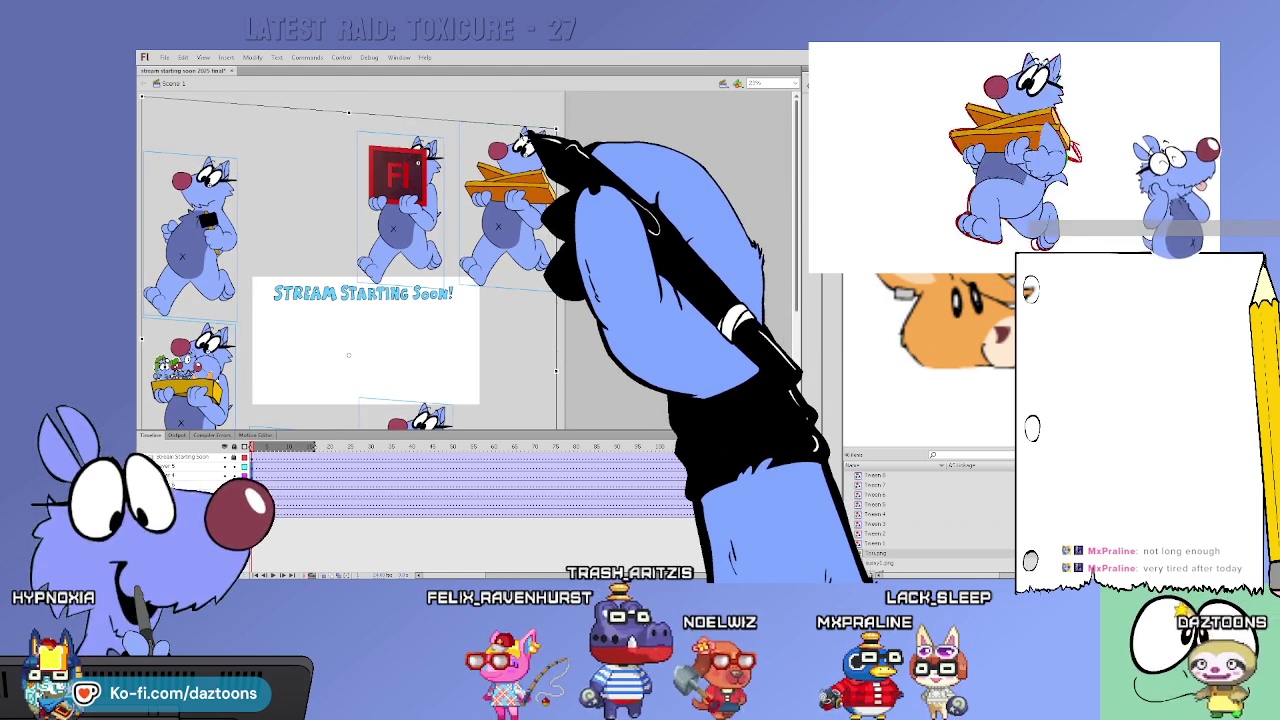
Scale the dog group down with Free Transform and move it toward the title card
{"action": "mouse_move", "coordinate": [556, 97]}
{"action": "left_mouse_down"}
{"action": "mouse_move", "coordinate": [545, 118]}
{"action": "mouse_move", "coordinate": [563, 100]}
{"action": "left_mouse_up"}
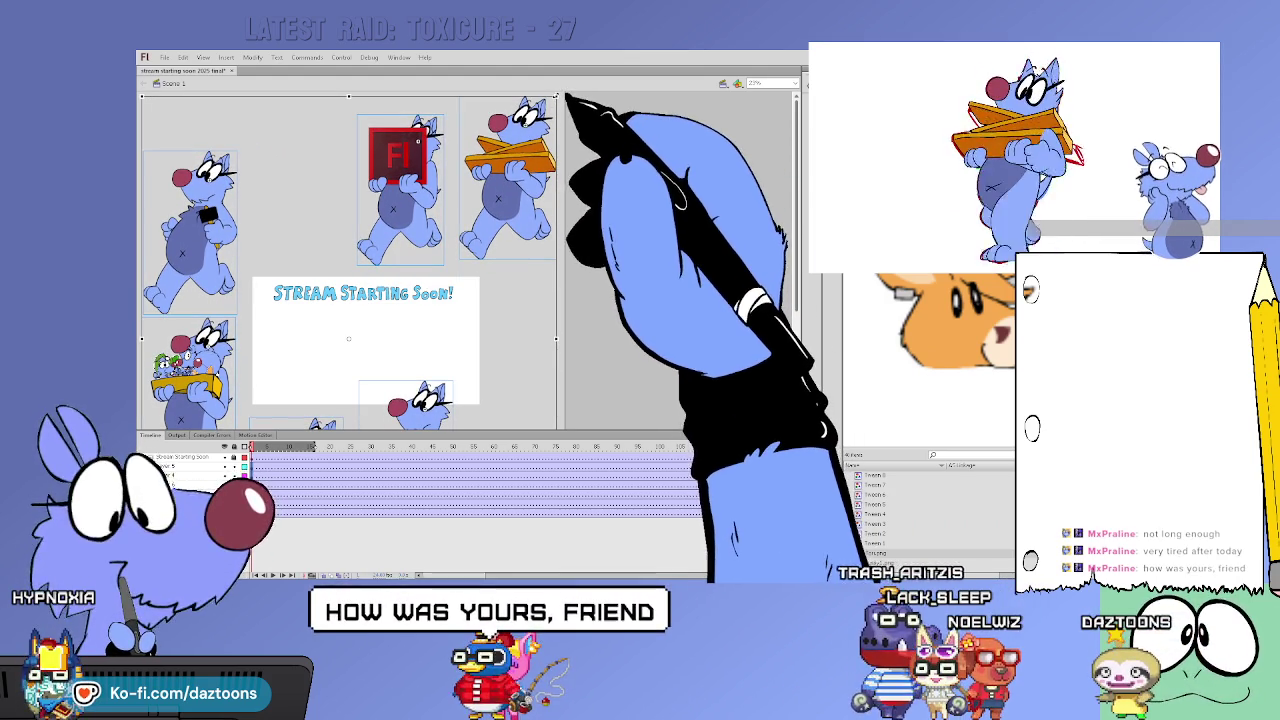
{"action": "left_click_drag", "start_coordinate": [563, 100], "coordinate": [437, 230]}
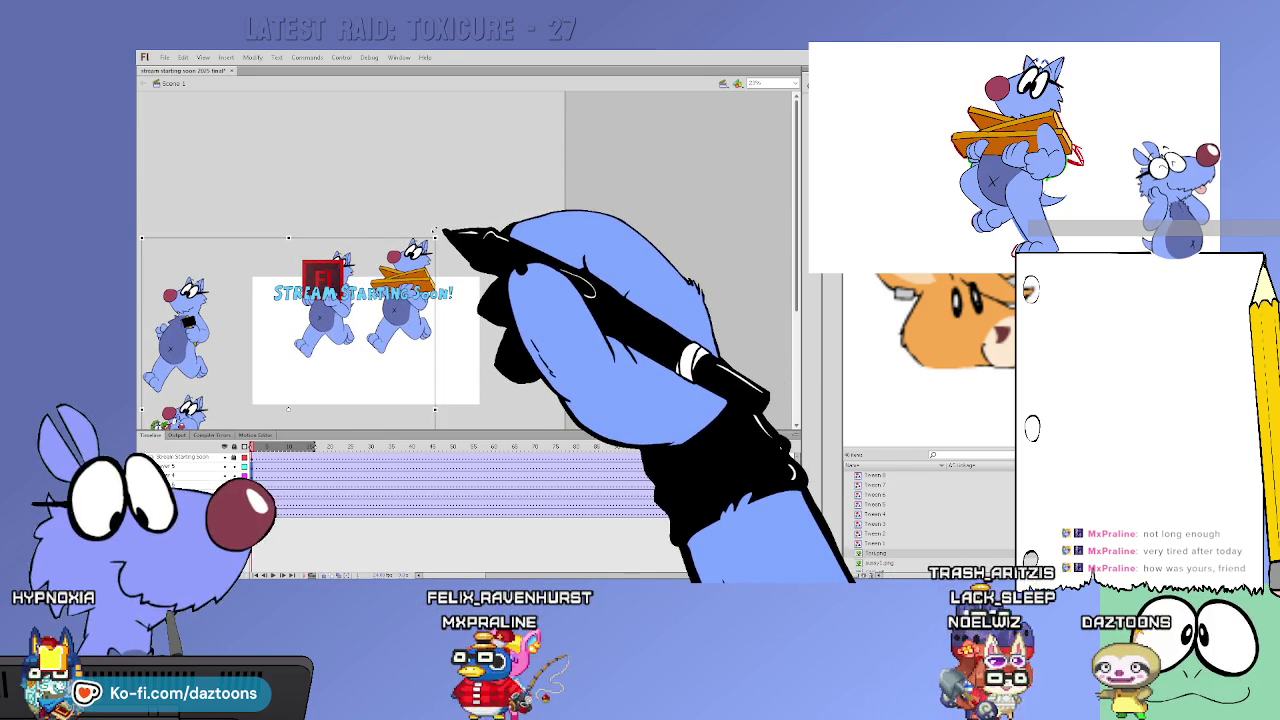
{"action": "mouse_move", "coordinate": [437, 253]}
{"action": "left_mouse_down"}
{"action": "mouse_move", "coordinate": [455, 300]}
{"action": "mouse_move", "coordinate": [405, 342]}
{"action": "mouse_move", "coordinate": [451, 362]}
{"action": "mouse_move", "coordinate": [487, 302]}
{"action": "left_mouse_up"}
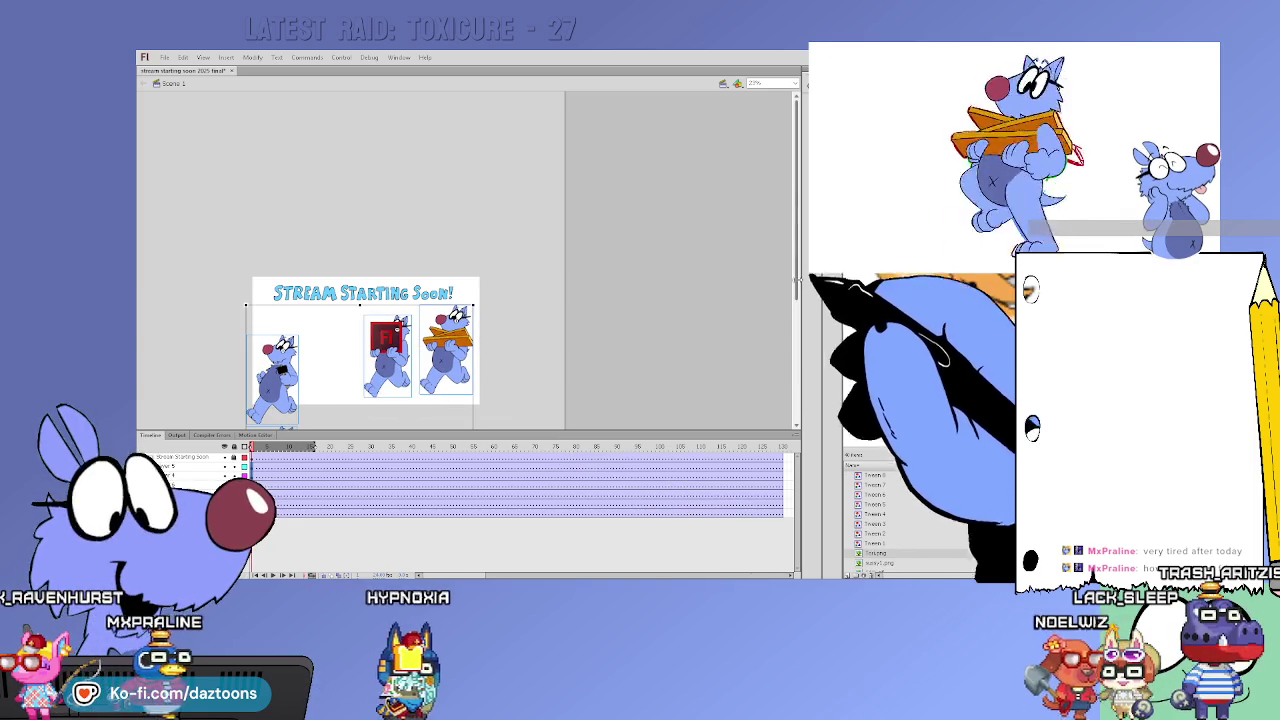
{"action": "scroll", "coordinate": [749, 313], "scroll_direction": "down", "scroll_amount": 3}
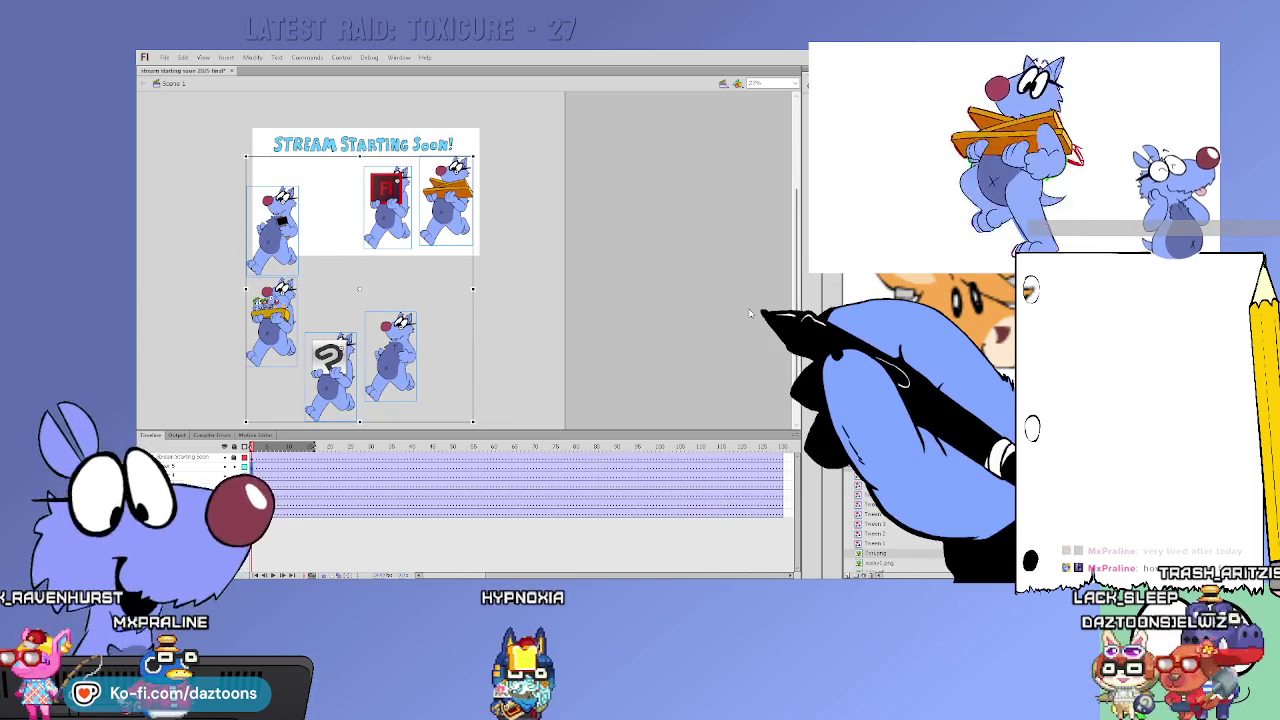
Arrange individual dogs around the title card, placing one beside its right edge
{"action": "left_click_drag", "start_coordinate": [272, 225], "coordinate": [180, 285]}
{"action": "left_click_drag", "start_coordinate": [388, 210], "coordinate": [480, 375]}
{"action": "mouse_move", "coordinate": [455, 165]}
{"action": "left_mouse_down"}
{"action": "mouse_move", "coordinate": [470, 208]}
{"action": "mouse_move", "coordinate": [538, 287]}
{"action": "left_mouse_up"}
{"action": "left_click_drag", "start_coordinate": [412, 355], "coordinate": [530, 203]}
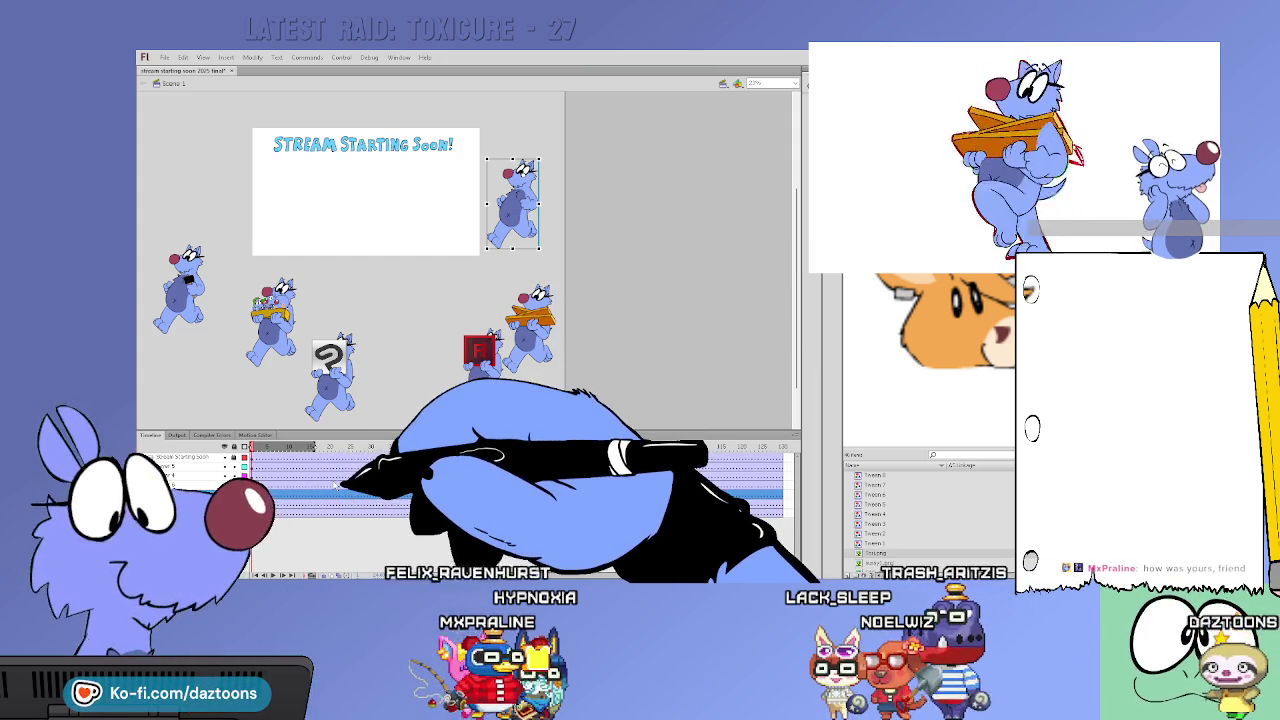
{"action": "key", "text": "Return"}
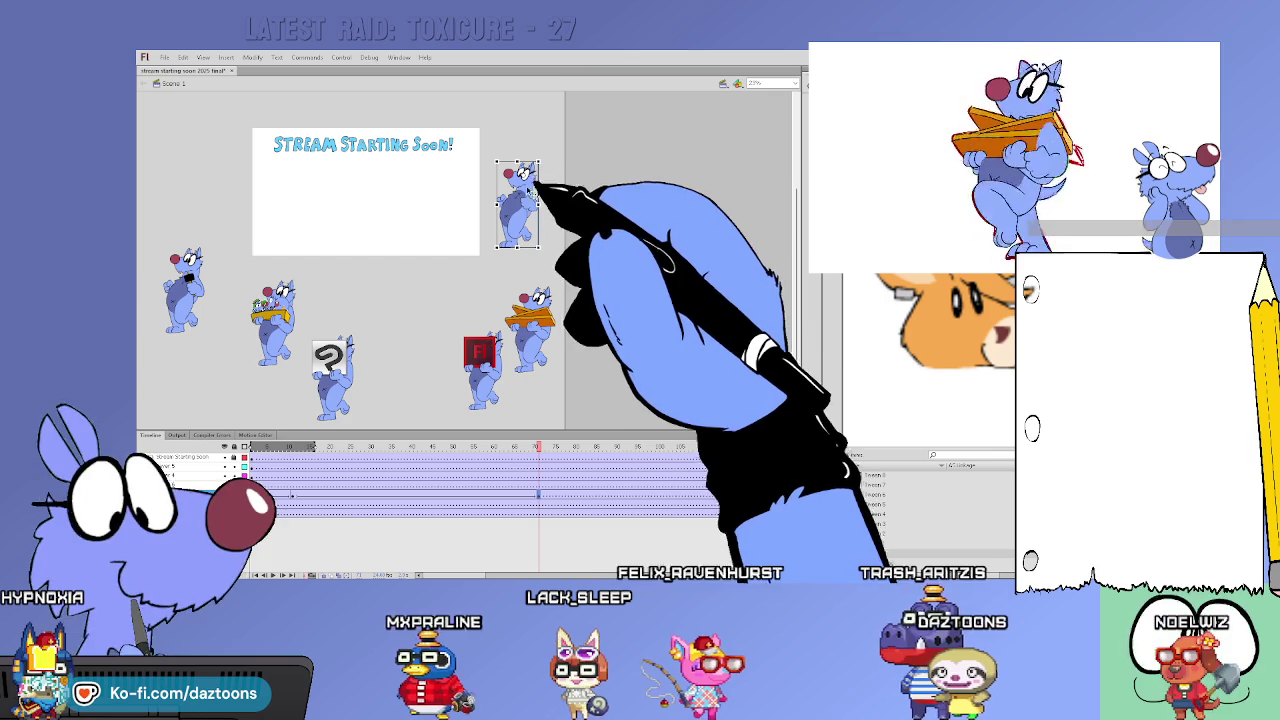
Move the dog across the title card at this frame and scrub forward to preview
{"action": "left_click_drag", "start_coordinate": [540, 206], "coordinate": [240, 212]}
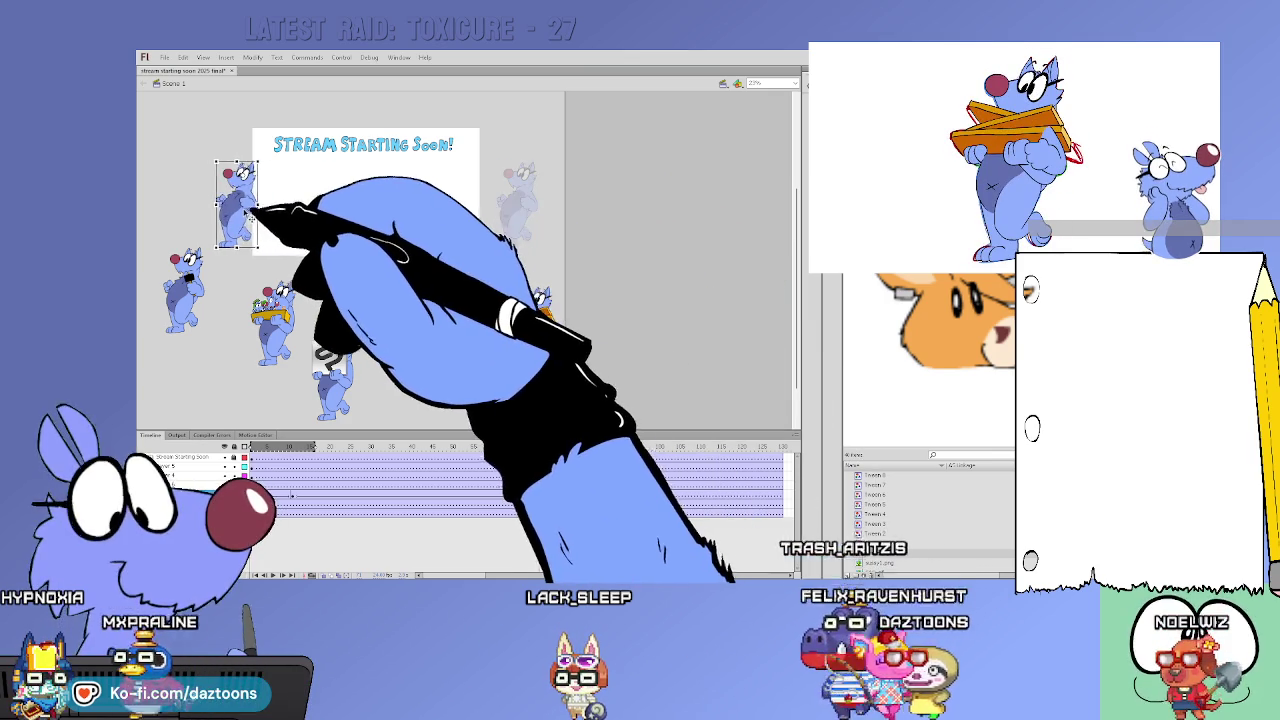
{"action": "left_click", "coordinate": [322, 447]}
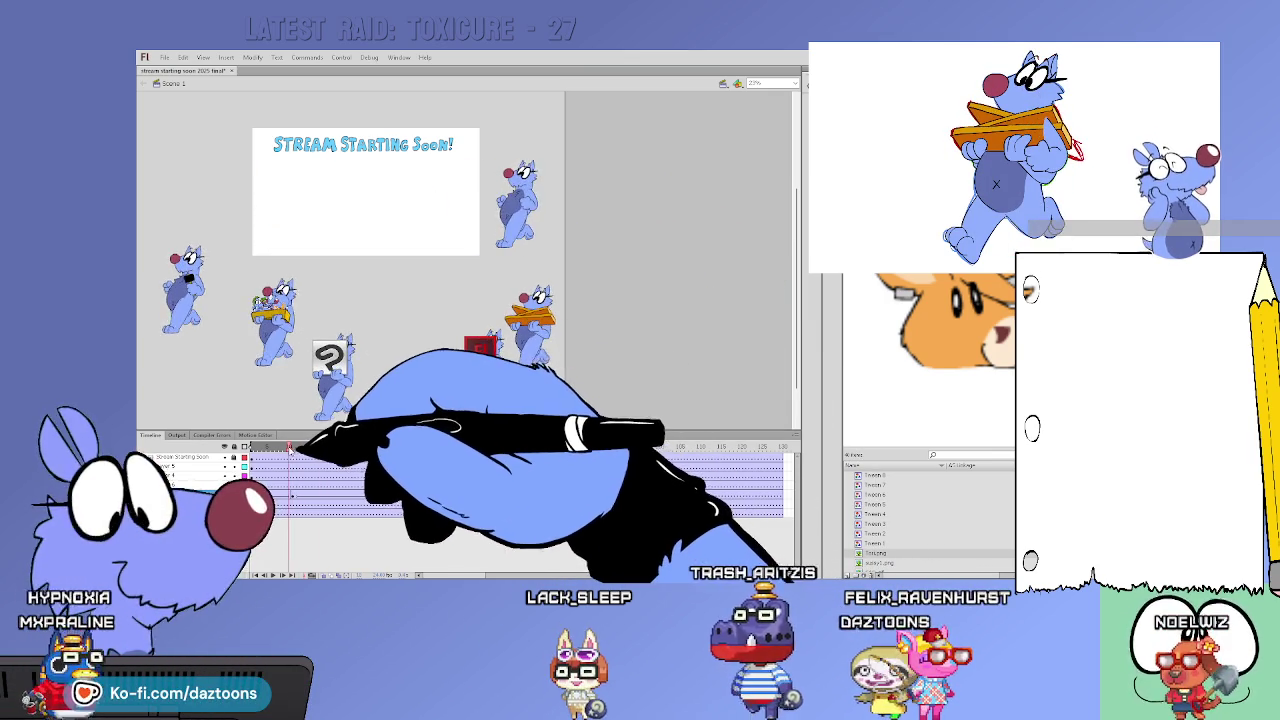
{"action": "left_click_drag", "start_coordinate": [321, 448], "coordinate": [563, 448]}
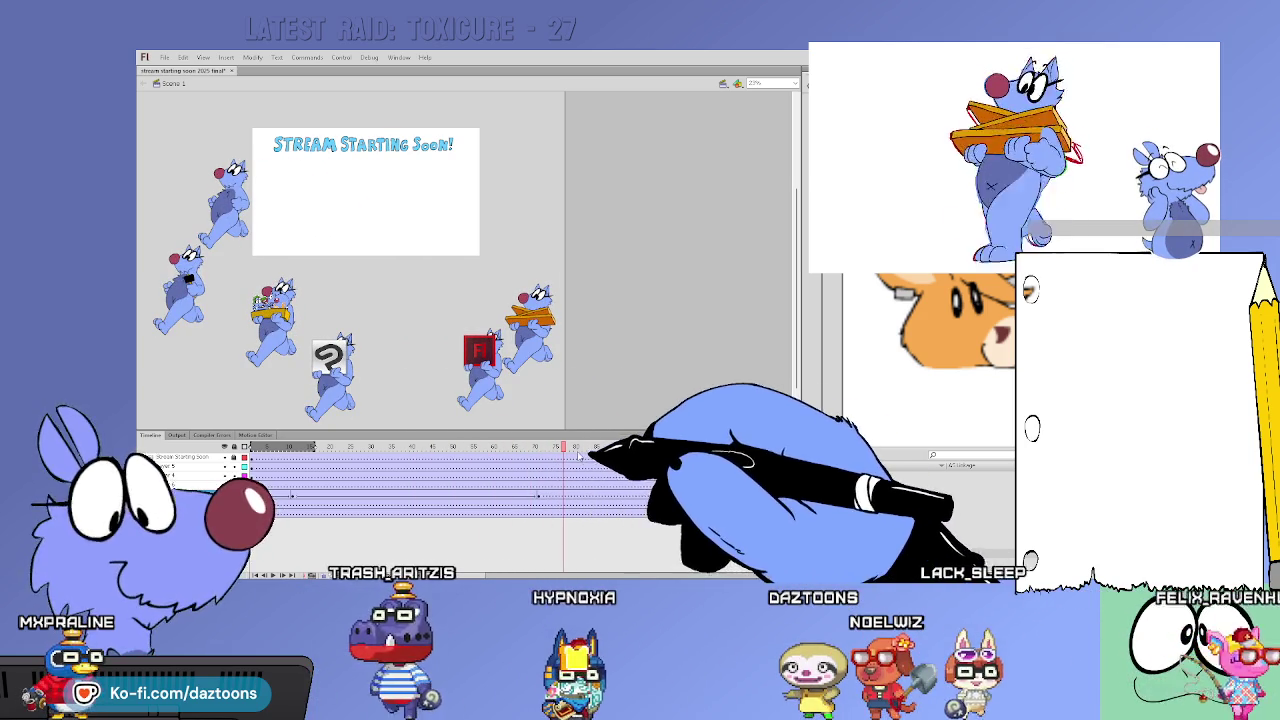
{"action": "left_click", "coordinate": [572, 447]}
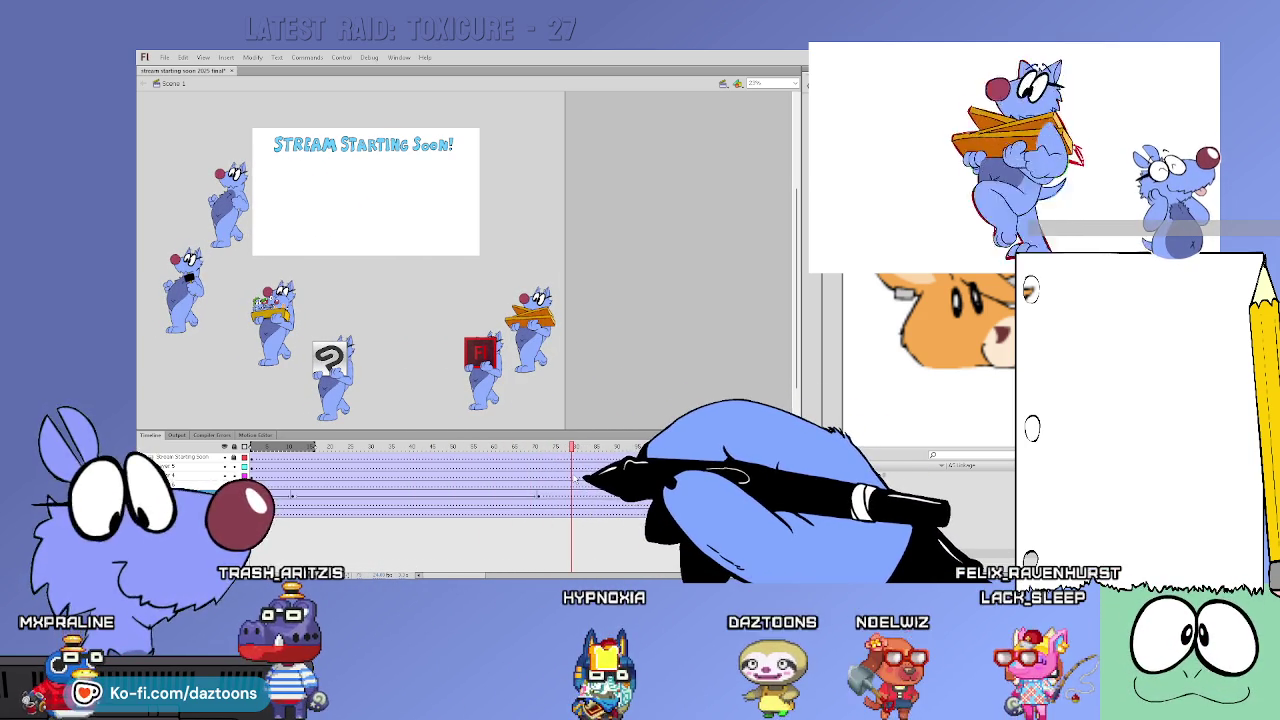
At a later frame, select the orange-box dog and its span of frames
{"action": "left_click", "coordinate": [600, 477]}
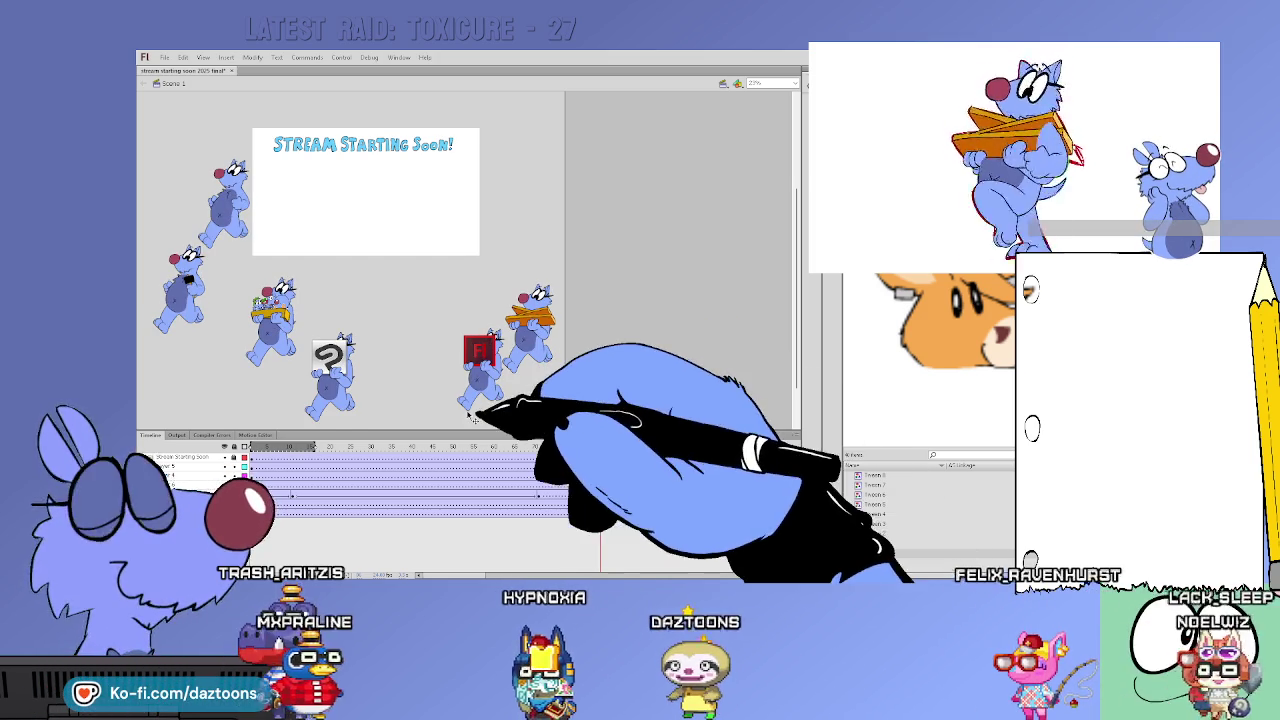
{"action": "left_click", "coordinate": [615, 493]}
{"action": "left_click", "coordinate": [615, 485]}
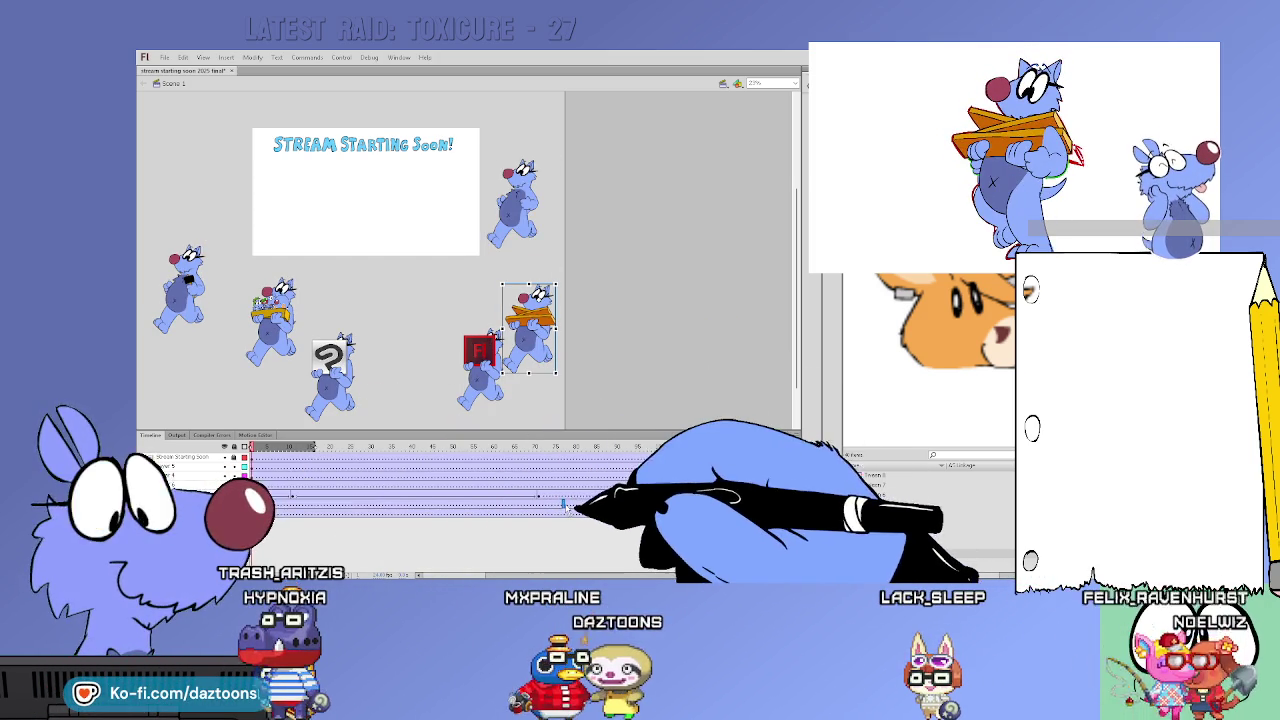
{"action": "left_click", "coordinate": [577, 506]}
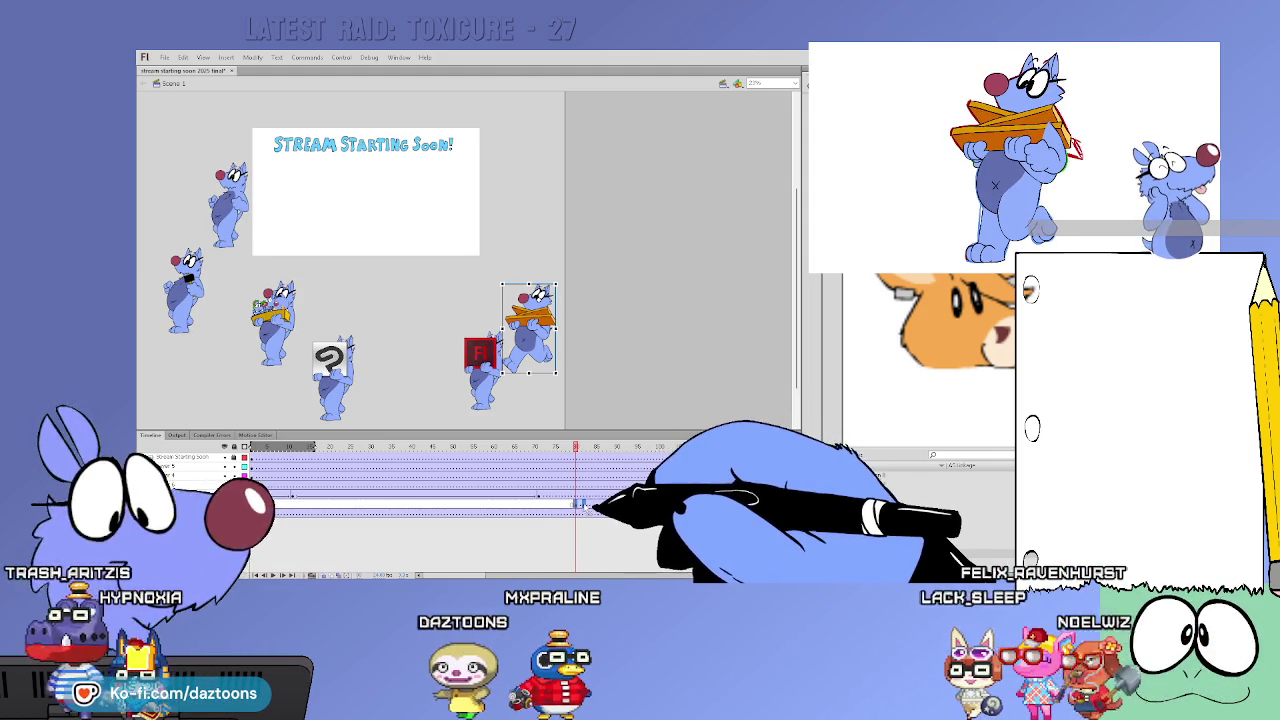
{"action": "left_click", "coordinate": [584, 504]}
Add a keyframe, move the box-carrying dog beside the title card, and flip it around
{"action": "key", "text": "F6"}
{"action": "left_click_drag", "start_coordinate": [544, 354], "coordinate": [530, 229]}
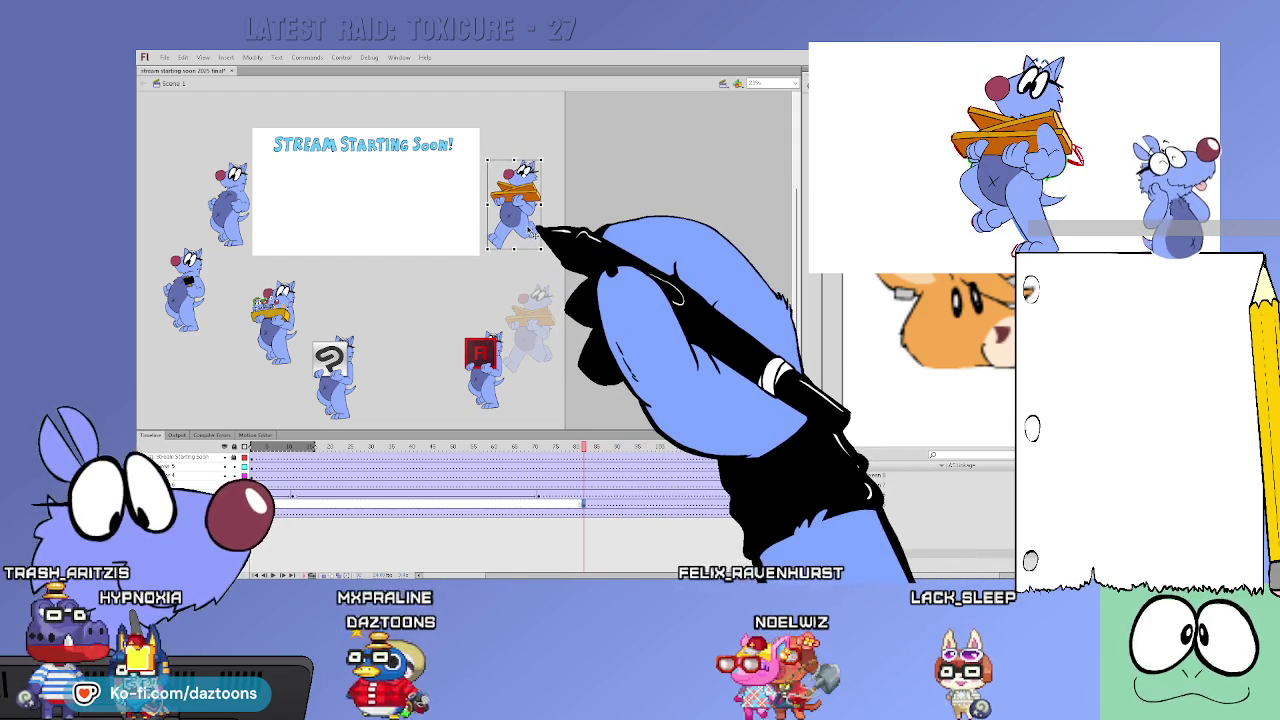
{"action": "left_click", "coordinate": [252, 57]}
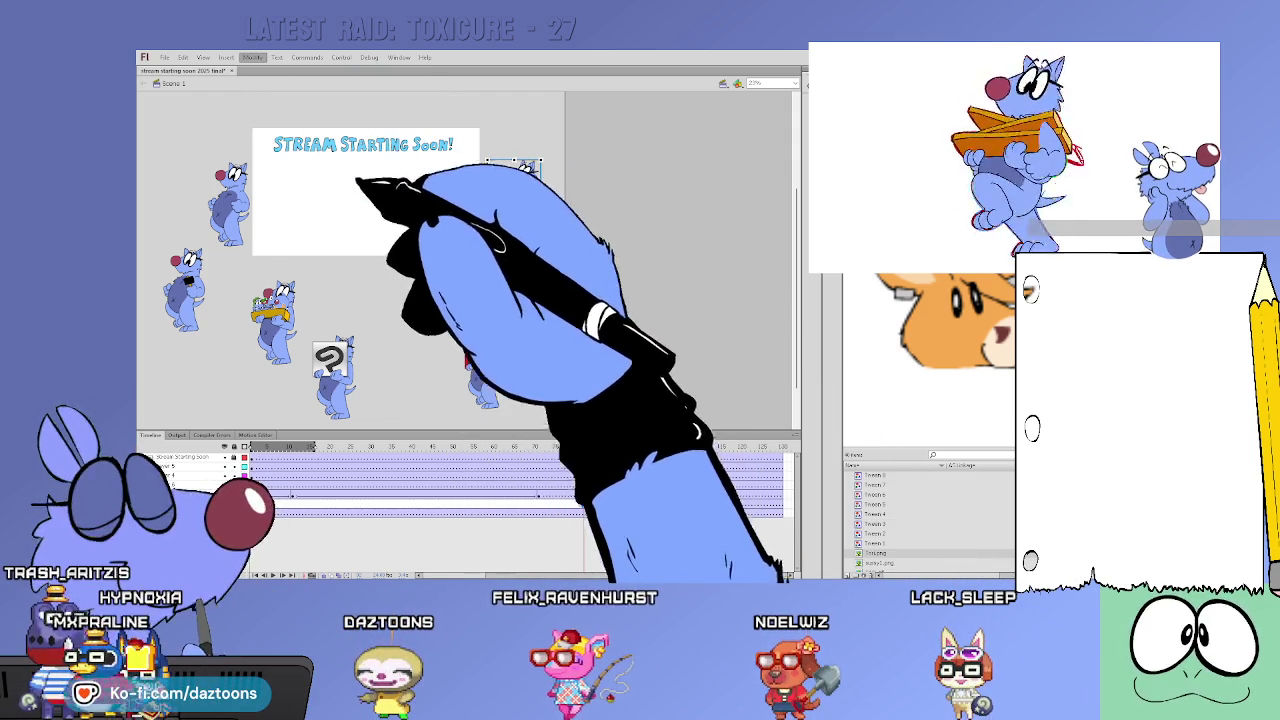
{"action": "mouse_move", "coordinate": [530, 225]}
{"action": "left_mouse_down"}
{"action": "mouse_move", "coordinate": [550, 225]}
{"action": "mouse_move", "coordinate": [221, 210]}
{"action": "left_mouse_up"}
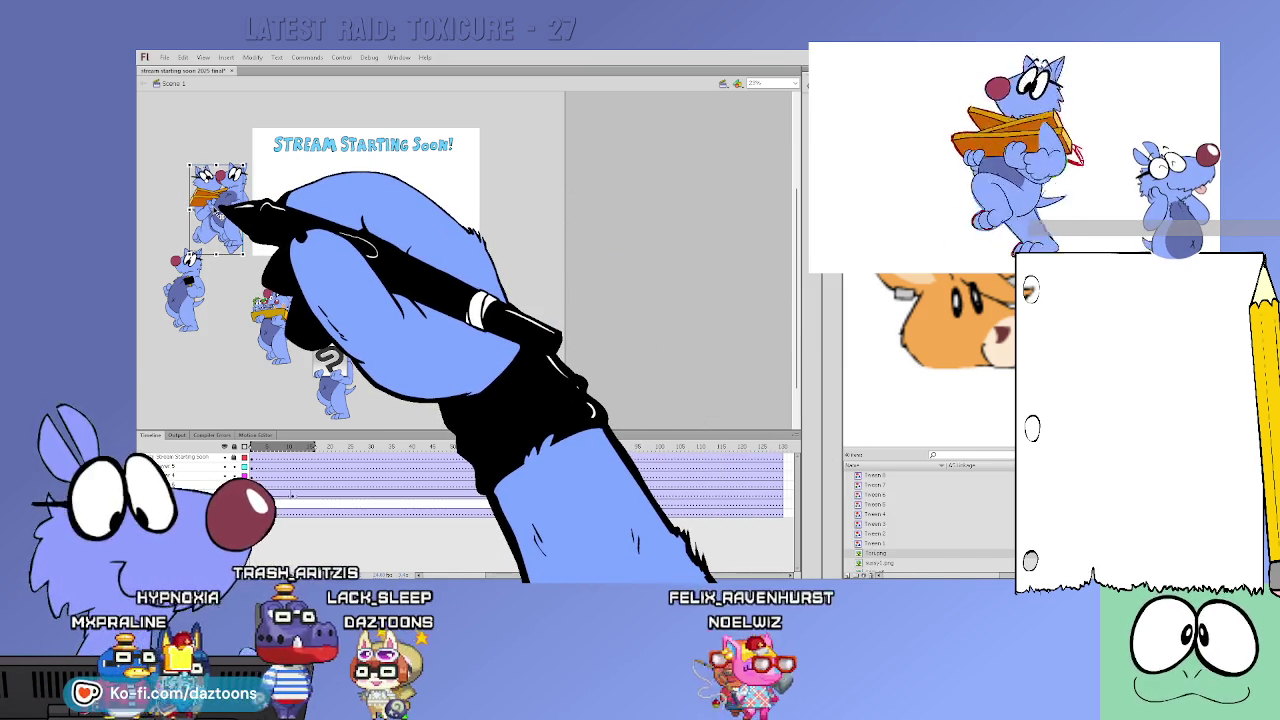
Compare other frames and play the animation to preview the walk
{"action": "left_click", "coordinate": [545, 494]}
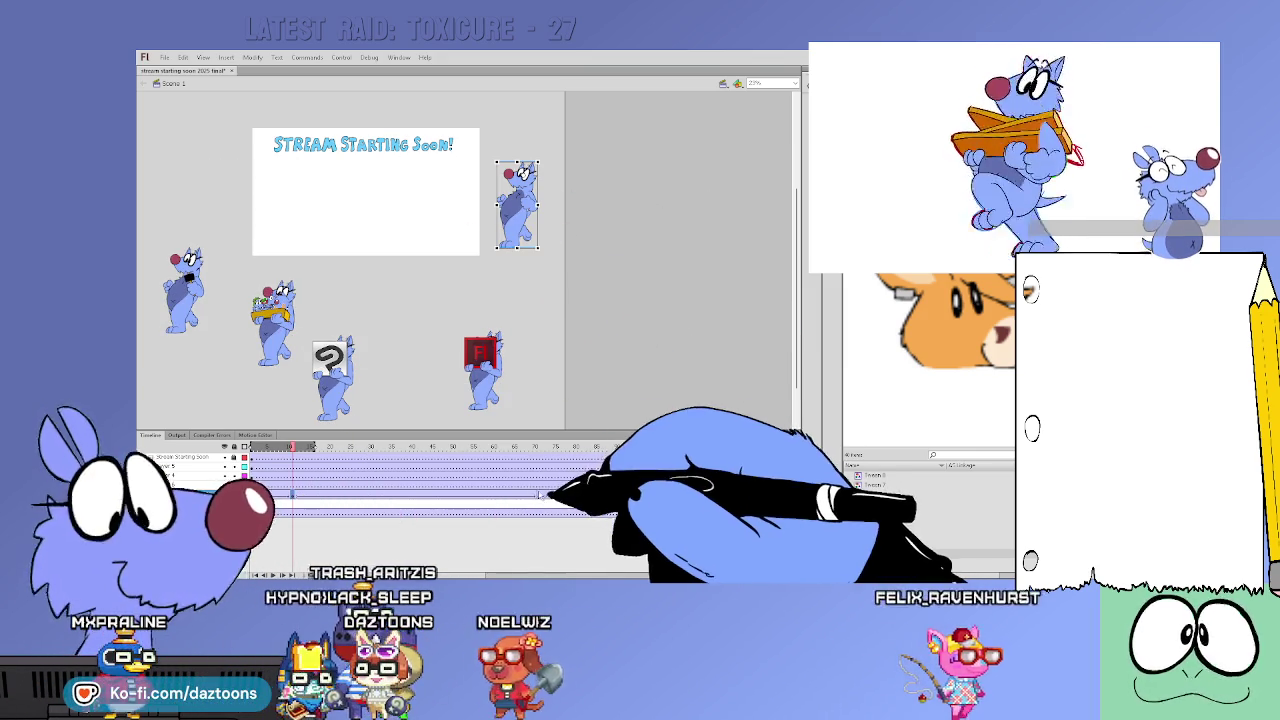
{"action": "left_click", "coordinate": [539, 496]}
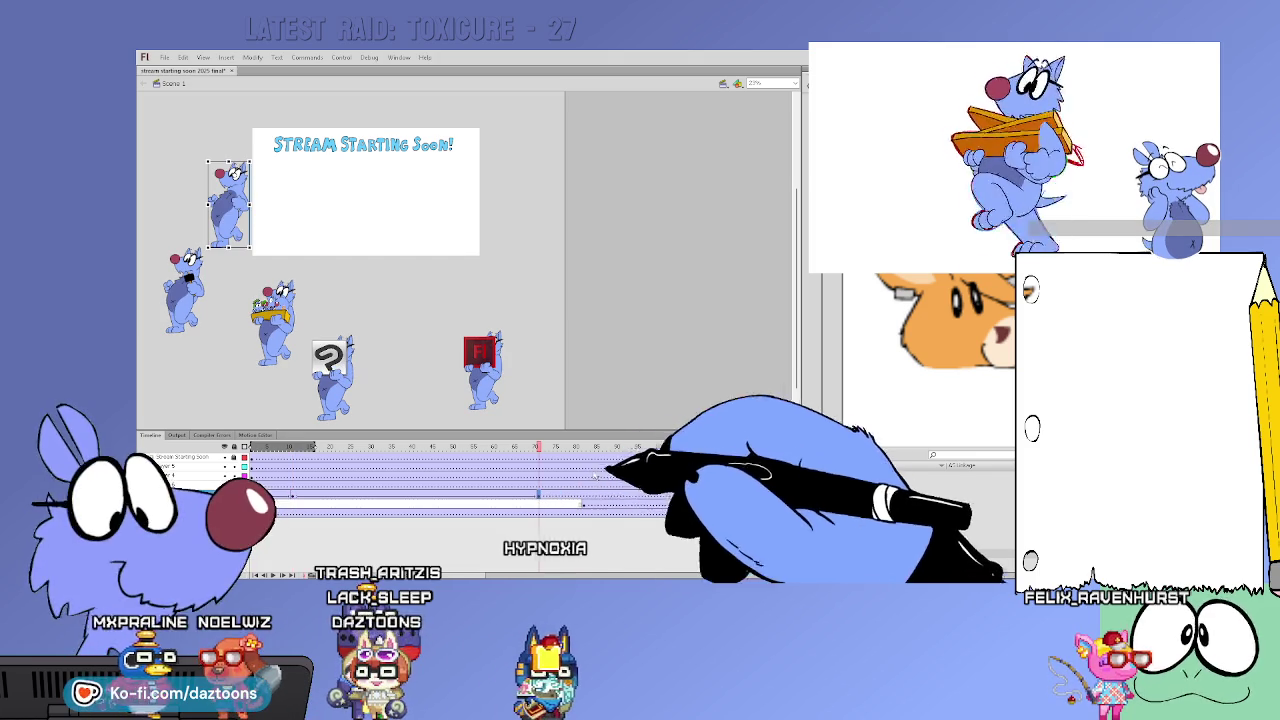
{"action": "key", "text": "Return"}
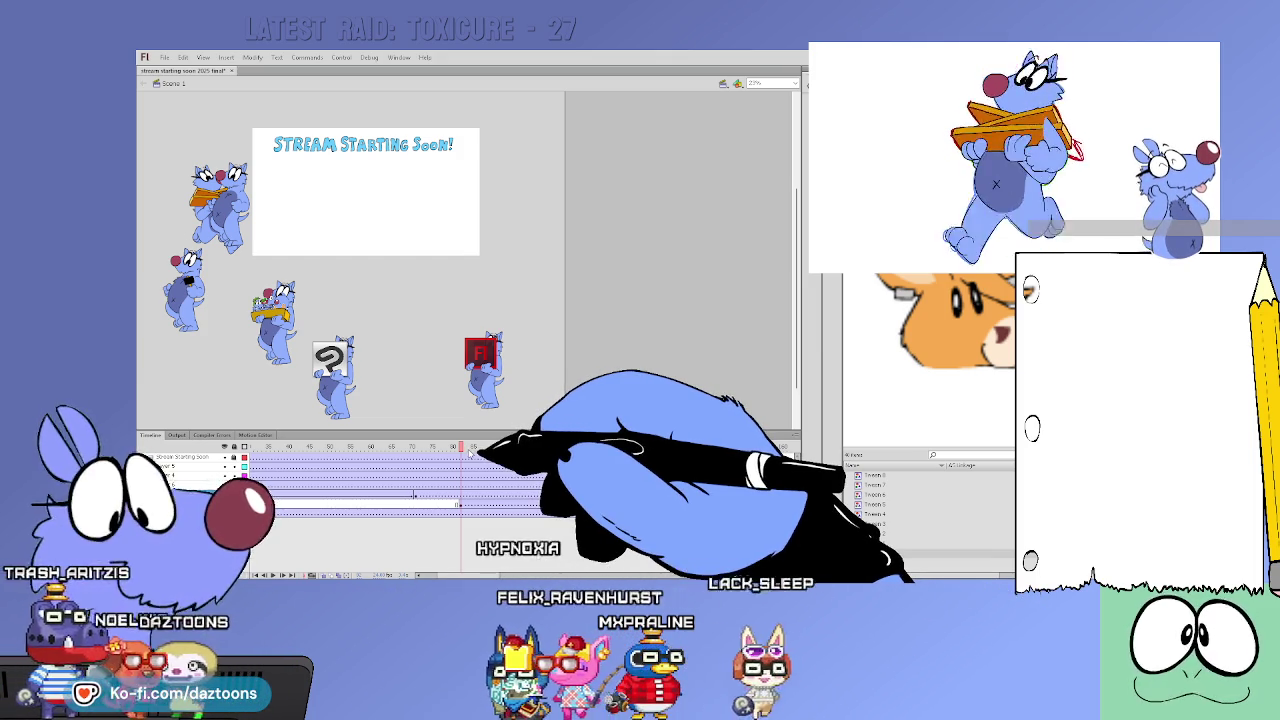
{"action": "mouse_move", "coordinate": [480, 447]}
{"action": "left_mouse_down"}
{"action": "mouse_move", "coordinate": [626, 448]}
{"action": "mouse_move", "coordinate": [614, 455]}
{"action": "left_mouse_up"}
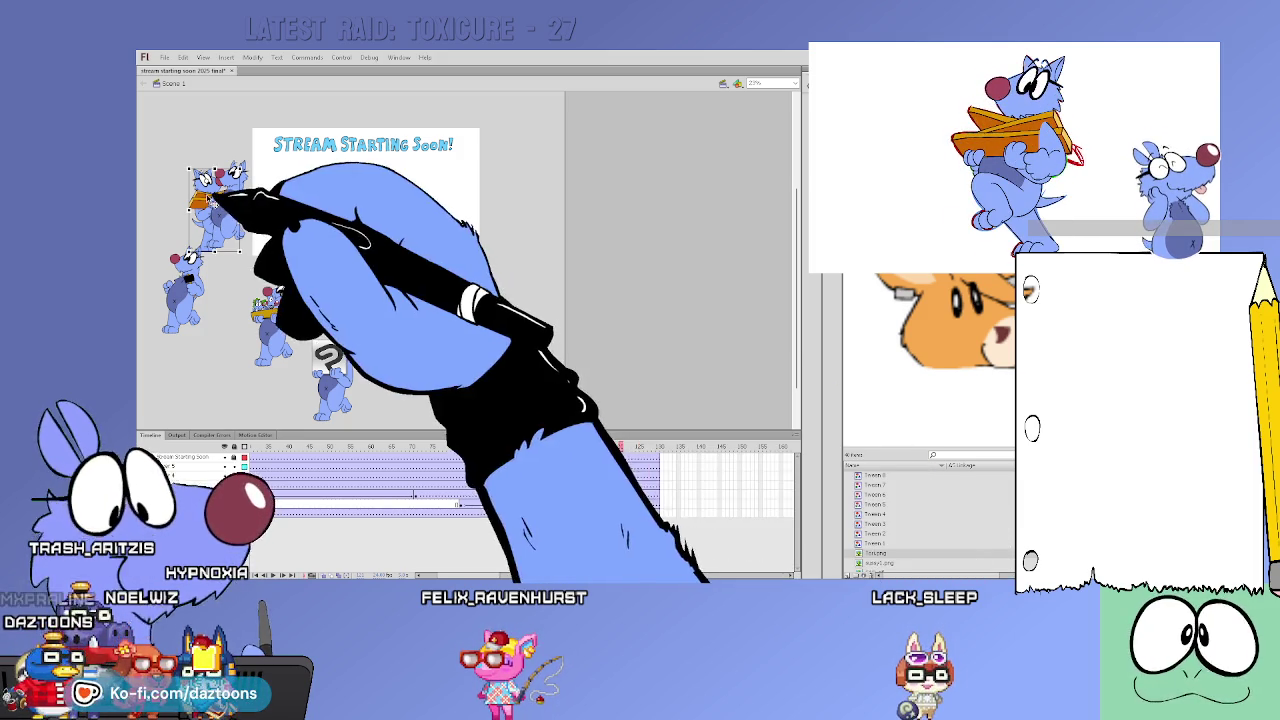
Place the box-carrying dog just right of the title card at the walk's end frame
{"action": "left_click_drag", "start_coordinate": [213, 198], "coordinate": [513, 200]}
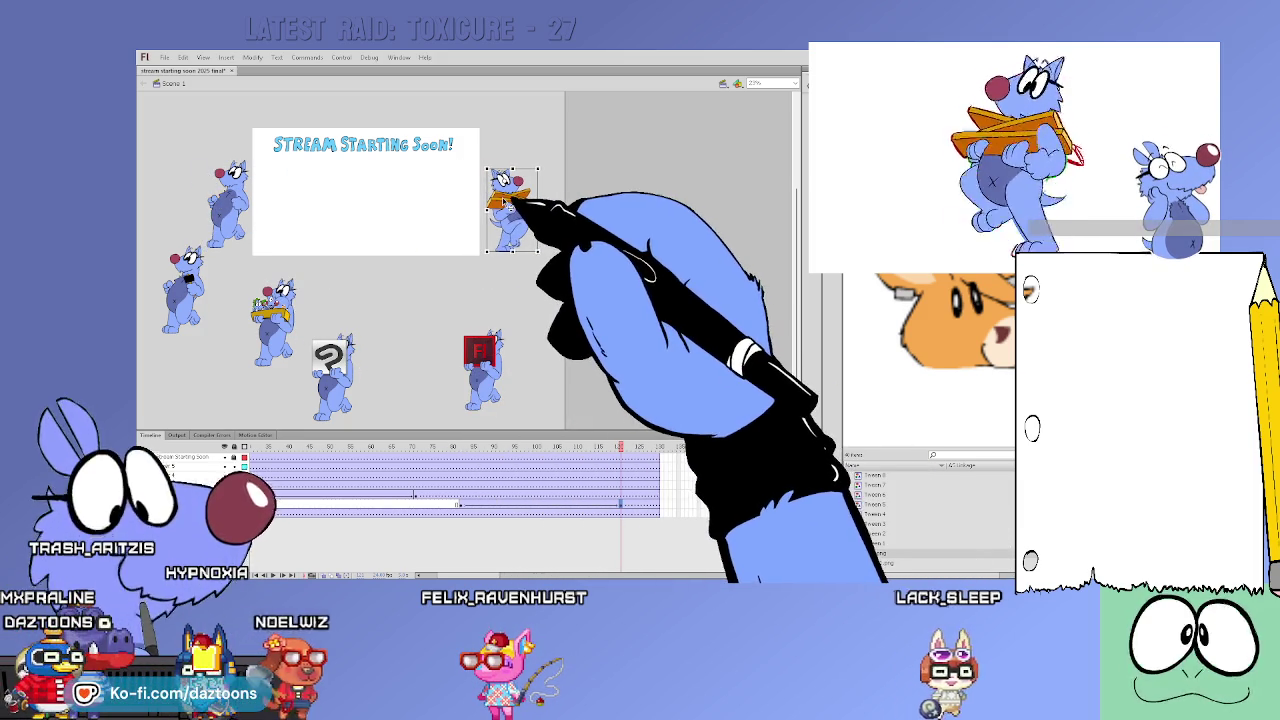
{"action": "mouse_move", "coordinate": [620, 447]}
{"action": "left_mouse_down"}
{"action": "mouse_move", "coordinate": [477, 450]}
{"action": "mouse_move", "coordinate": [480, 463]}
{"action": "left_mouse_up"}
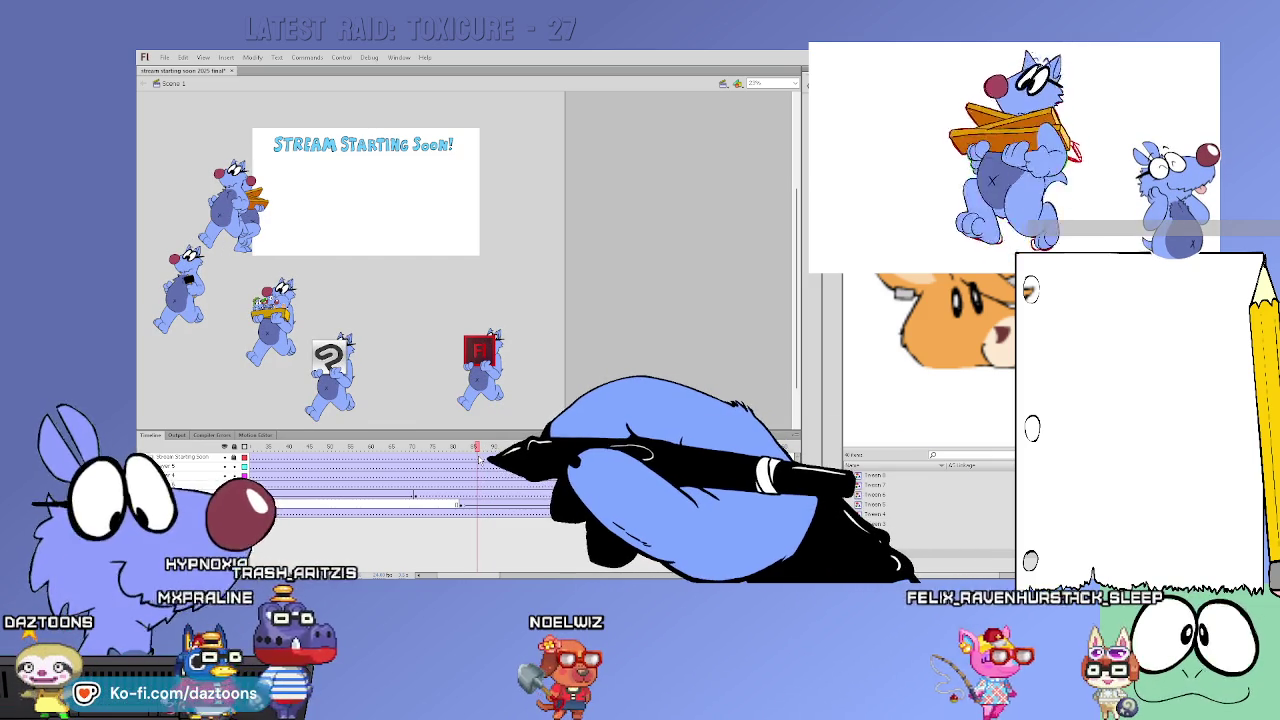
{"action": "left_click", "coordinate": [640, 505]}
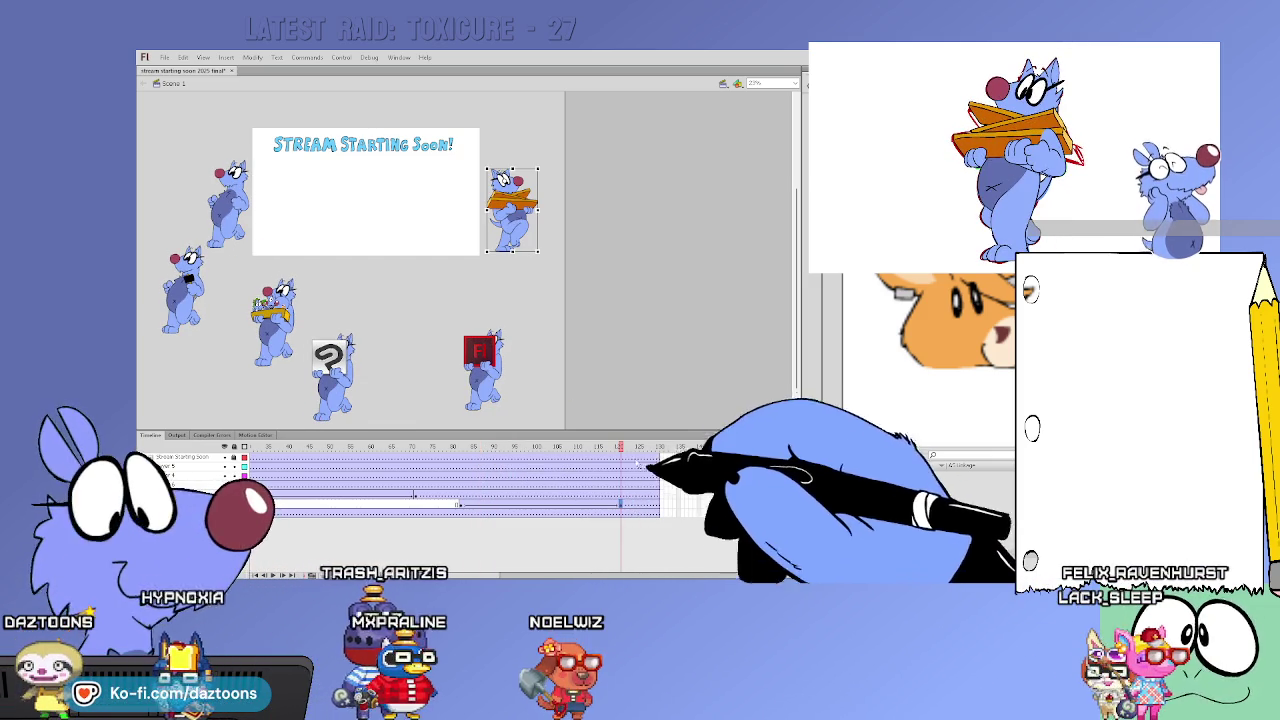
{"action": "left_click_drag", "start_coordinate": [640, 463], "coordinate": [477, 465]}
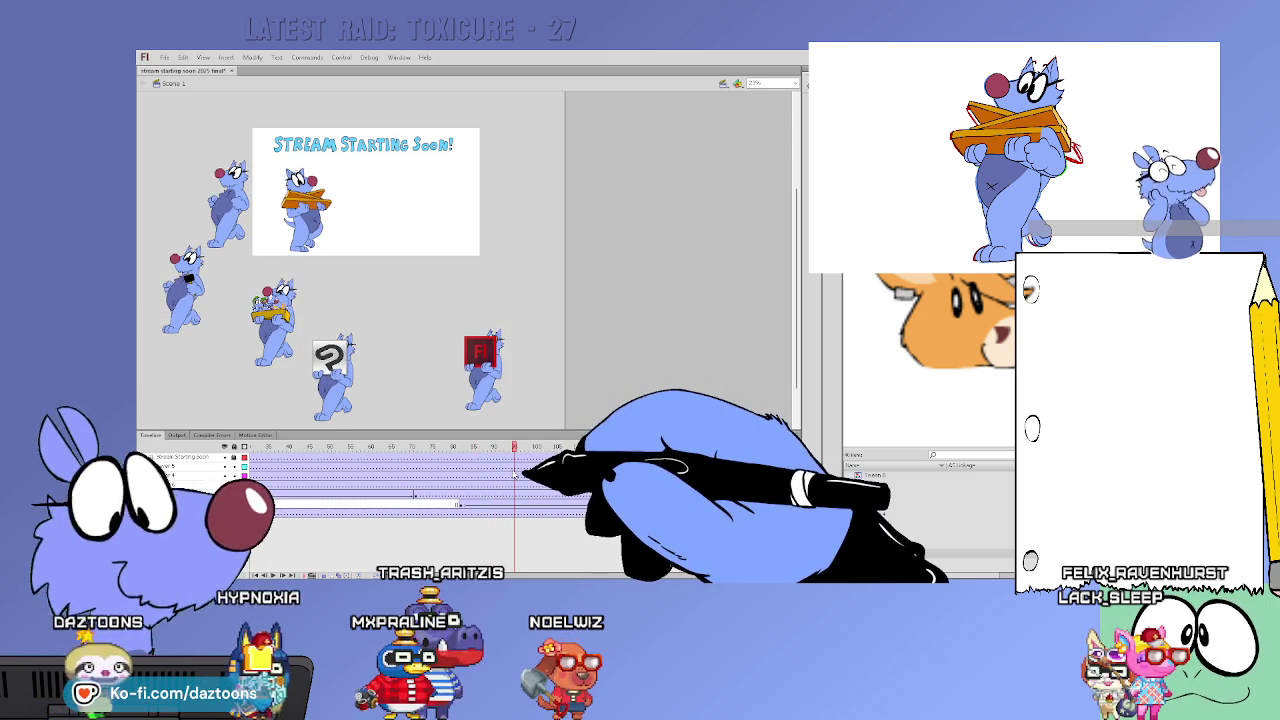
{"action": "left_click", "coordinate": [633, 505]}
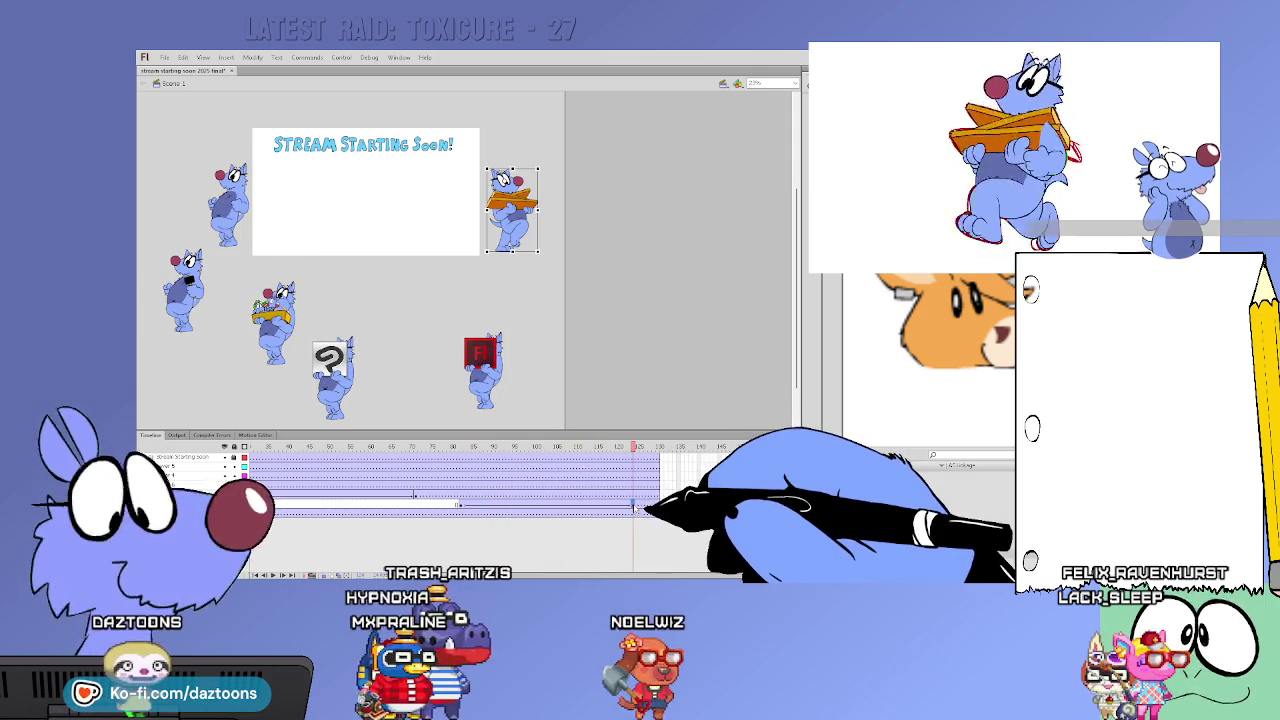
Scrub back and forth through the walk to confirm the dog's path
{"action": "left_click_drag", "start_coordinate": [657, 457], "coordinate": [502, 470]}
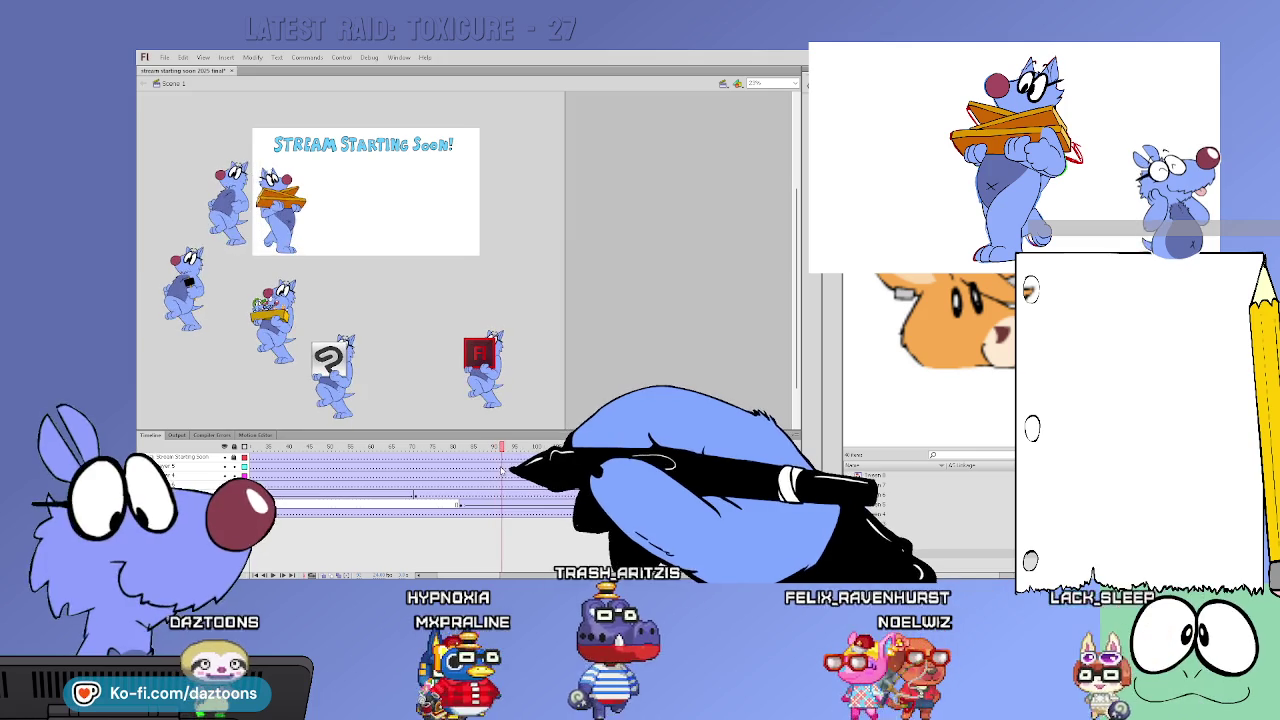
{"action": "left_click_drag", "start_coordinate": [501, 470], "coordinate": [641, 490]}
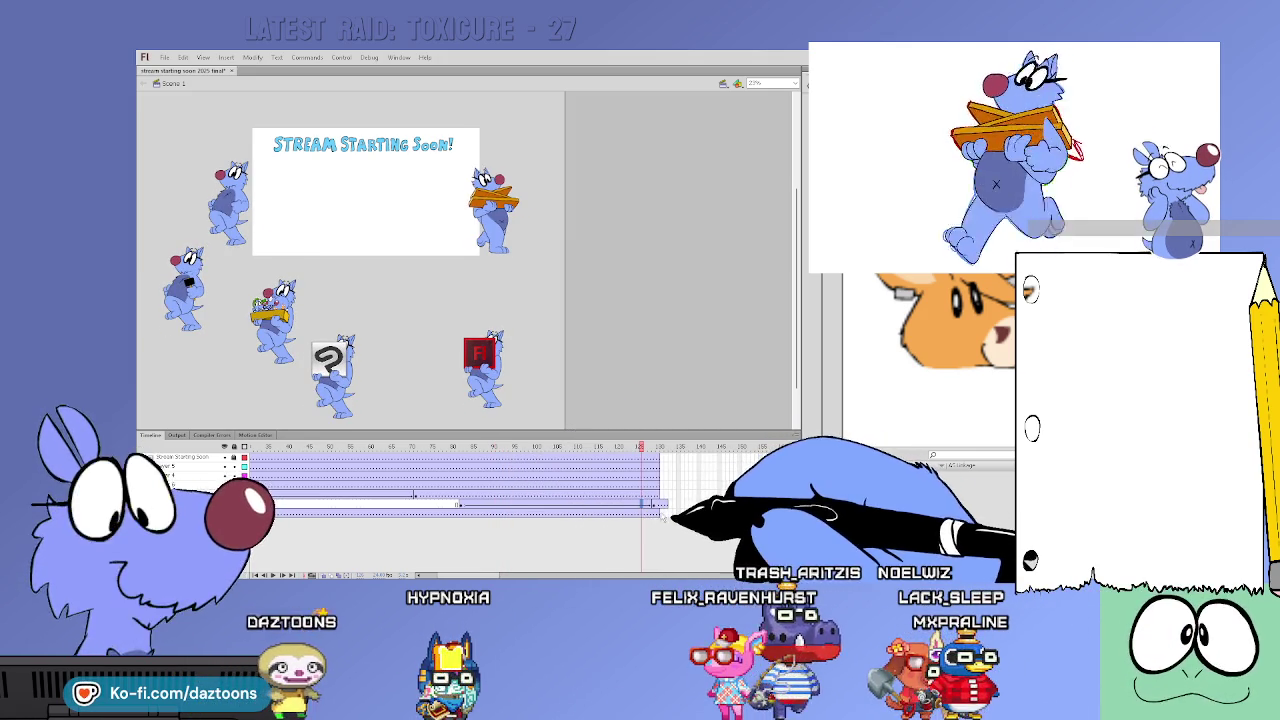
{"action": "left_click_drag", "start_coordinate": [600, 447], "coordinate": [470, 447]}
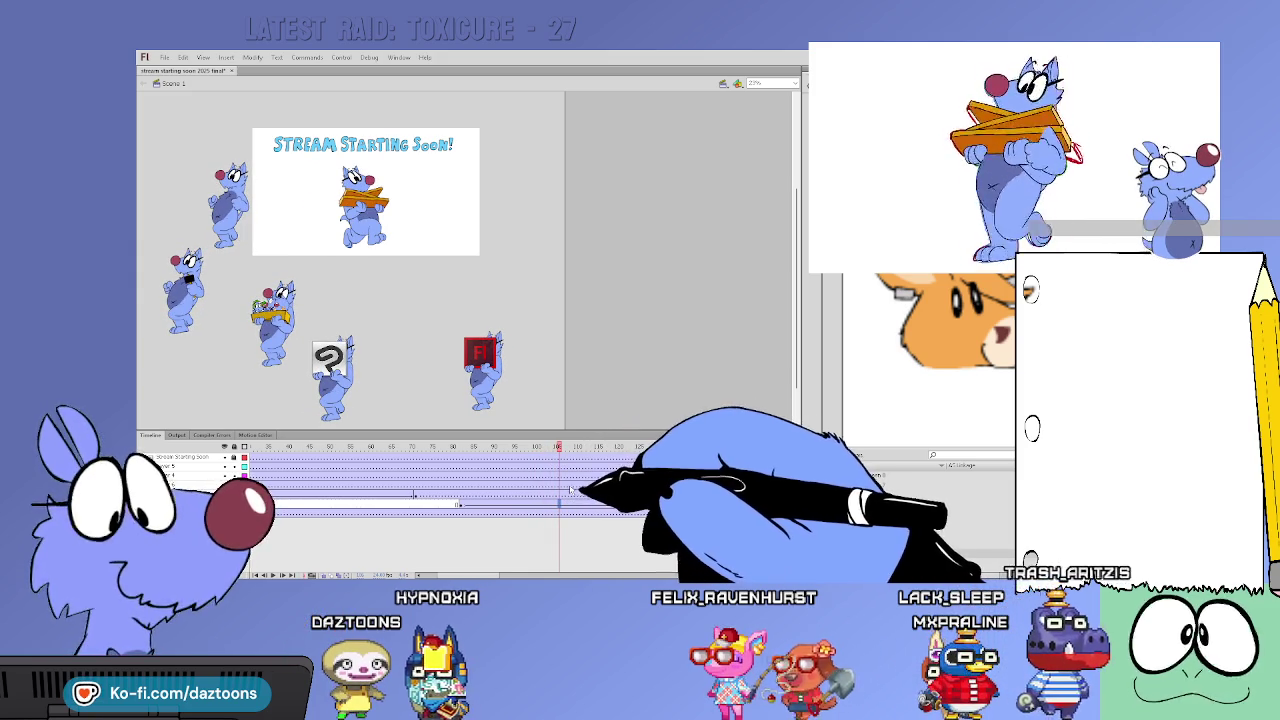
{"action": "mouse_move", "coordinate": [556, 498]}
{"action": "left_mouse_down"}
{"action": "mouse_move", "coordinate": [537, 450]}
{"action": "mouse_move", "coordinate": [527, 470]}
{"action": "left_mouse_up"}
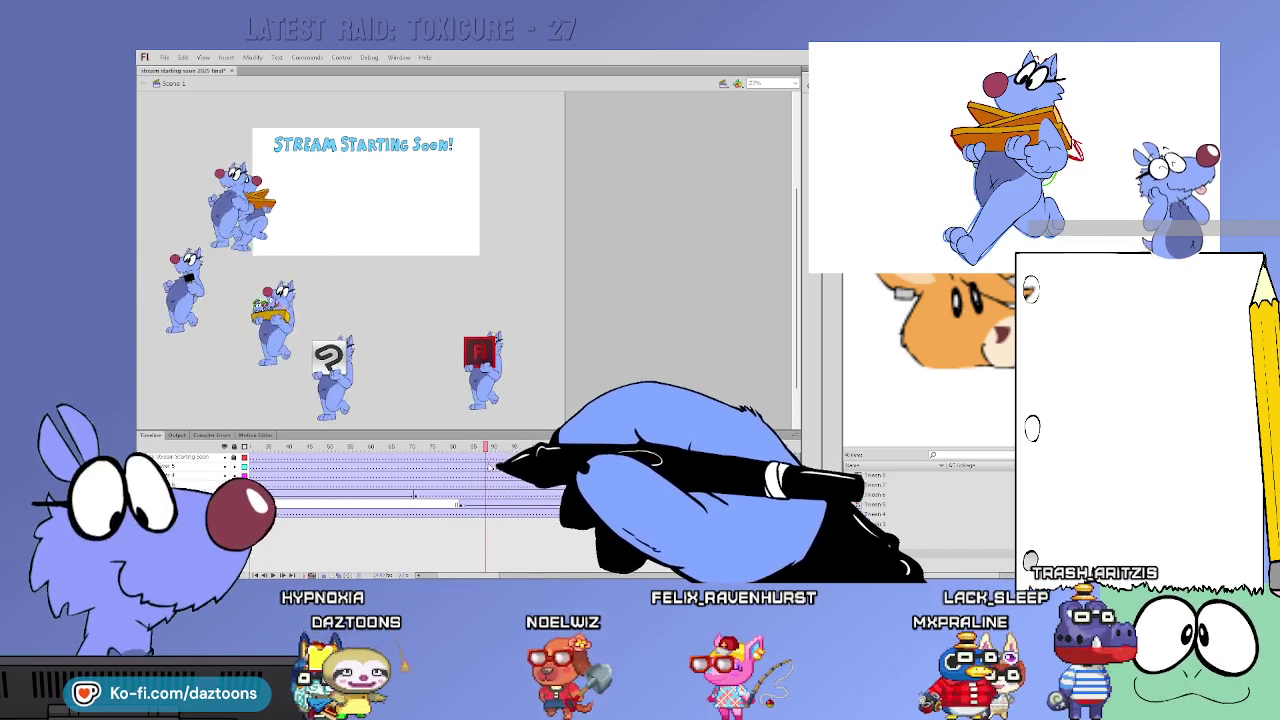
{"action": "left_click_drag", "start_coordinate": [548, 476], "coordinate": [670, 476]}
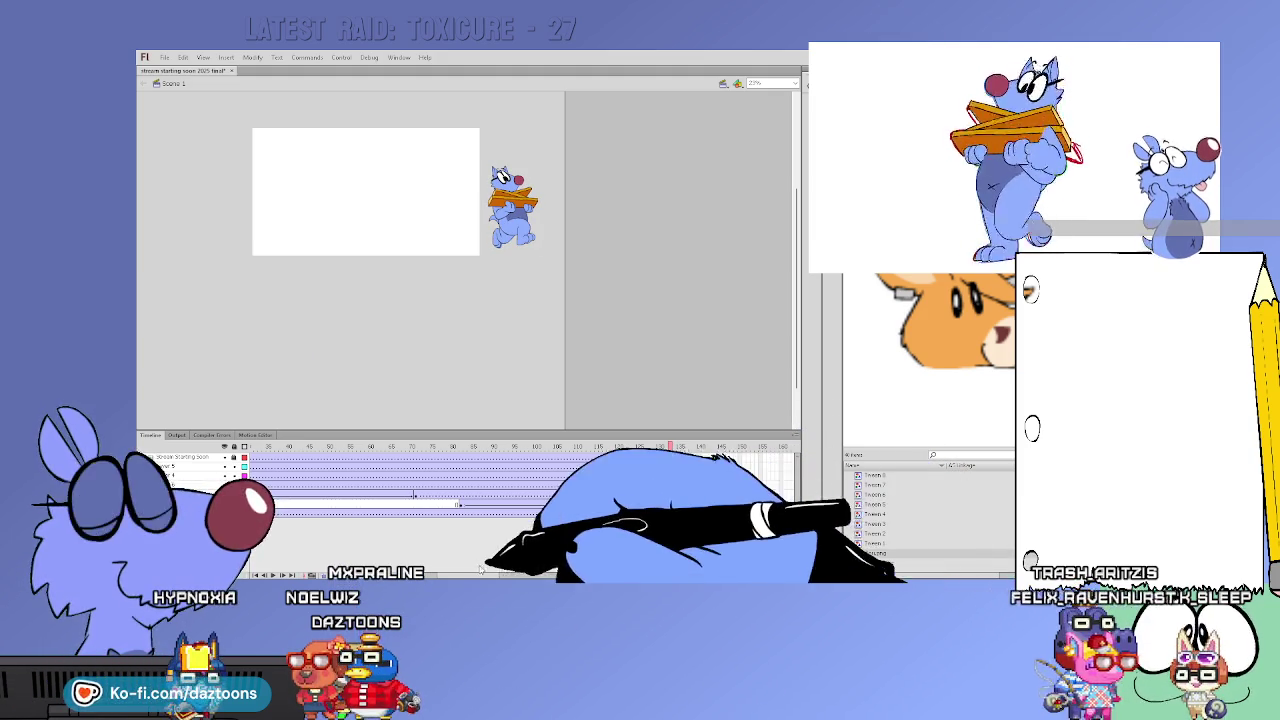
{"action": "scroll", "coordinate": [697, 475], "scroll_direction": "right", "scroll_amount": 5}
Select the top dog and give it a motion tween
{"action": "scroll", "coordinate": [697, 475], "scroll_direction": "right", "scroll_amount": 5}
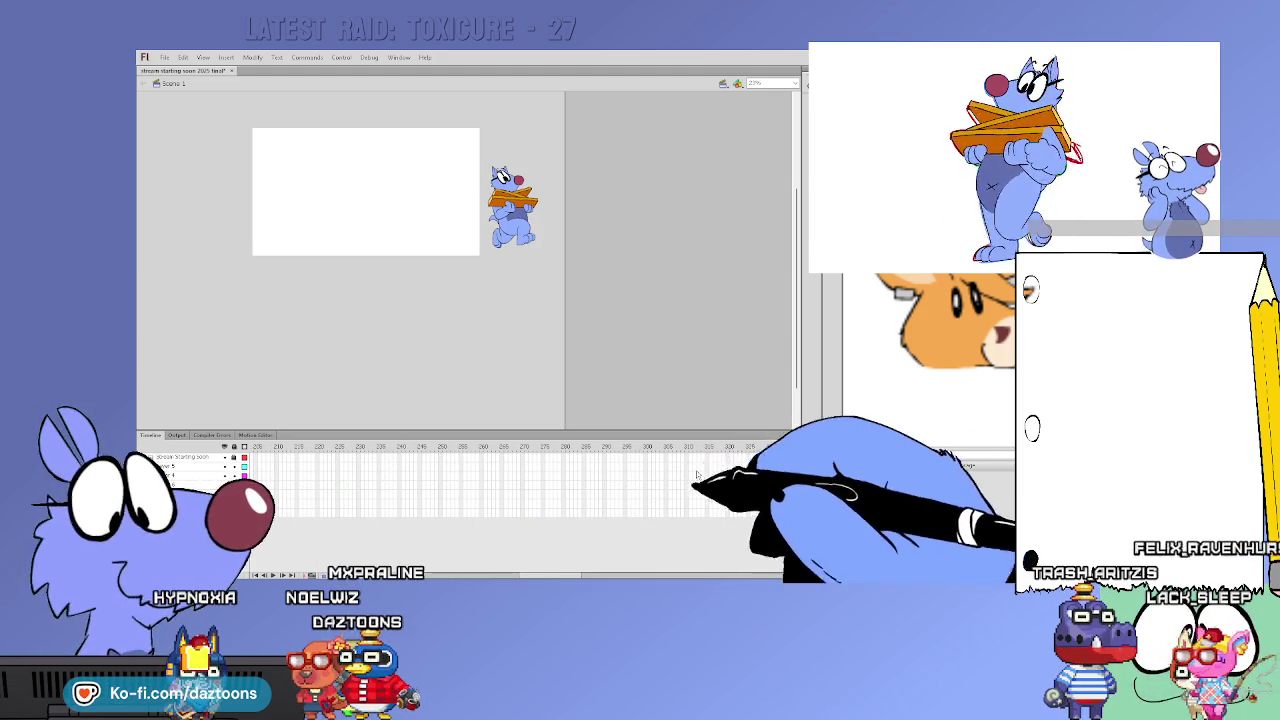
{"action": "left_click", "coordinate": [507, 205]}
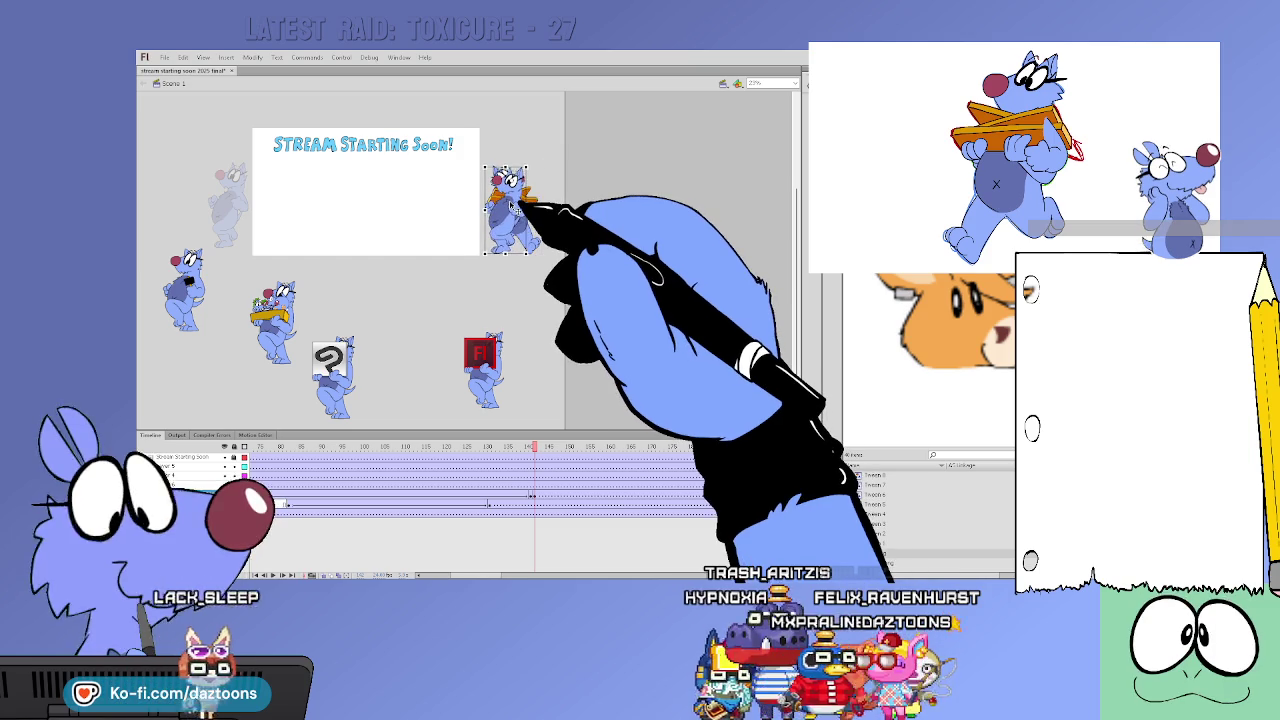
{"action": "left_click", "coordinate": [511, 203]}
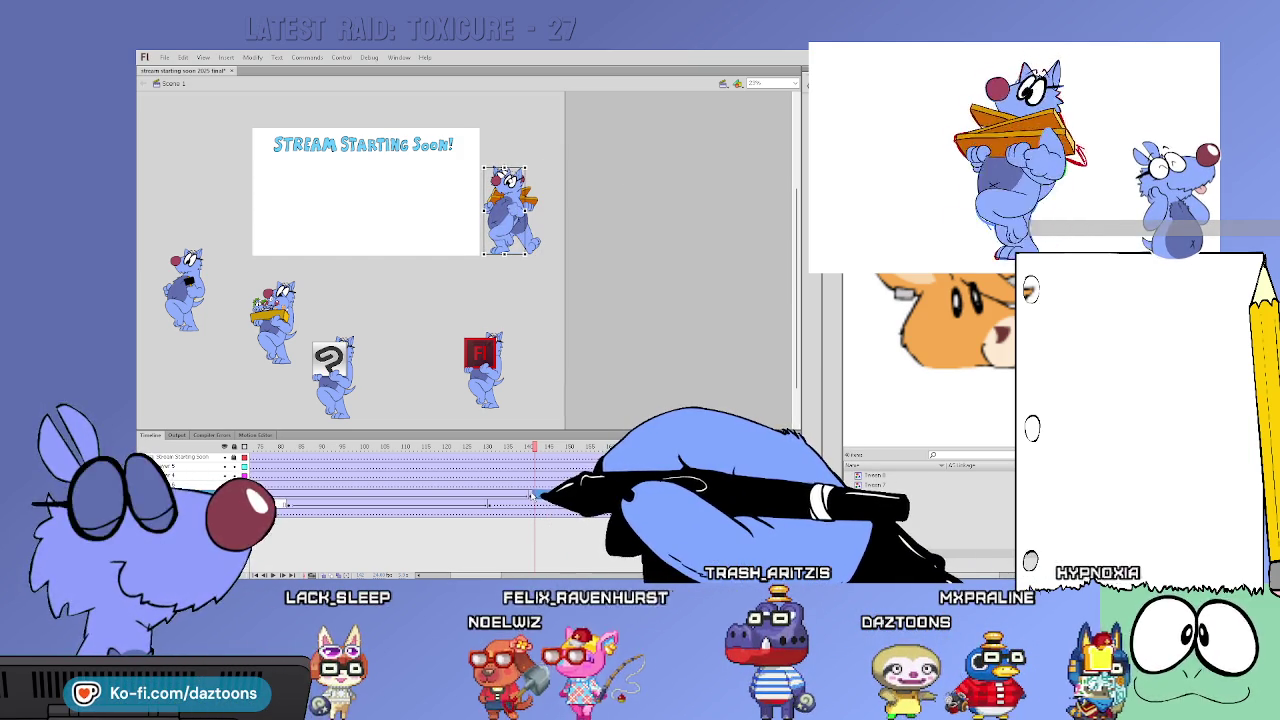
{"action": "left_click_drag", "start_coordinate": [533, 498], "coordinate": [509, 497]}
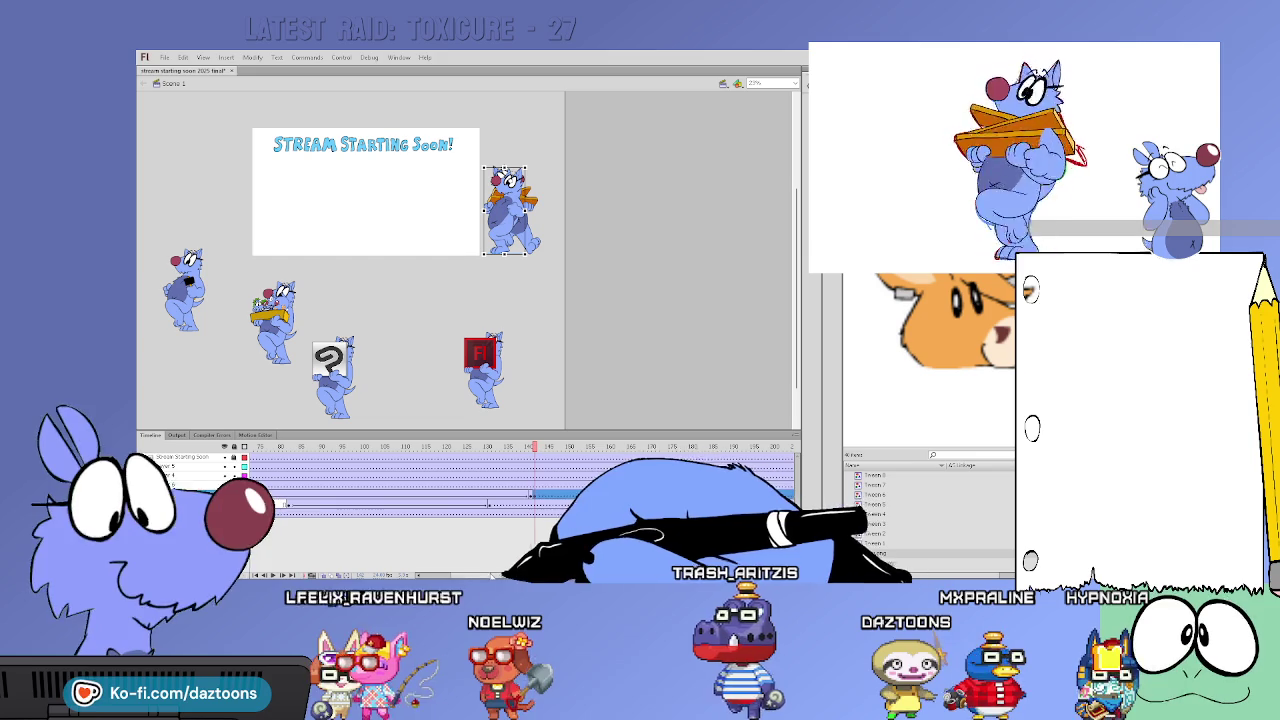
{"action": "left_click", "coordinate": [295, 496]}
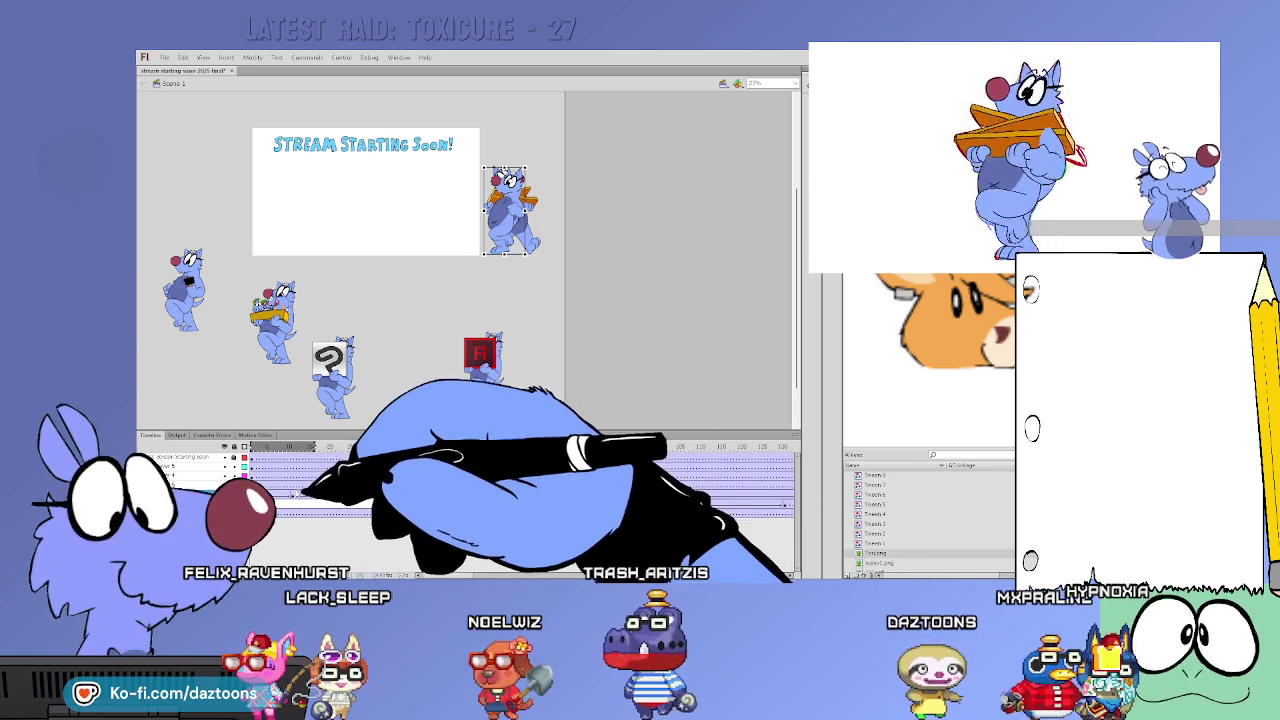
Extend the top dog's walk span to about frame 72 and check its frames
{"action": "left_click_drag", "start_coordinate": [297, 496], "coordinate": [543, 496]}
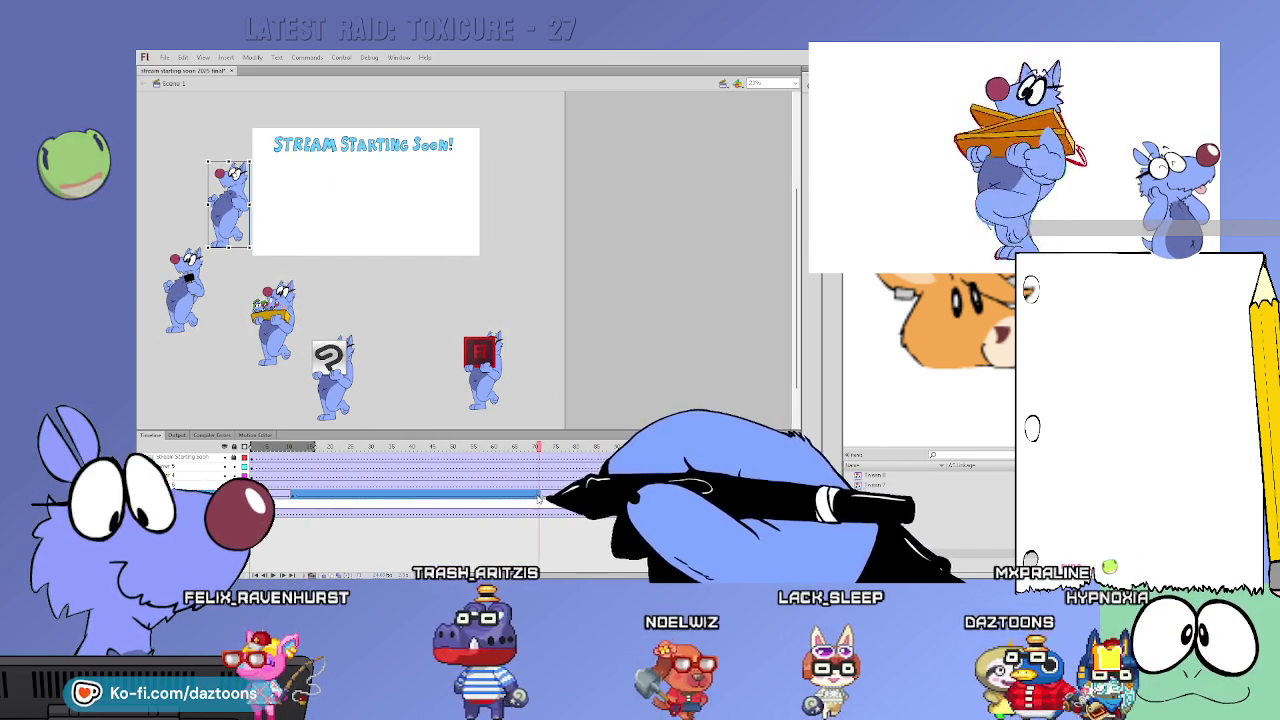
{"action": "left_click_drag", "start_coordinate": [563, 445], "coordinate": [816, 456]}
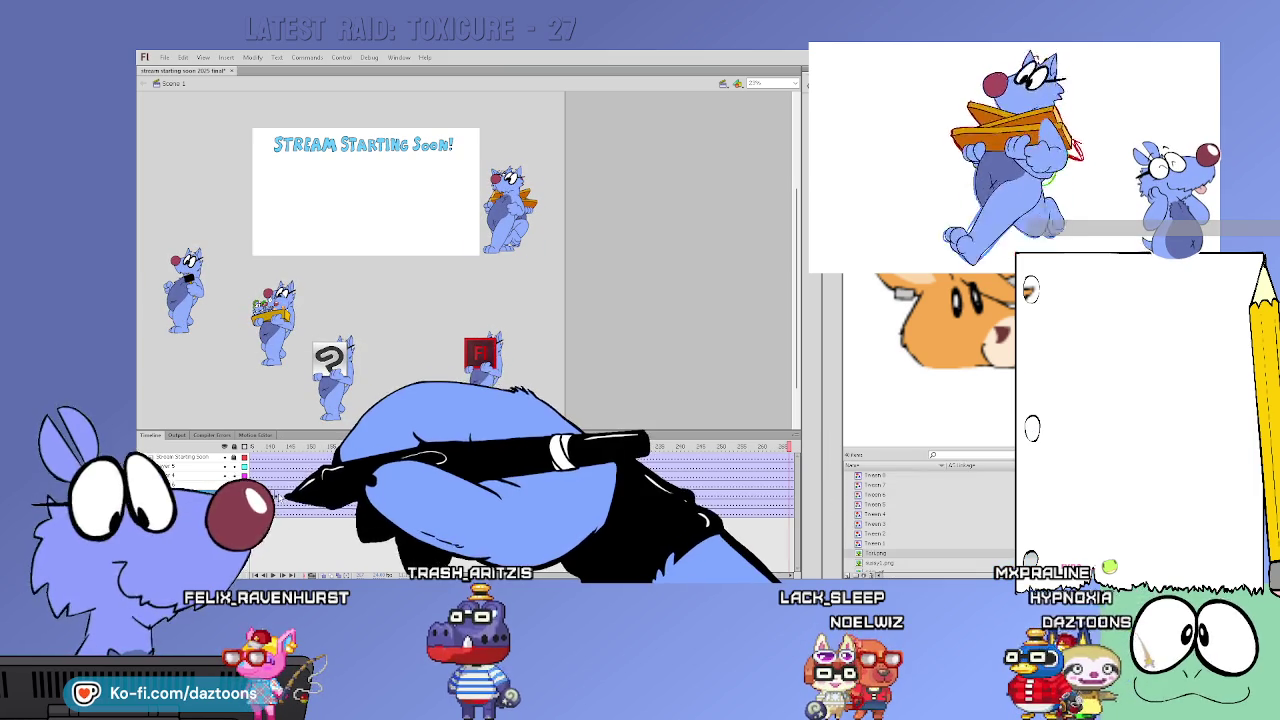
{"action": "mouse_move", "coordinate": [285, 496]}
{"action": "left_mouse_down"}
{"action": "mouse_move", "coordinate": [634, 496]}
{"action": "mouse_move", "coordinate": [500, 498]}
{"action": "left_mouse_up"}
{"action": "left_click", "coordinate": [538, 487]}
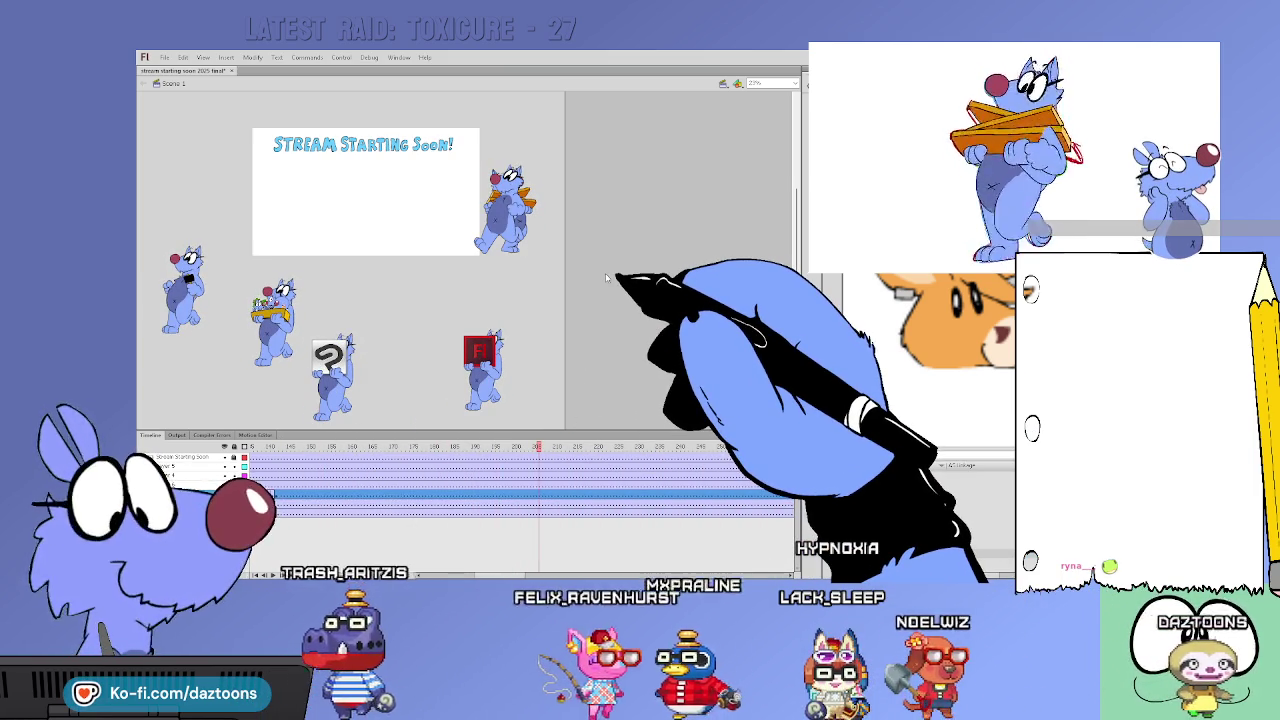
{"action": "left_click", "coordinate": [288, 494]}
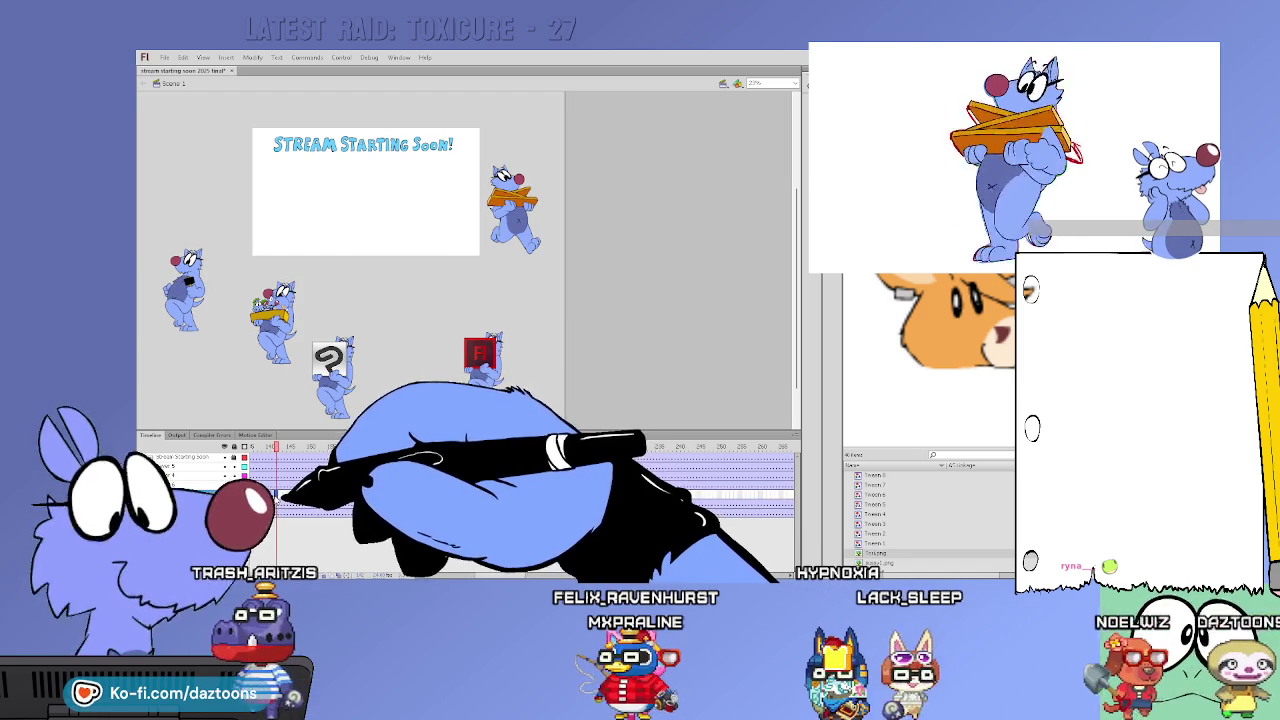
{"action": "left_click", "coordinate": [285, 497]}
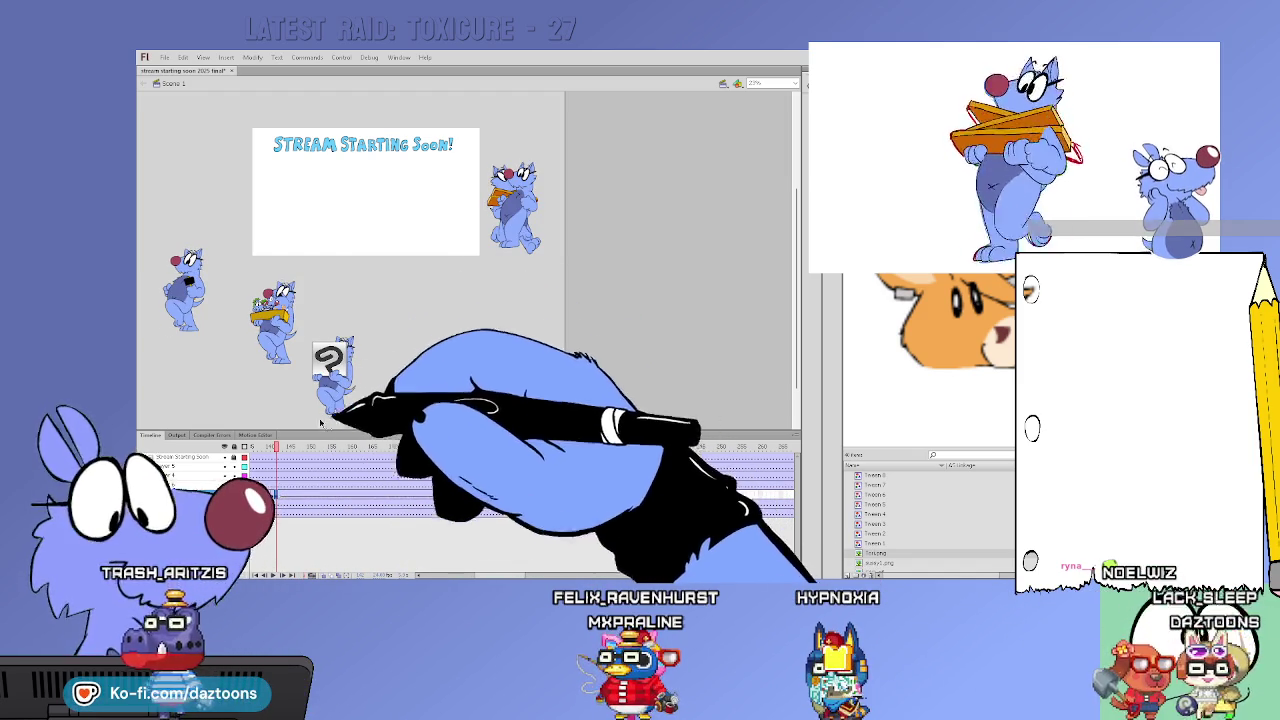
{"action": "left_click", "coordinate": [316, 447]}
{"action": "mouse_move", "coordinate": [320, 452]}
{"action": "left_mouse_down"}
{"action": "mouse_move", "coordinate": [582, 463]}
{"action": "mouse_move", "coordinate": [381, 470]}
{"action": "mouse_move", "coordinate": [408, 471]}
{"action": "mouse_move", "coordinate": [414, 457]}
{"action": "mouse_move", "coordinate": [486, 466]}
{"action": "left_mouse_up"}
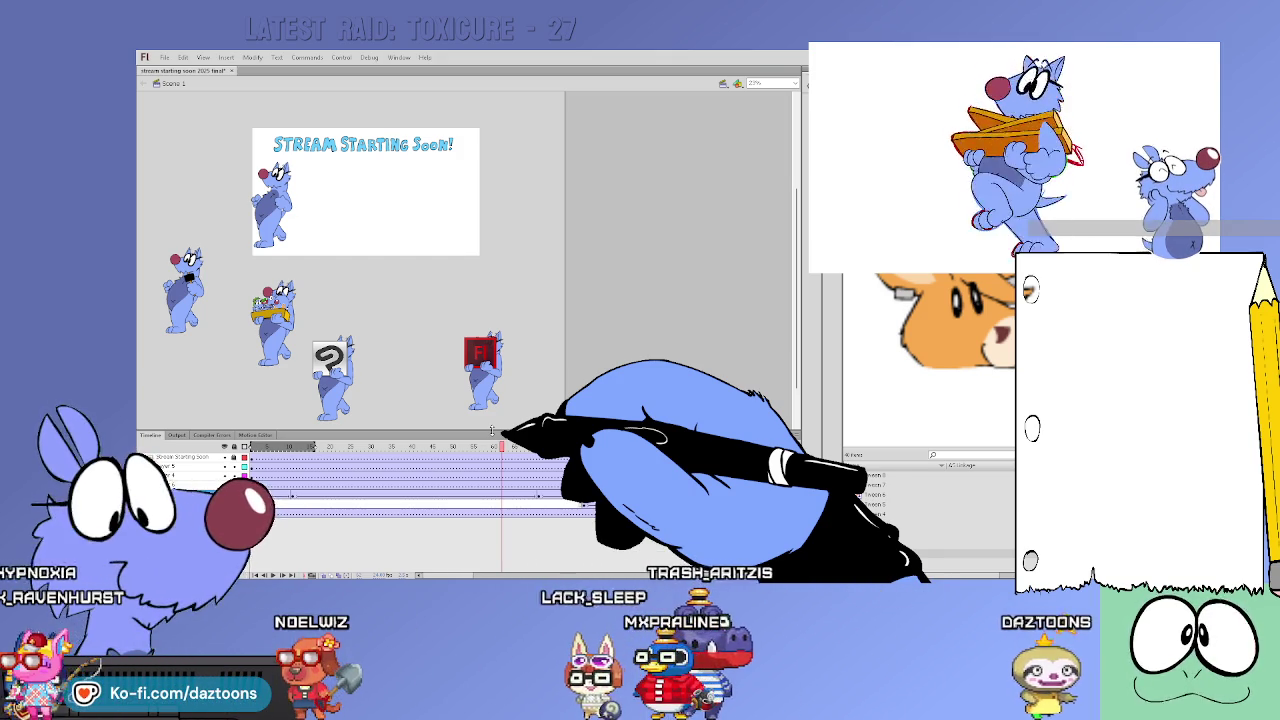
{"action": "left_click_drag", "start_coordinate": [501, 446], "coordinate": [354, 446]}
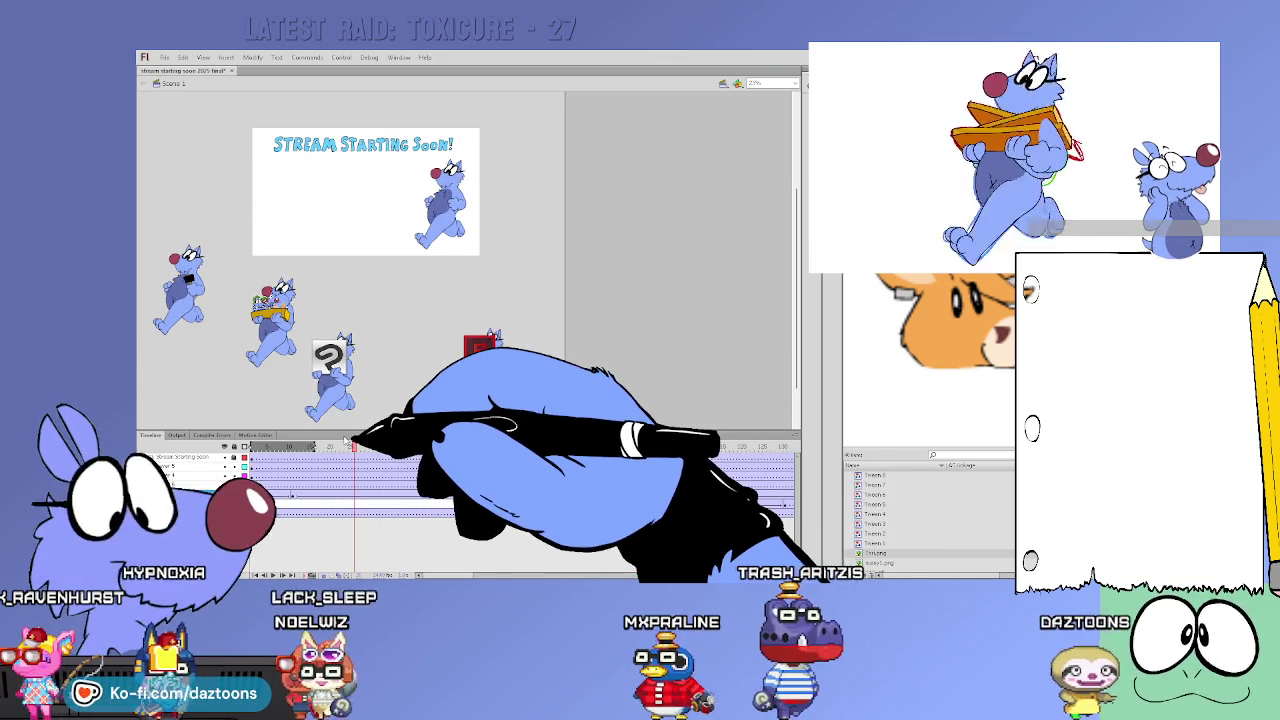
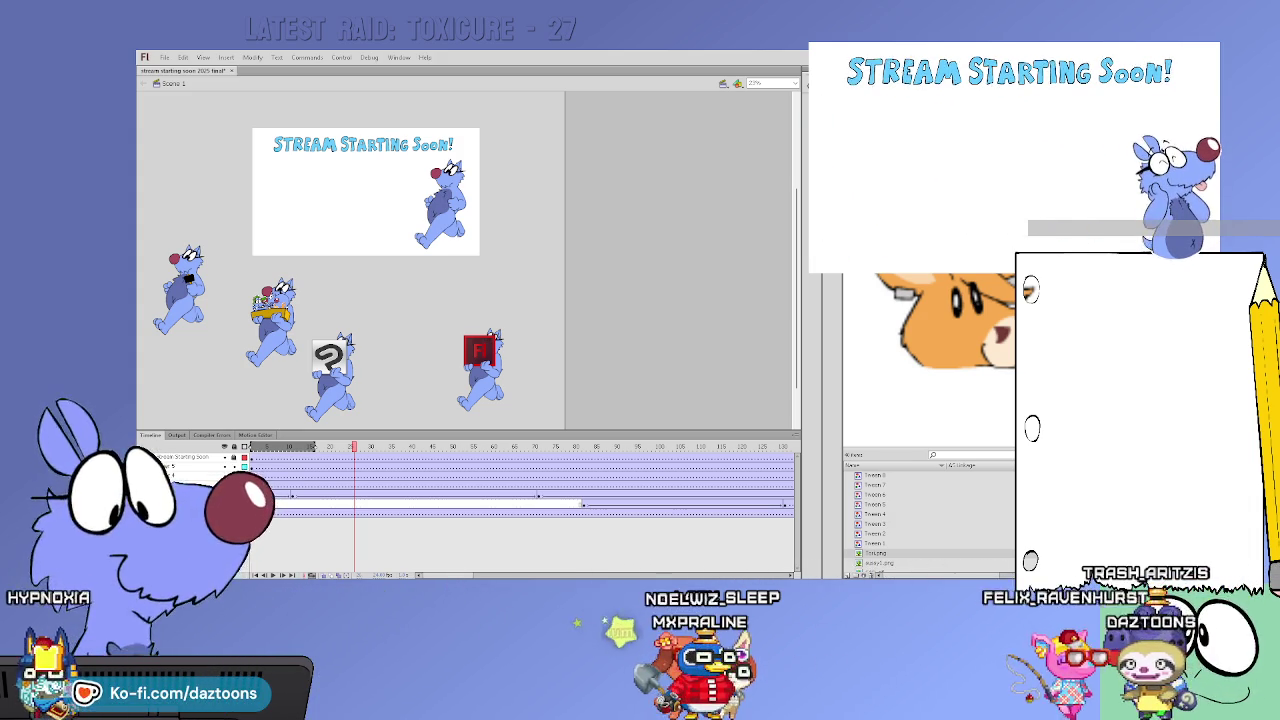
Drag the Flash-logo sign cat from the lower stage to the white card's left edge, then scrub ahead
{"action": "mouse_move", "coordinate": [353, 447]}
{"action": "left_mouse_down"}
{"action": "mouse_move", "coordinate": [415, 447]}
{"action": "mouse_move", "coordinate": [277, 456]}
{"action": "mouse_move", "coordinate": [582, 447]}
{"action": "left_mouse_up"}
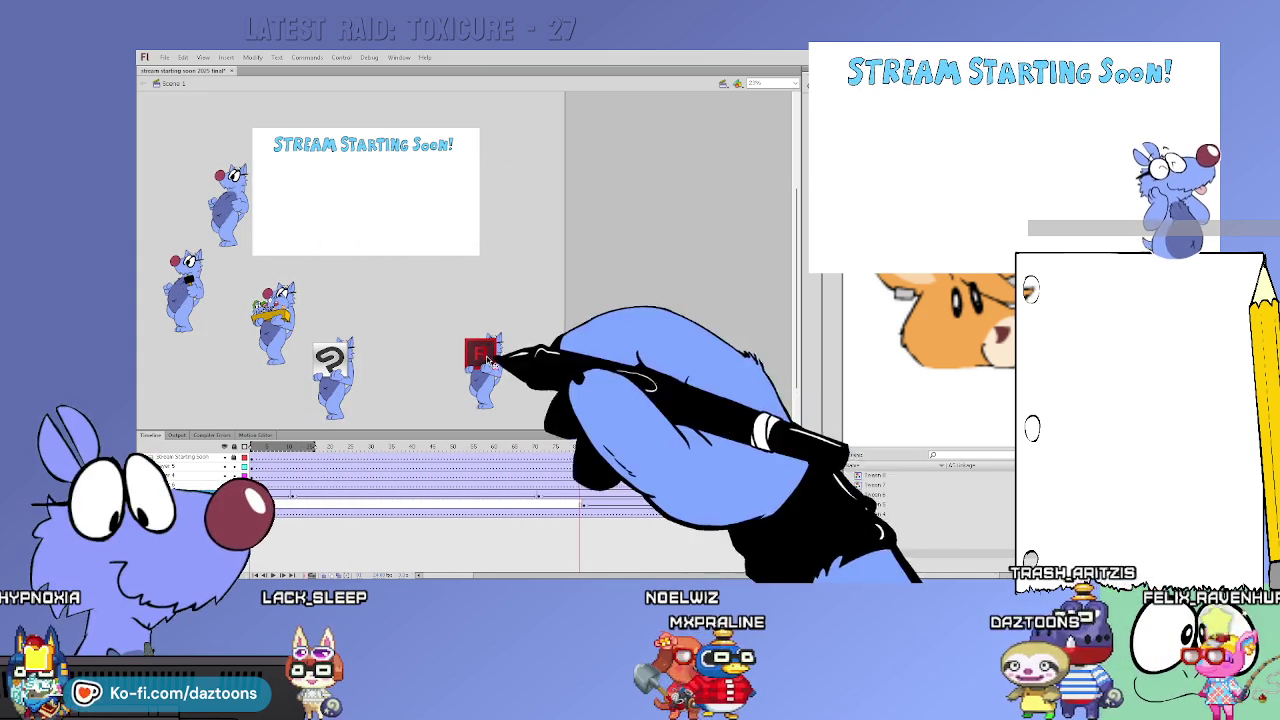
{"action": "left_click", "coordinate": [584, 512]}
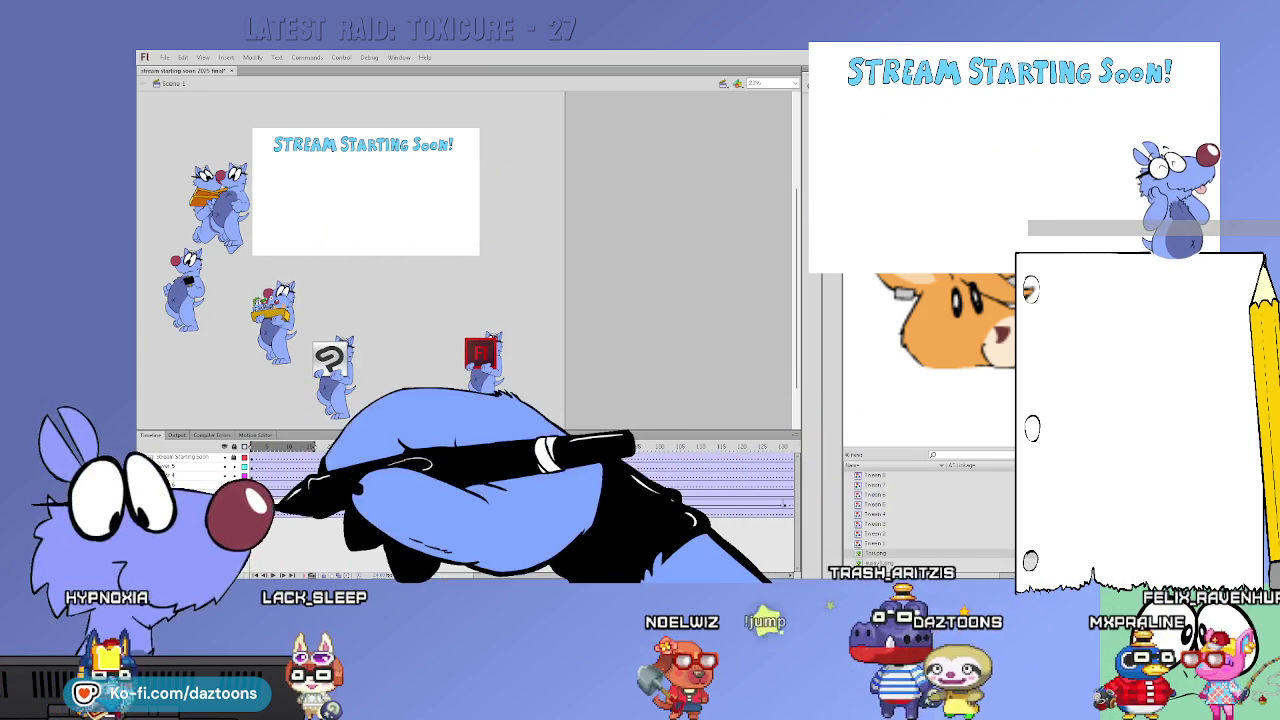
{"action": "left_click", "coordinate": [483, 372]}
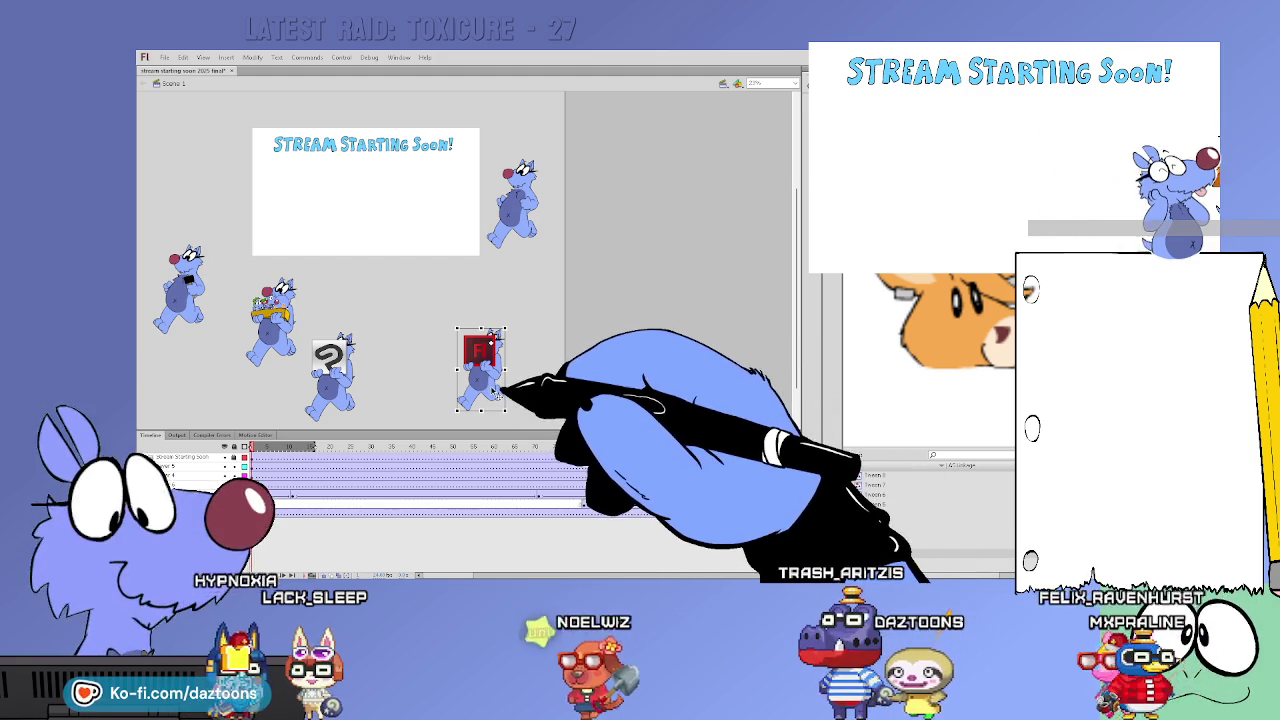
{"action": "left_click_drag", "start_coordinate": [485, 386], "coordinate": [222, 226]}
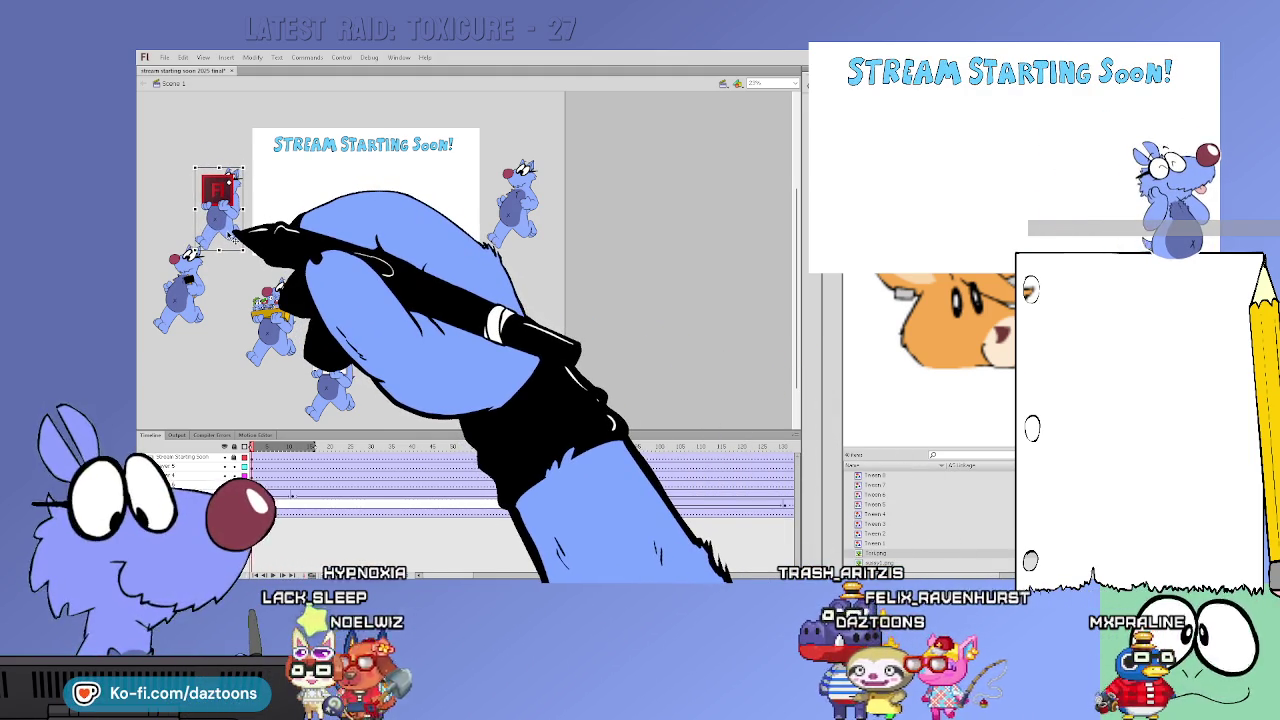
{"action": "mouse_move", "coordinate": [275, 447]}
{"action": "left_mouse_down"}
{"action": "mouse_move", "coordinate": [540, 462]}
{"action": "mouse_move", "coordinate": [618, 442]}
{"action": "left_mouse_up"}
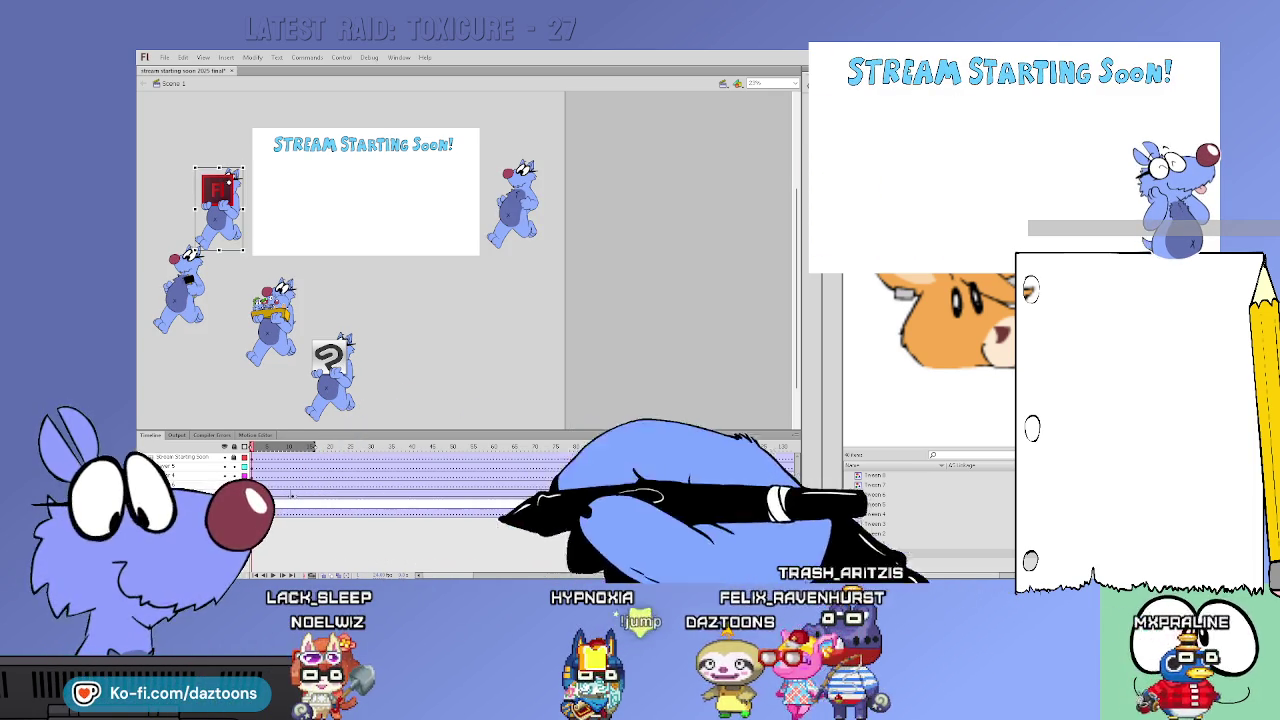
{"action": "mouse_move", "coordinate": [714, 517]}
{"action": "left_mouse_down"}
{"action": "mouse_move", "coordinate": [842, 456]}
{"action": "mouse_move", "coordinate": [328, 513]}
{"action": "left_mouse_up"}
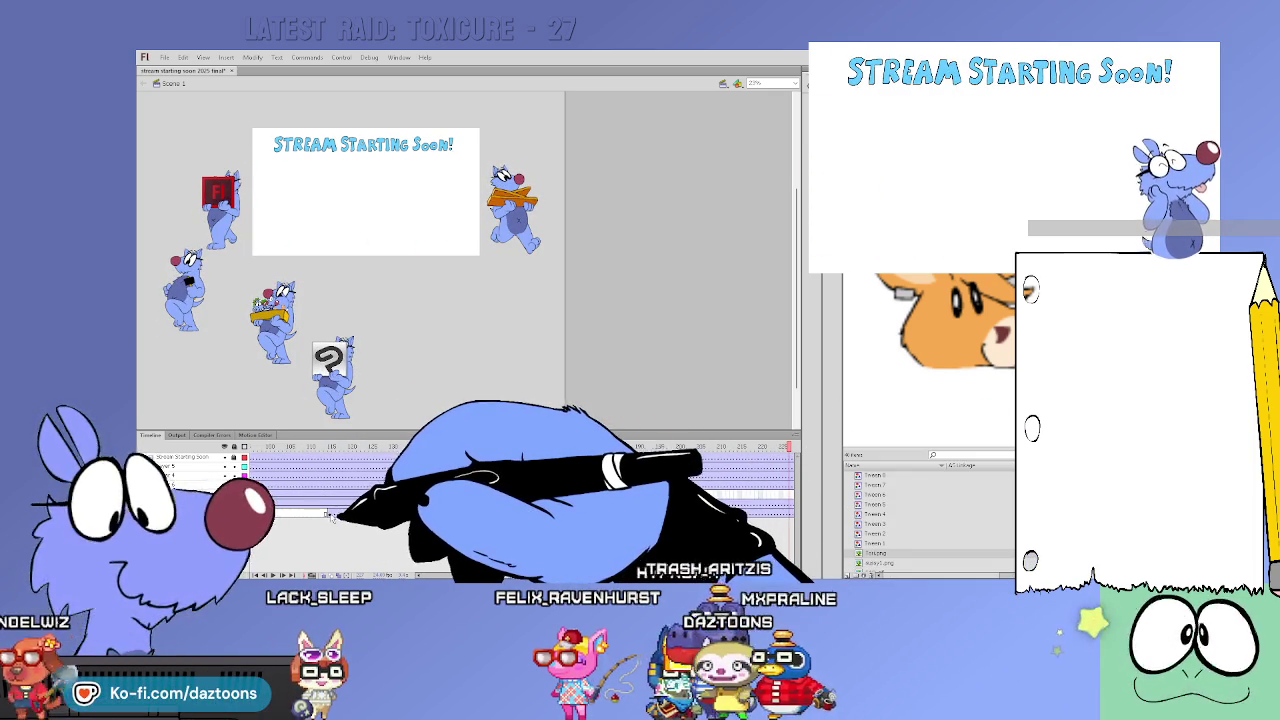
Select the Flash-logo cat's frame span and preview its walk at later frames
{"action": "left_click", "coordinate": [328, 513]}
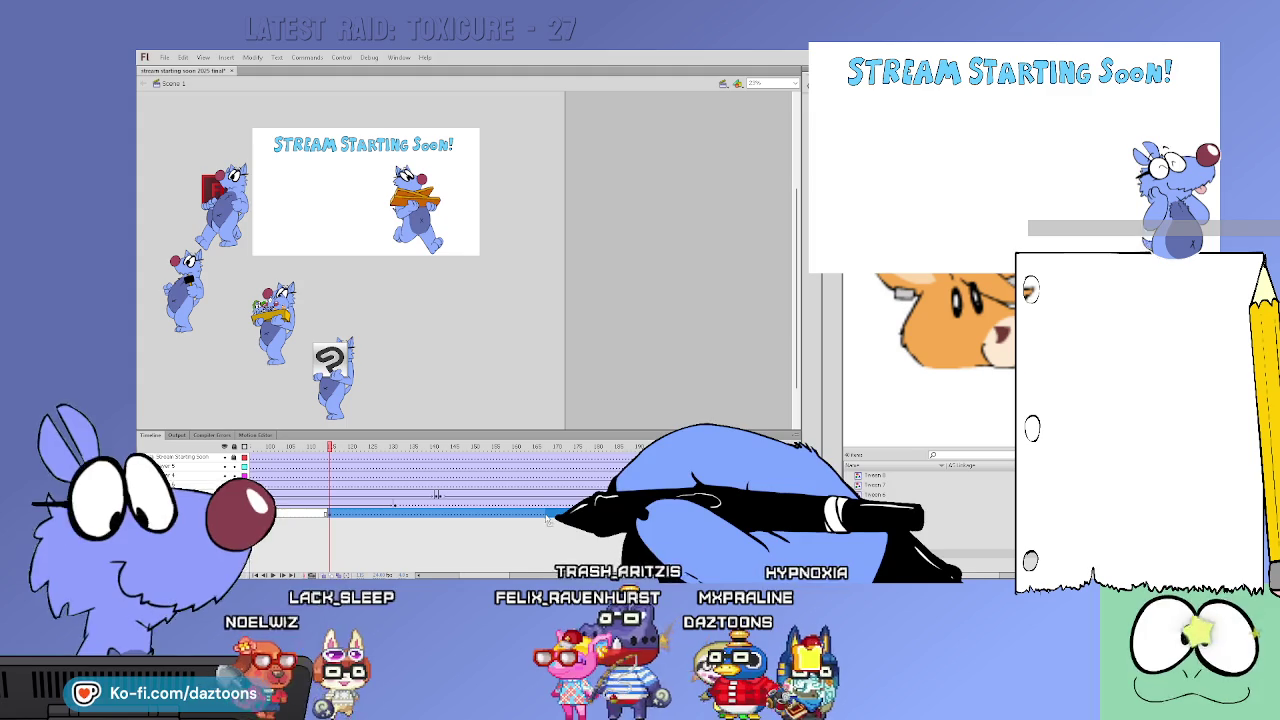
{"action": "left_click_drag", "start_coordinate": [545, 513], "coordinate": [710, 512]}
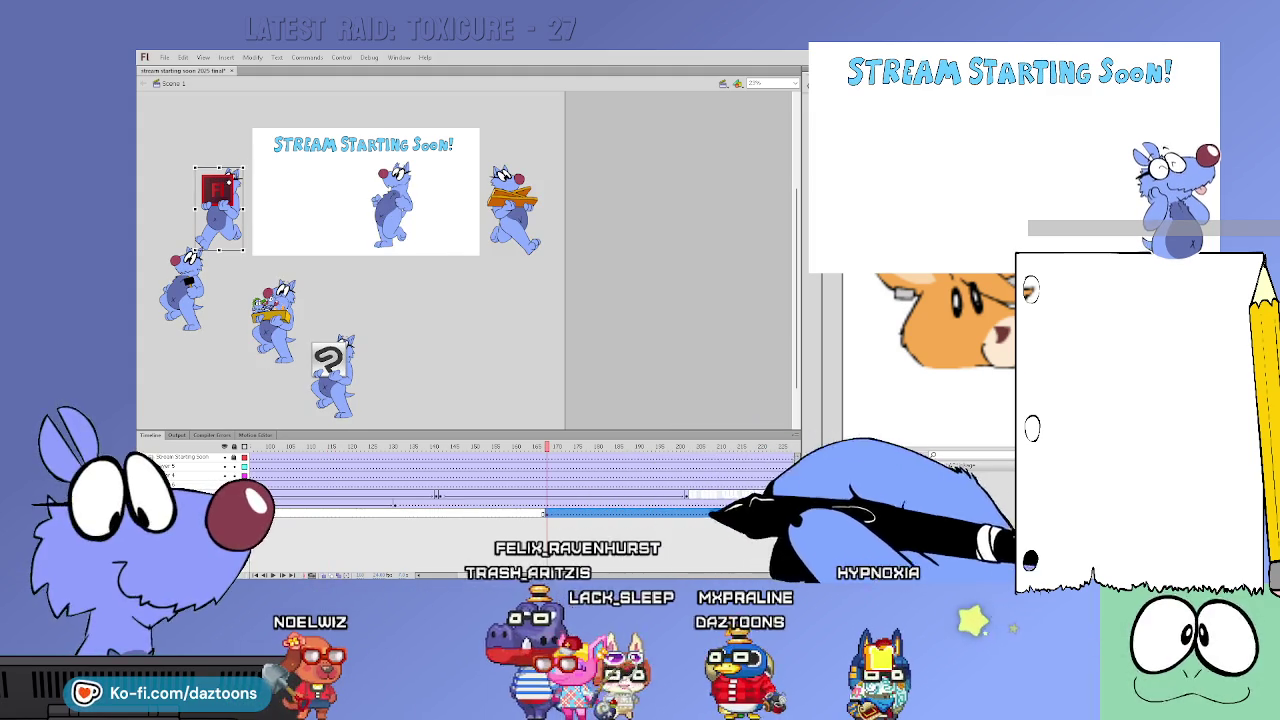
{"action": "left_click", "coordinate": [731, 513]}
{"action": "left_click", "coordinate": [739, 447]}
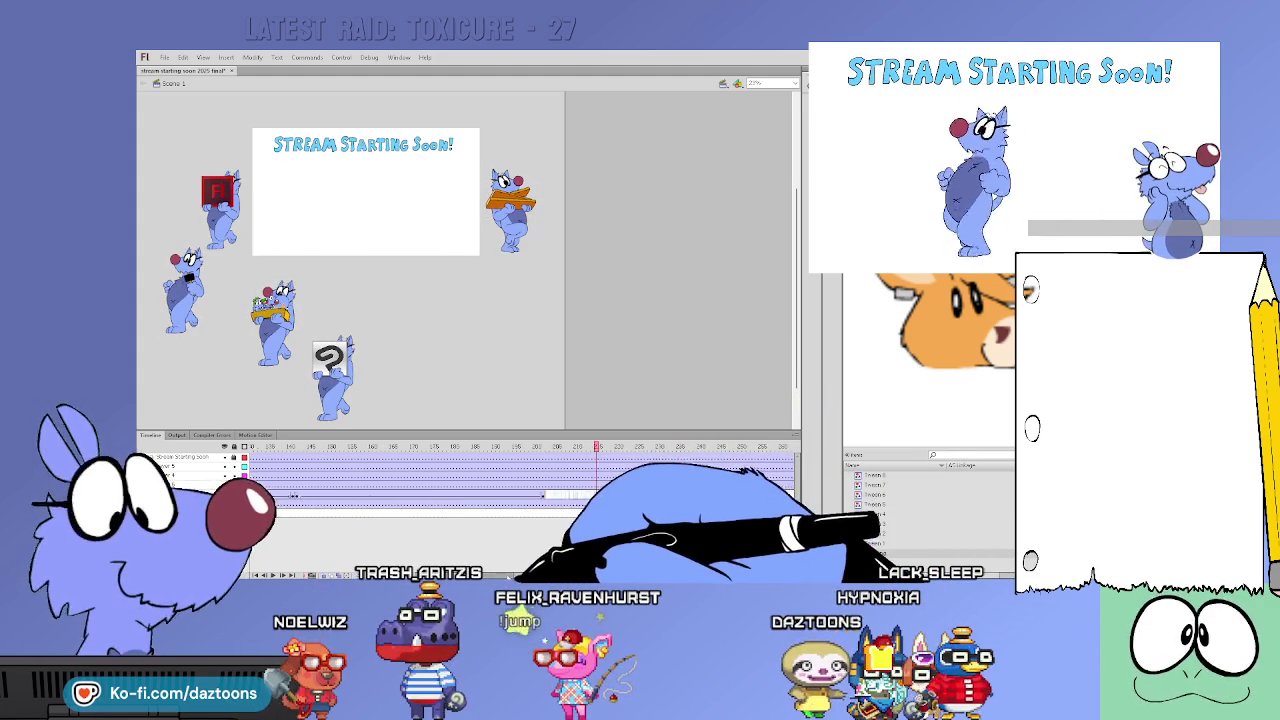
{"action": "left_click", "coordinate": [404, 447]}
{"action": "mouse_move", "coordinate": [418, 452]}
{"action": "left_mouse_down"}
{"action": "mouse_move", "coordinate": [634, 463]}
{"action": "mouse_move", "coordinate": [679, 519]}
{"action": "left_mouse_up"}
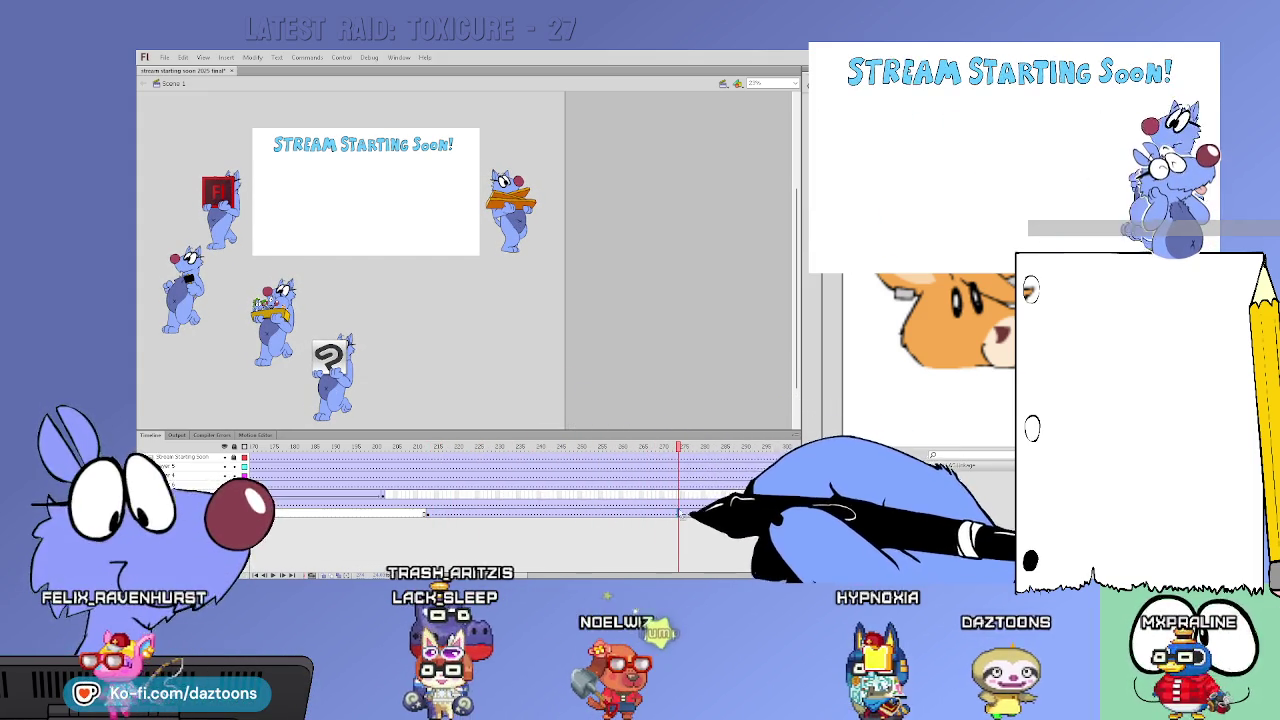
{"action": "left_click", "coordinate": [681, 514]}
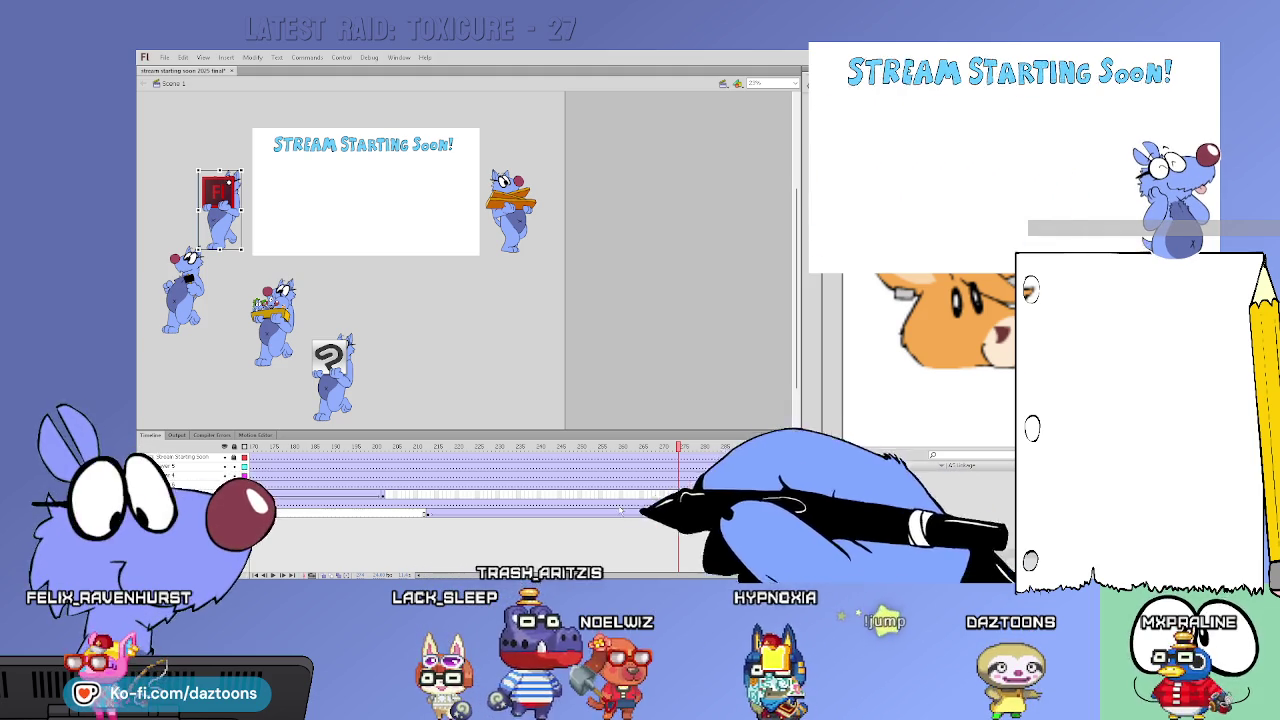
{"action": "left_click", "coordinate": [428, 512]}
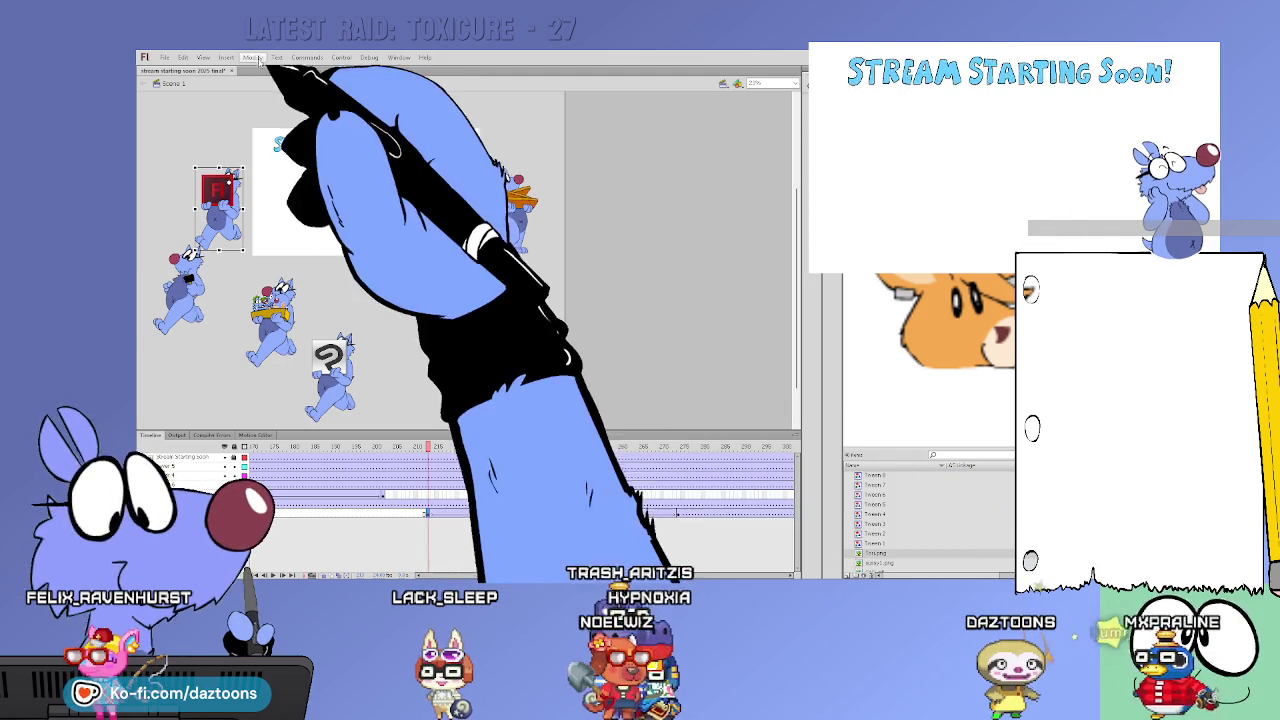
{"action": "key", "text": "Return"}
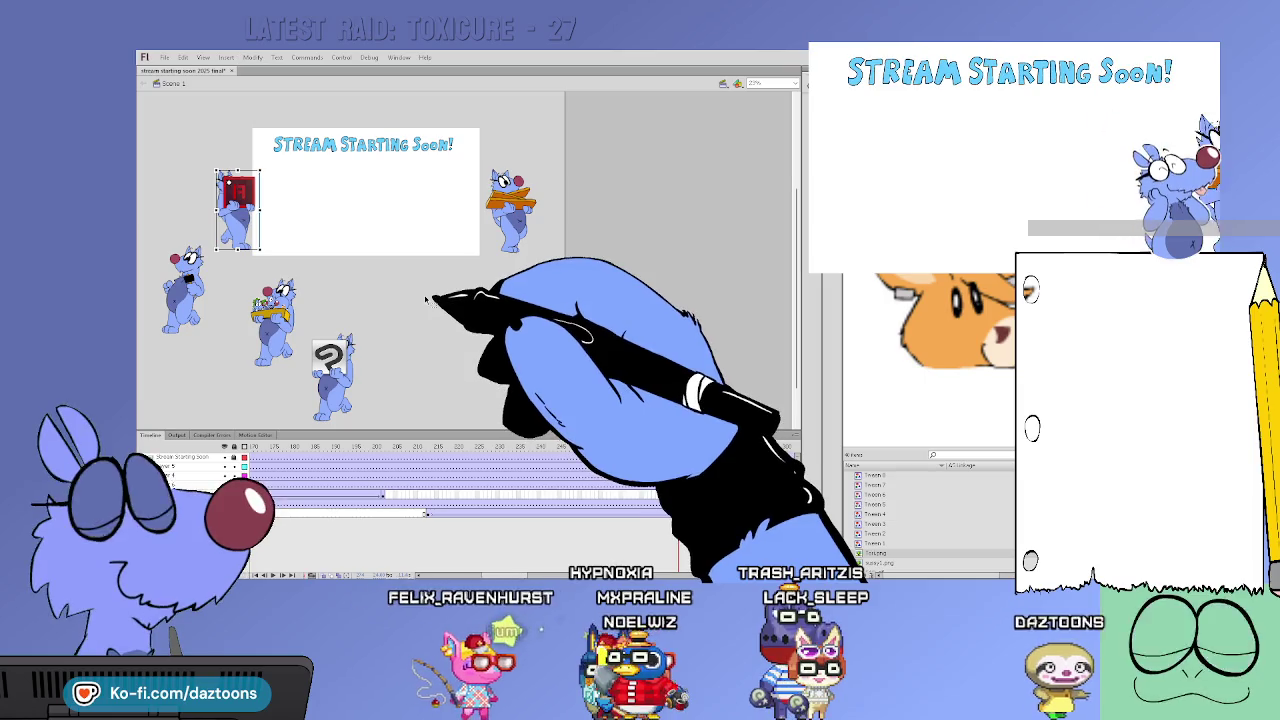
Drag the Flash-logo cat right from the card's left edge onto the white card
{"action": "left_click", "coordinate": [435, 468]}
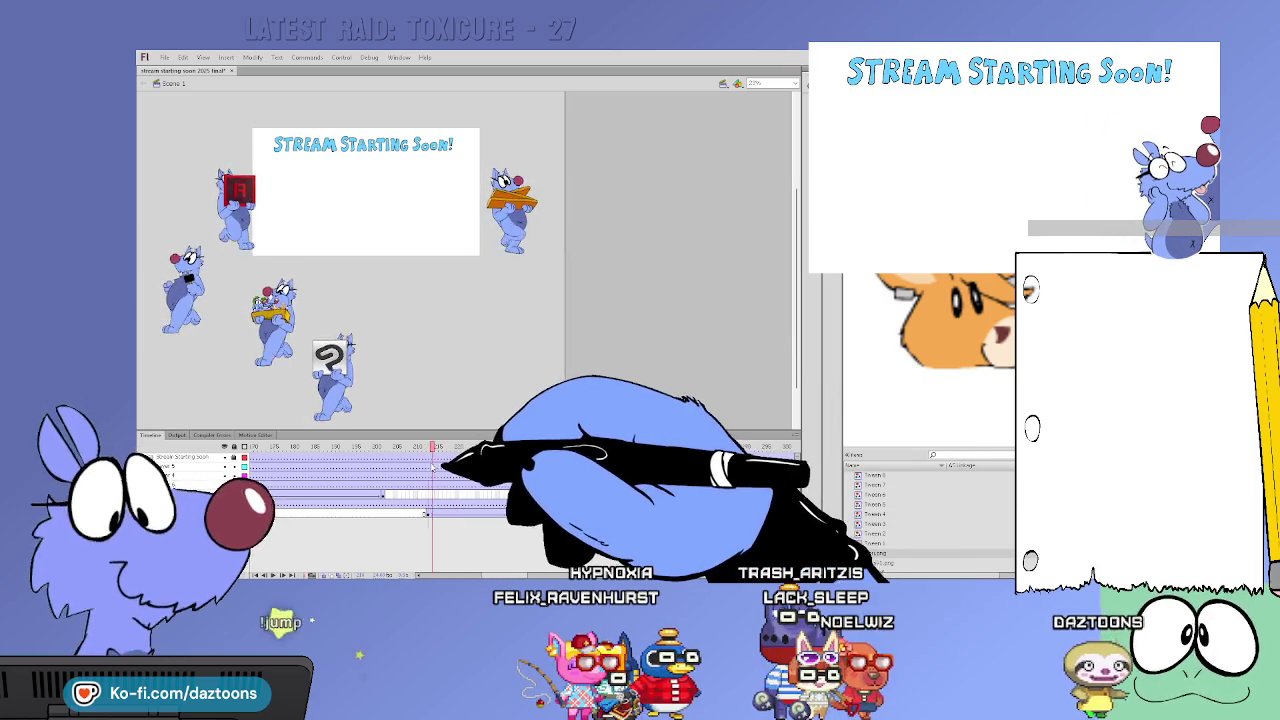
{"action": "left_click", "coordinate": [232, 215]}
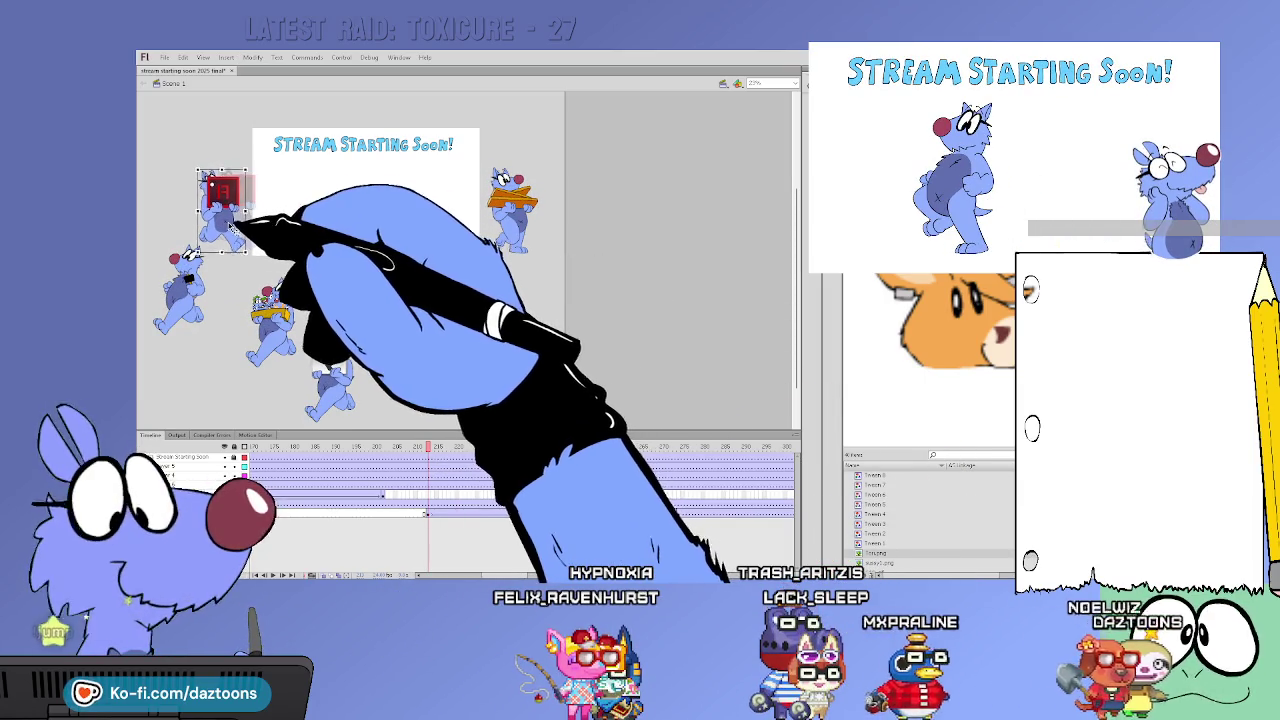
{"action": "left_click_drag", "start_coordinate": [427, 512], "coordinate": [678, 512]}
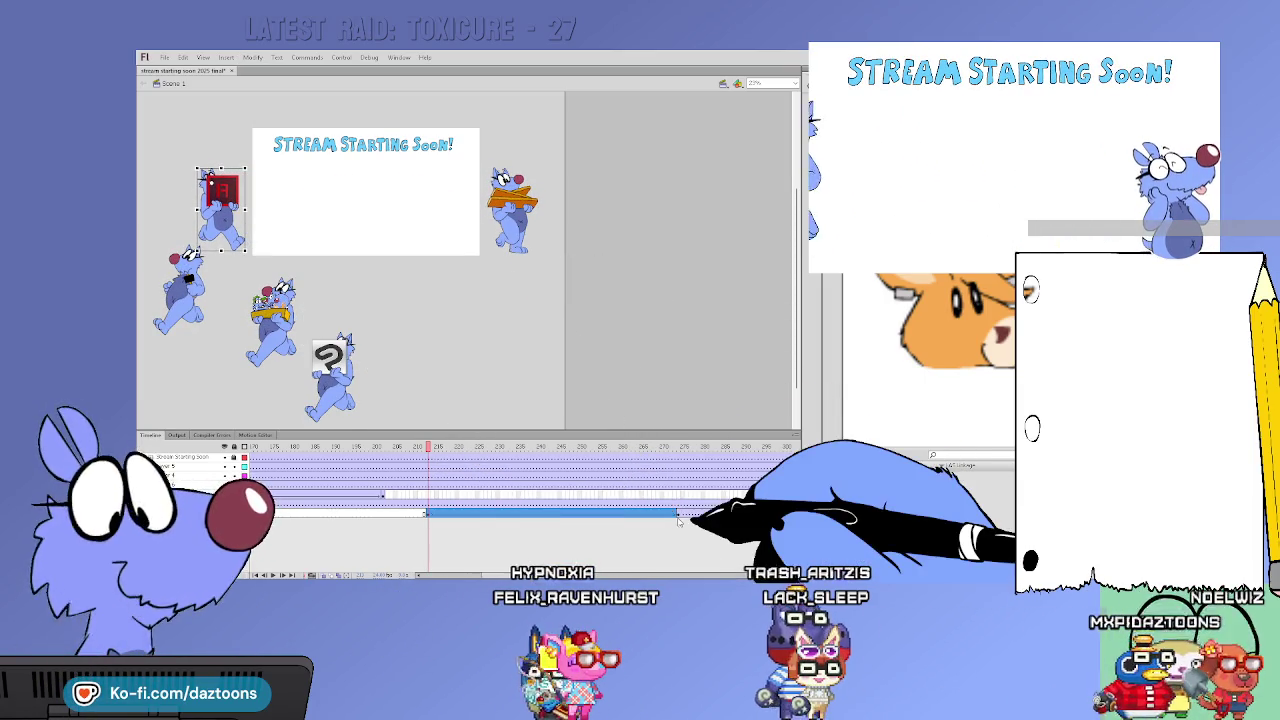
{"action": "left_click_drag", "start_coordinate": [235, 210], "coordinate": [513, 212]}
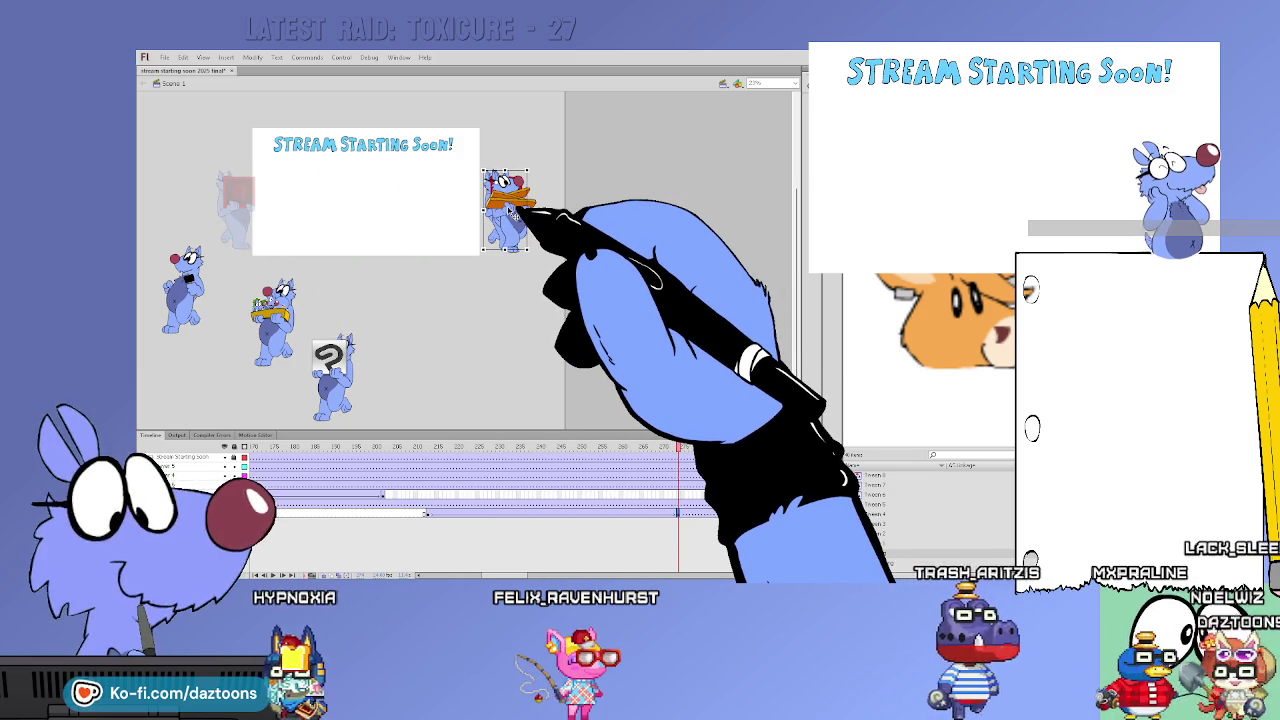
{"action": "left_click", "coordinate": [430, 470]}
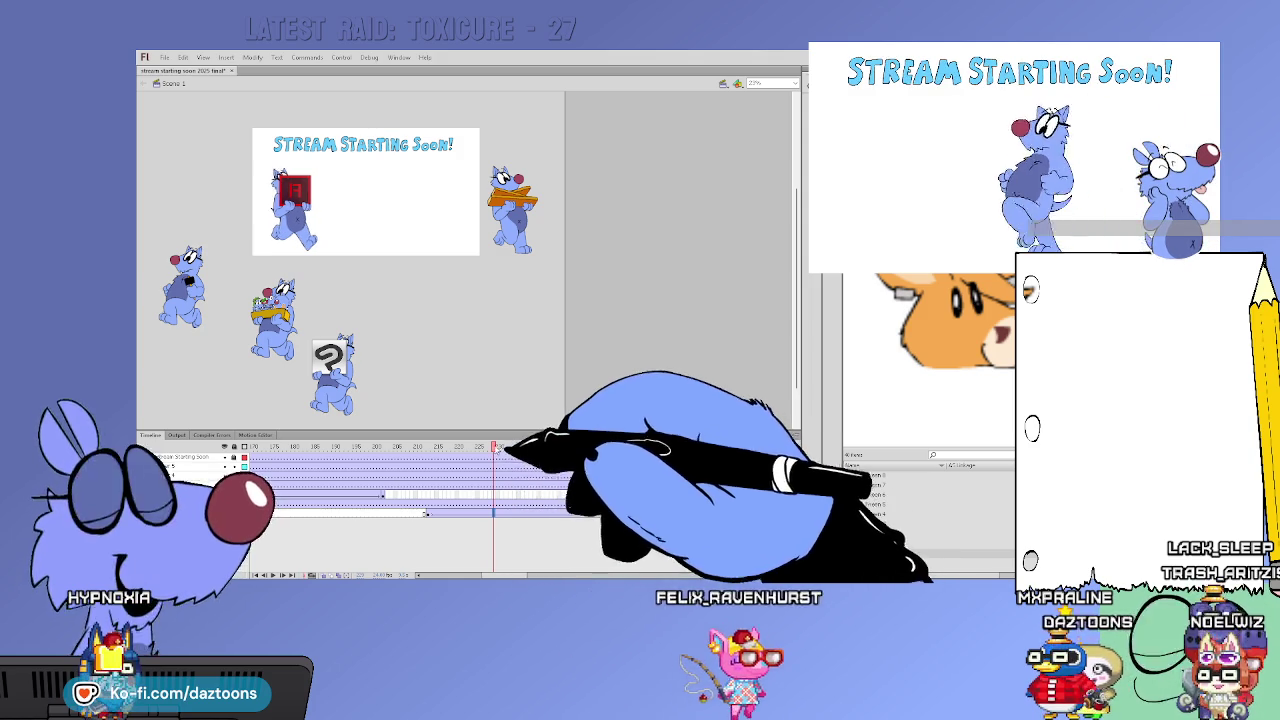
{"action": "left_click", "coordinate": [426, 469]}
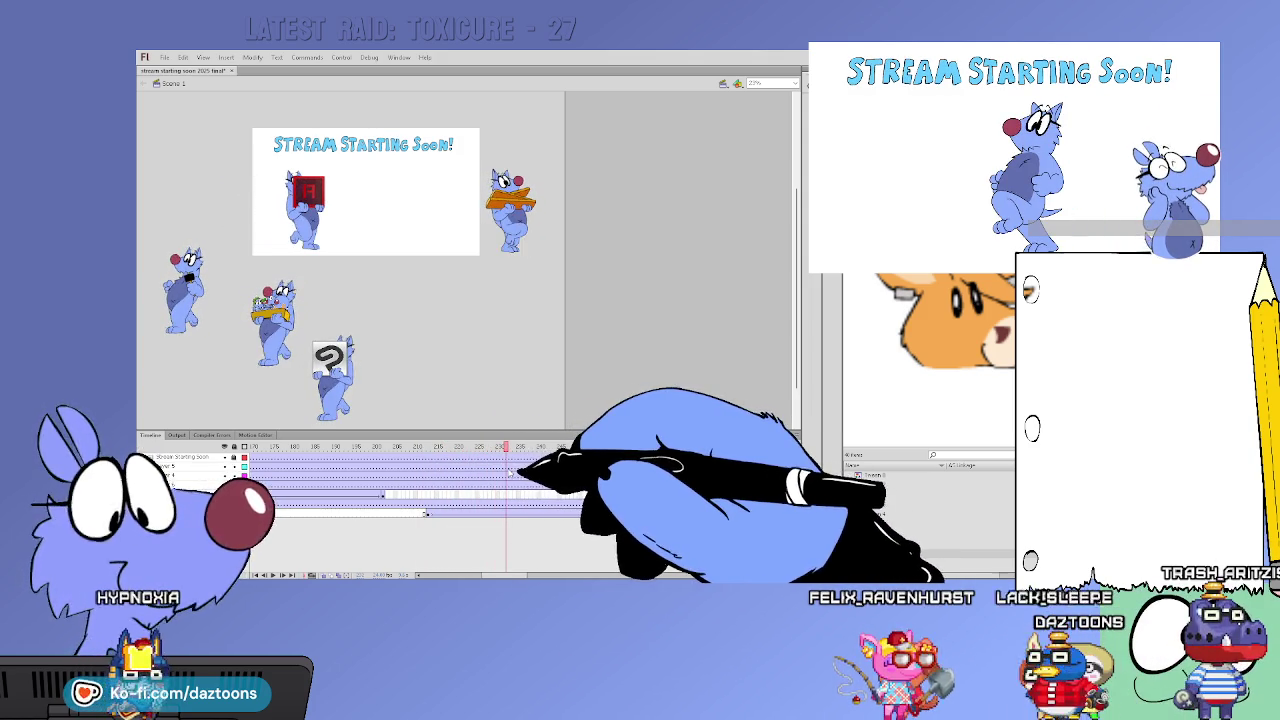
{"action": "left_click_drag", "start_coordinate": [546, 478], "coordinate": [652, 486]}
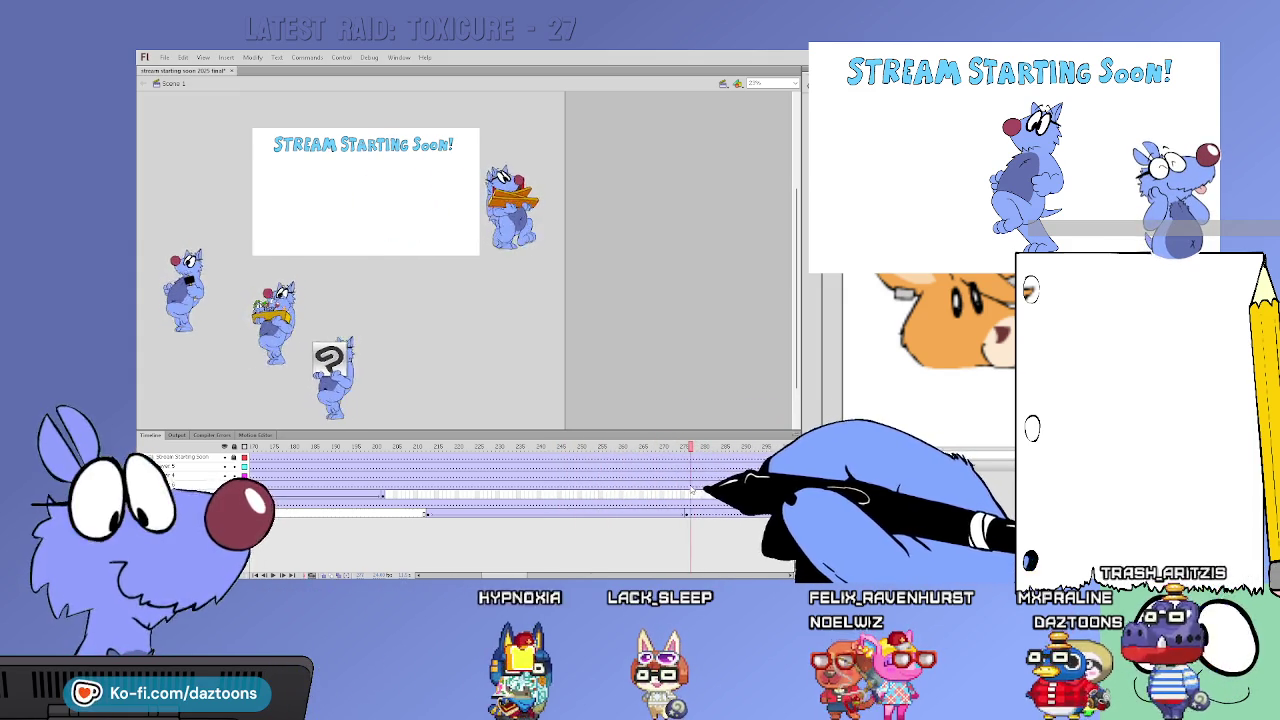
{"action": "left_click_drag", "start_coordinate": [648, 492], "coordinate": [420, 519]}
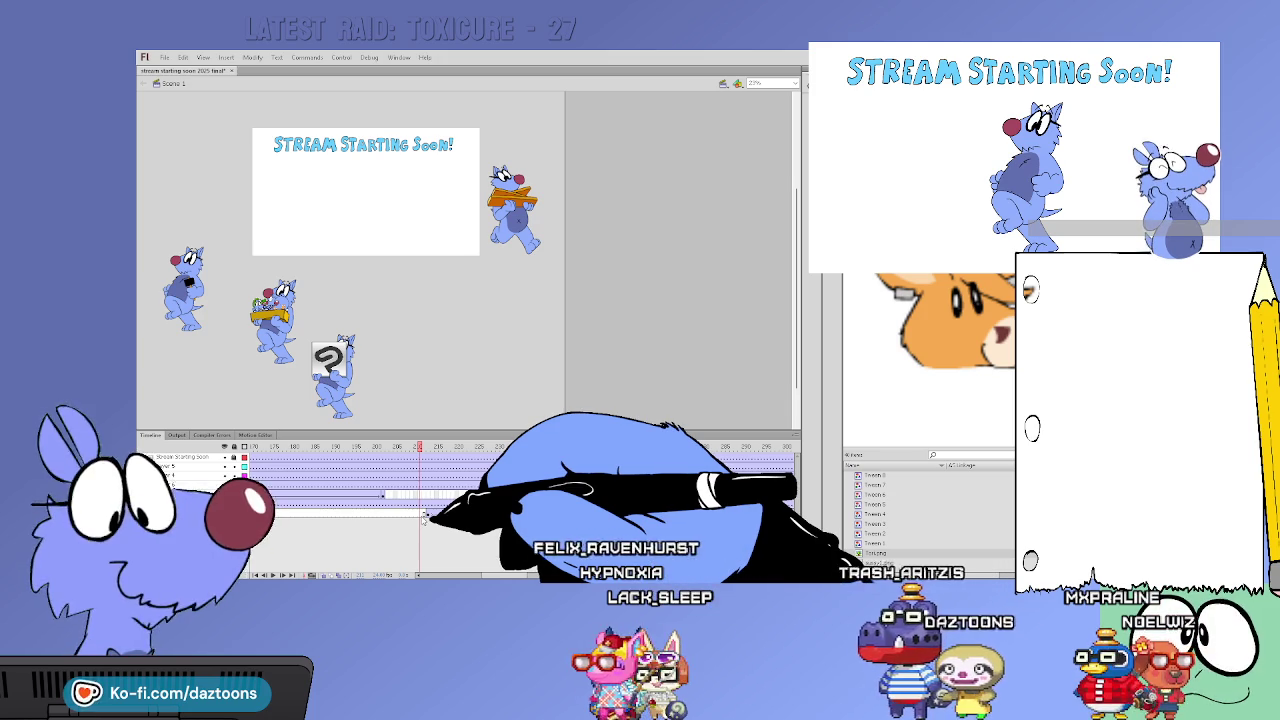
{"action": "left_click_drag", "start_coordinate": [424, 517], "coordinate": [672, 494]}
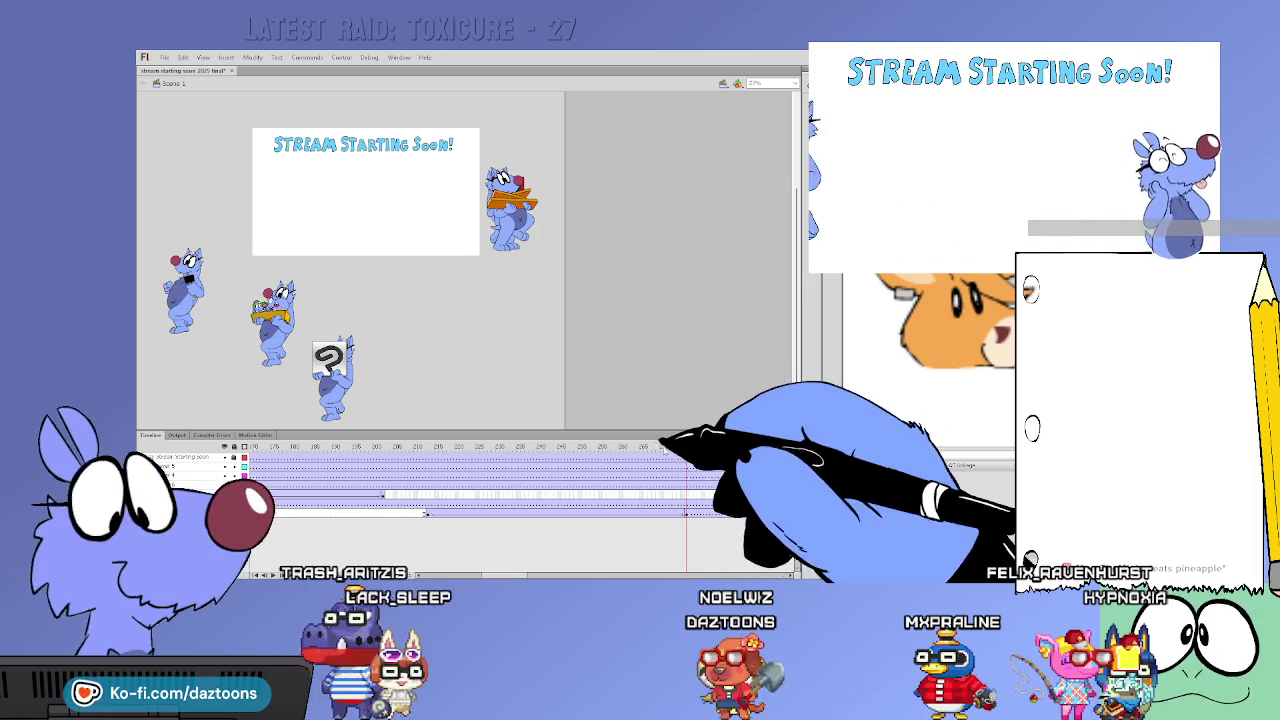
{"action": "left_click", "coordinate": [637, 447]}
{"action": "mouse_move", "coordinate": [638, 455]}
{"action": "left_mouse_down"}
{"action": "mouse_move", "coordinate": [444, 447]}
{"action": "mouse_move", "coordinate": [580, 447]}
{"action": "left_mouse_up"}
{"action": "left_click_drag", "start_coordinate": [584, 494], "coordinate": [654, 502]}
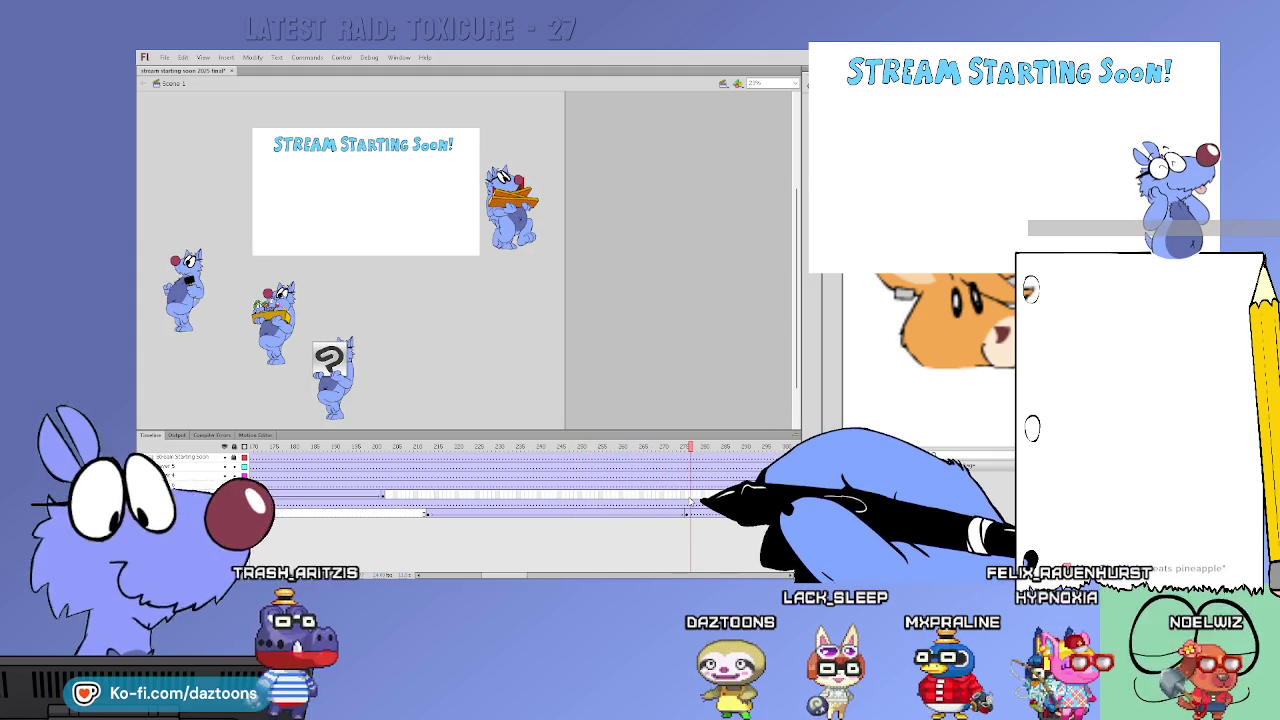
{"action": "left_click_drag", "start_coordinate": [687, 505], "coordinate": [437, 512]}
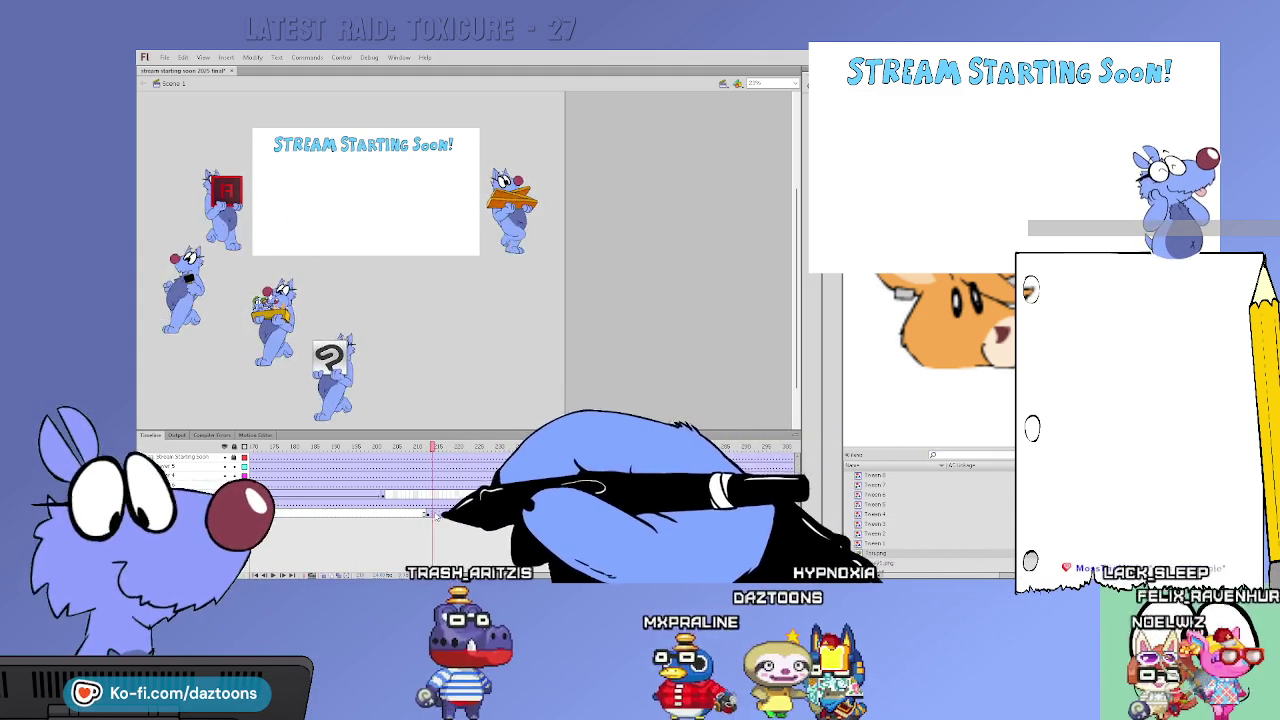
{"action": "left_click_drag", "start_coordinate": [436, 513], "coordinate": [445, 448]}
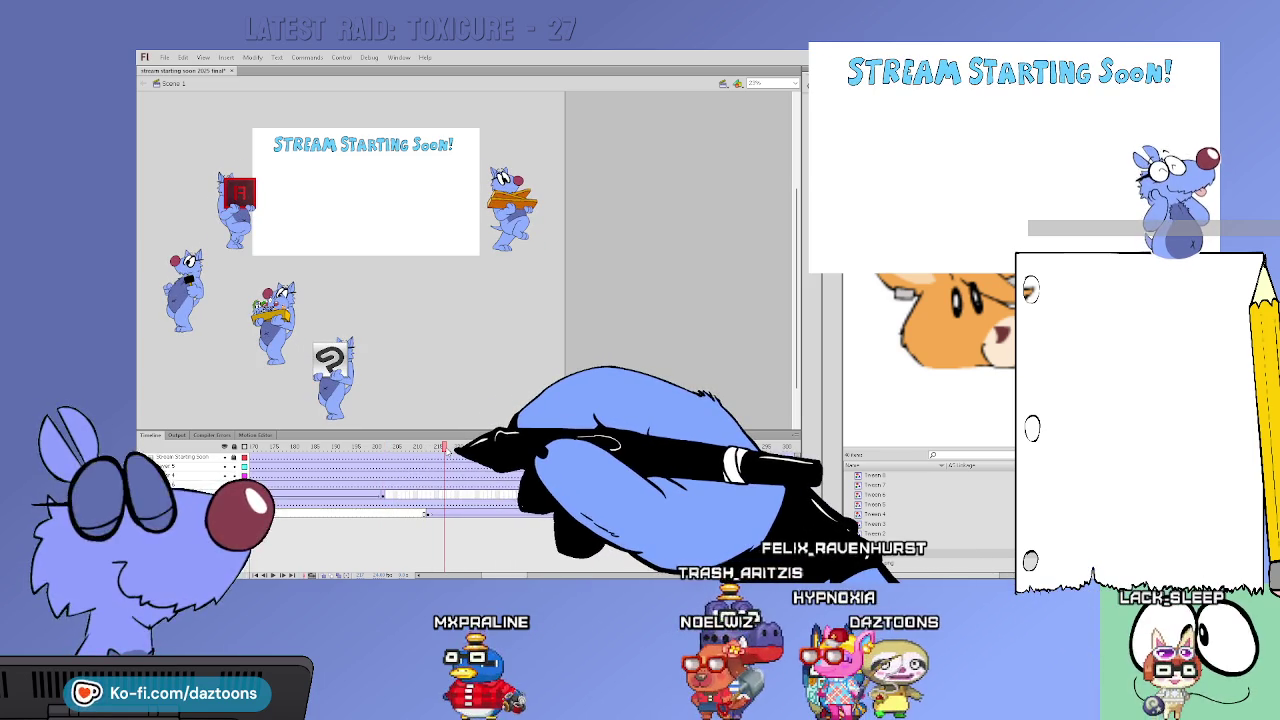
{"action": "mouse_move", "coordinate": [457, 447]}
{"action": "left_mouse_down"}
{"action": "mouse_move", "coordinate": [739, 472]}
{"action": "mouse_move", "coordinate": [556, 494]}
{"action": "left_mouse_up"}
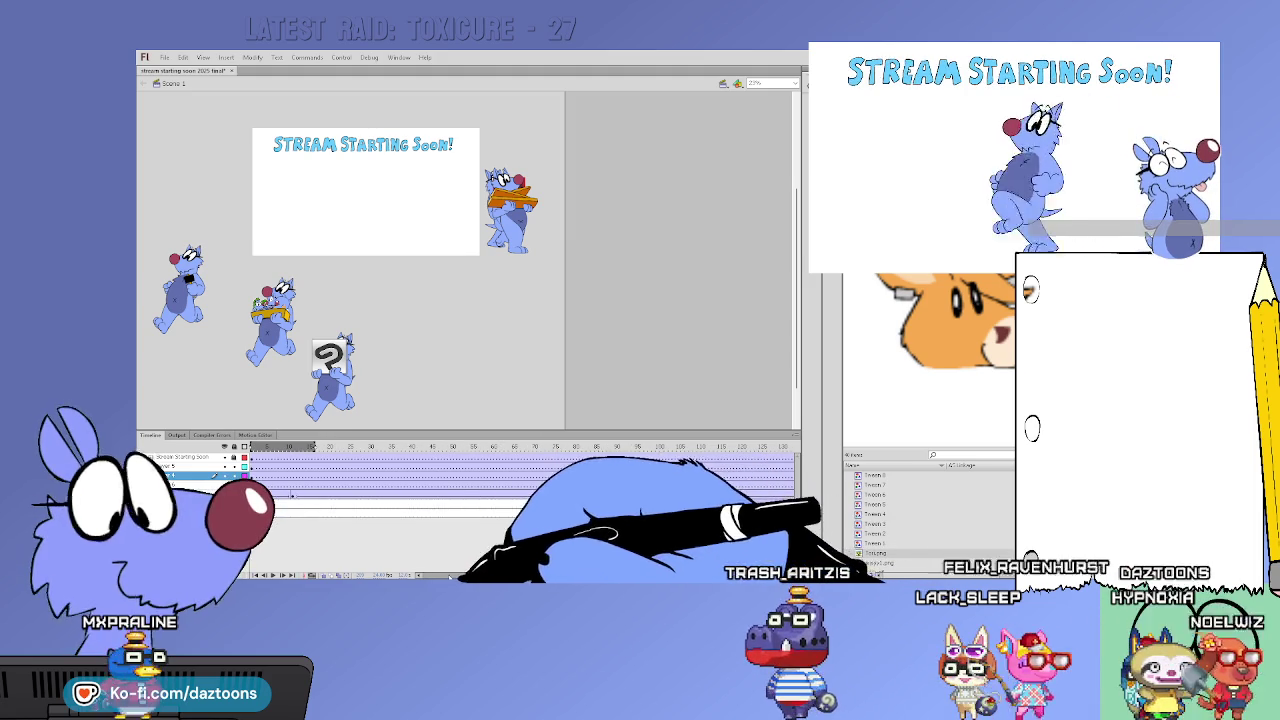
{"action": "left_click", "coordinate": [332, 494]}
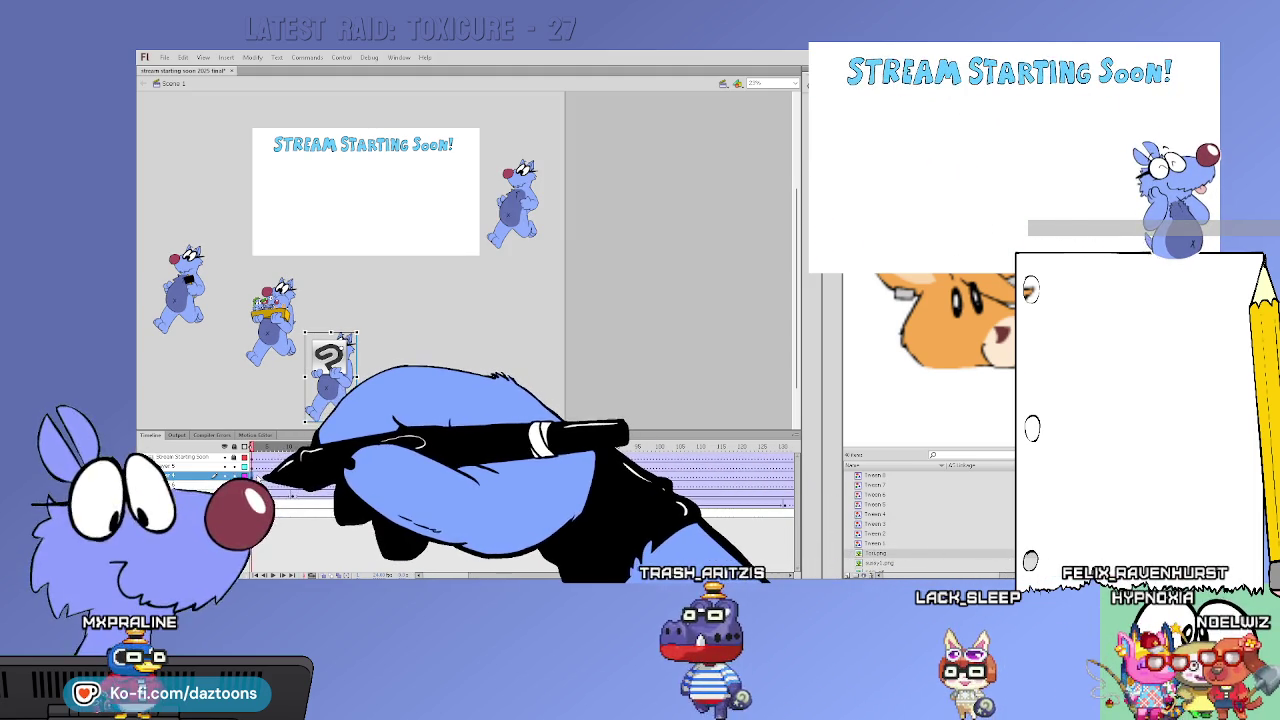
Select a shorter frame span on the swirl-sign cat's layer and find its later keyframe
{"action": "key", "text": "Return"}
{"action": "left_click_drag", "start_coordinate": [262, 470], "coordinate": [717, 476]}
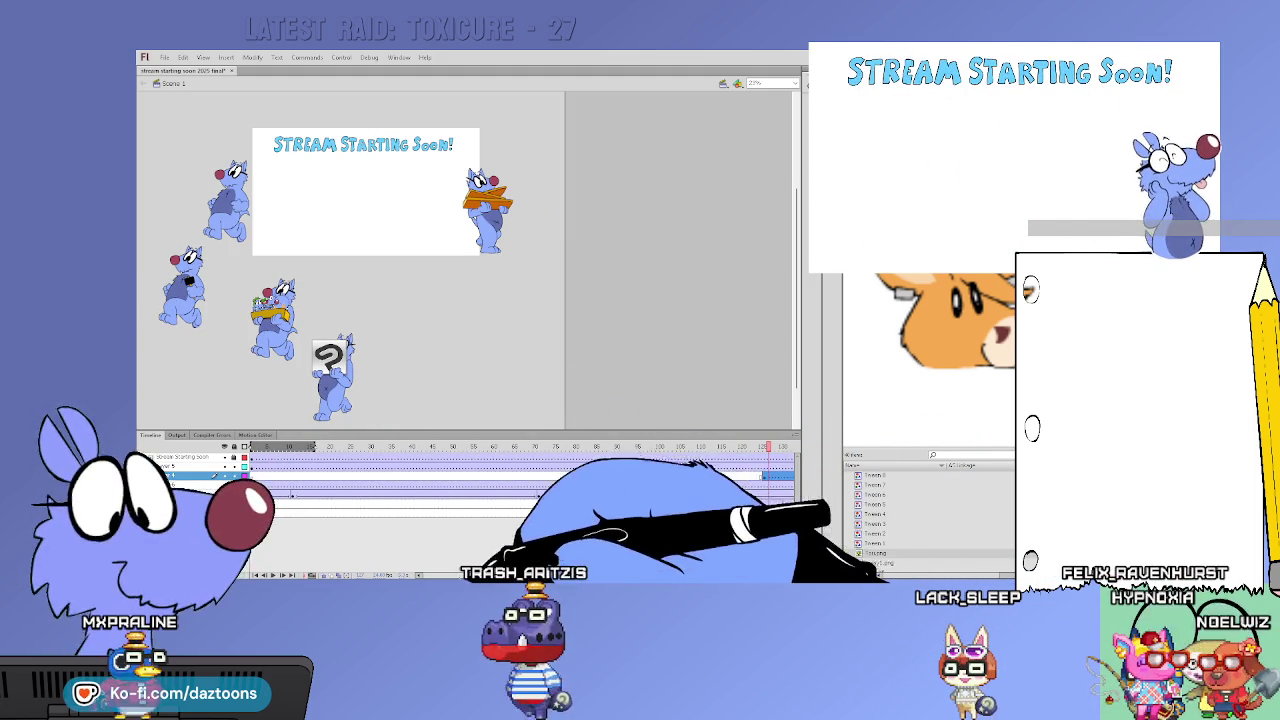
{"action": "scroll", "coordinate": [292, 495], "scroll_direction": "right", "scroll_amount": 5}
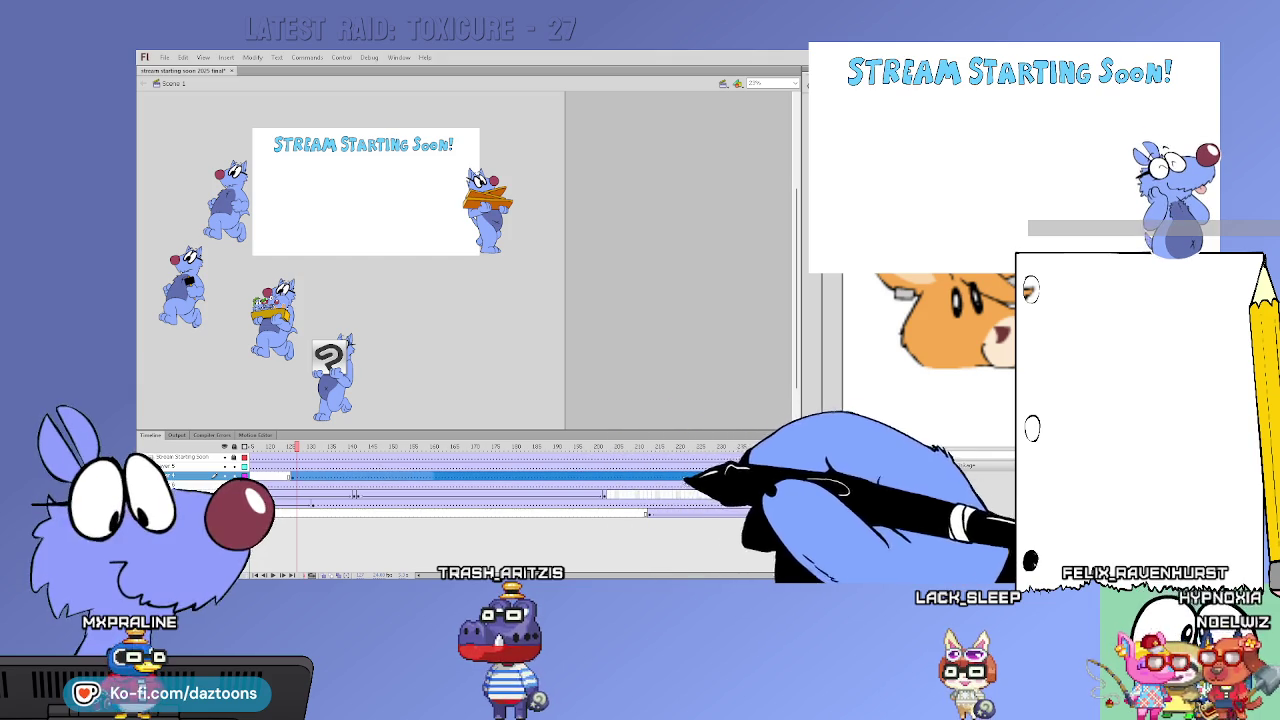
{"action": "left_click", "coordinate": [567, 477]}
{"action": "left_click_drag", "start_coordinate": [669, 471], "coordinate": [640, 478]}
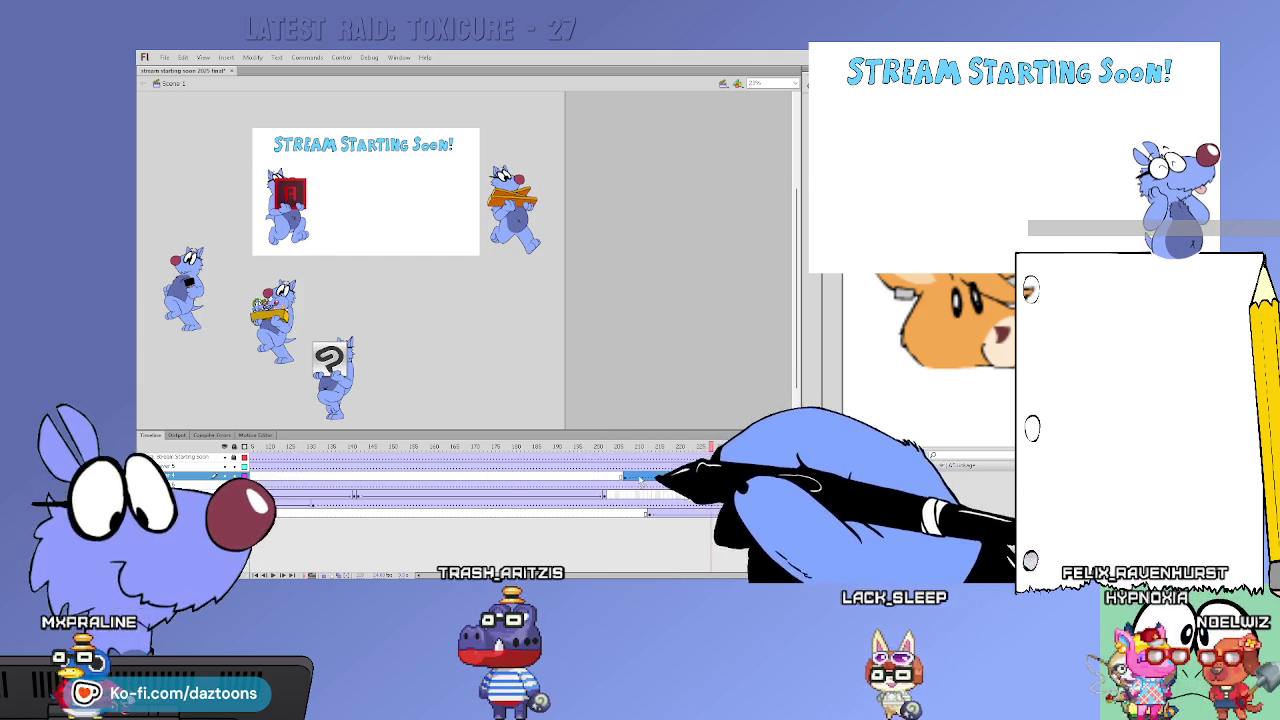
{"action": "scroll", "coordinate": [717, 476], "scroll_direction": "right", "scroll_amount": 3}
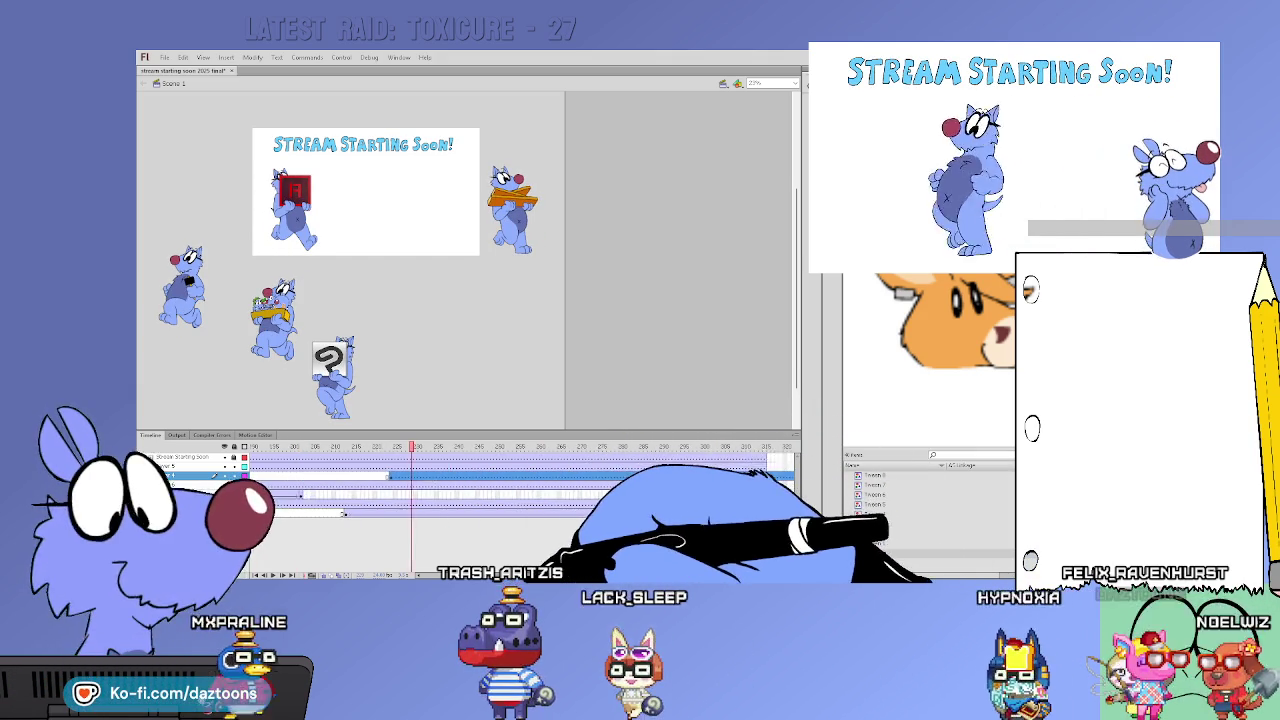
{"action": "left_click_drag", "start_coordinate": [622, 477], "coordinate": [701, 480]}
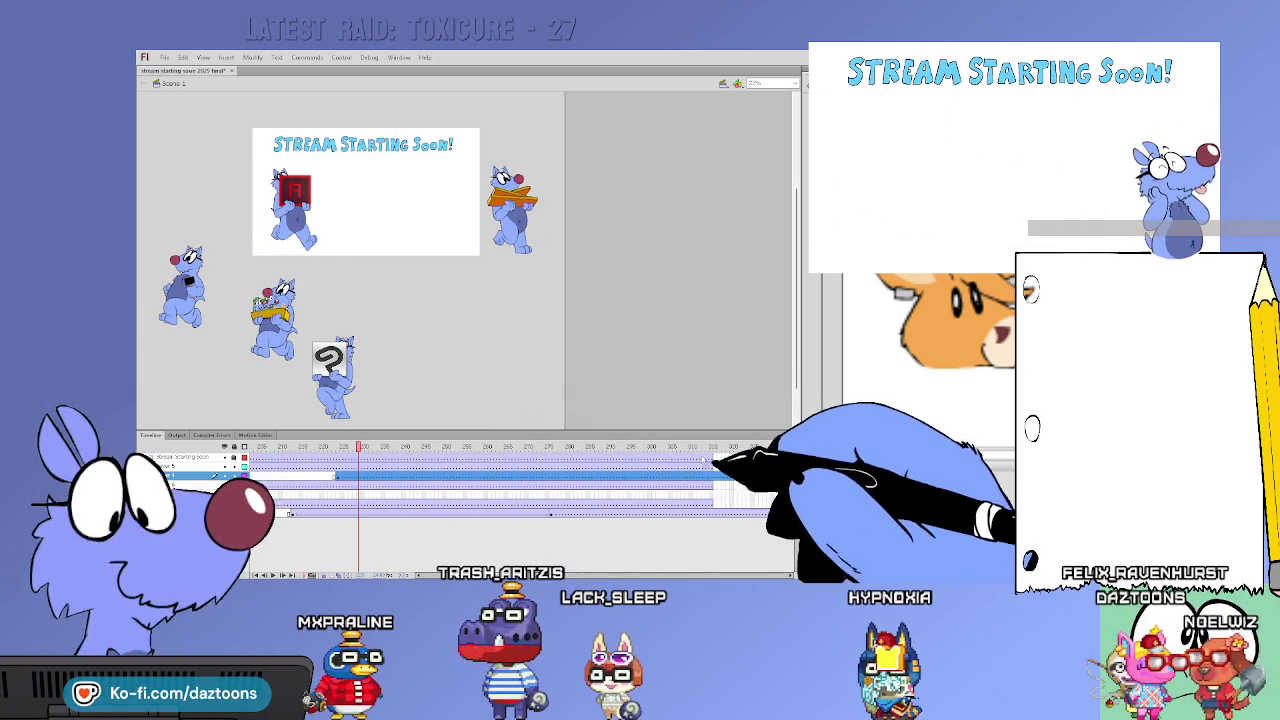
{"action": "left_click", "coordinate": [701, 457]}
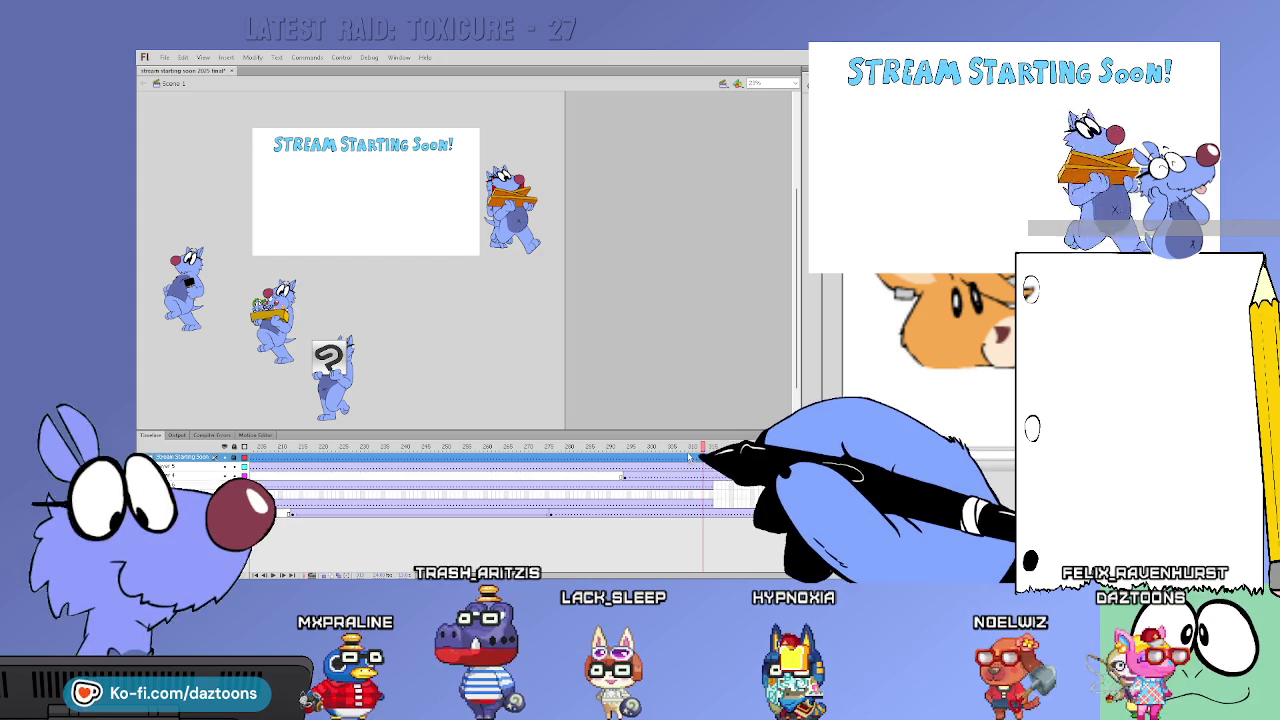
{"action": "left_click", "coordinate": [601, 457]}
{"action": "left_click", "coordinate": [664, 460]}
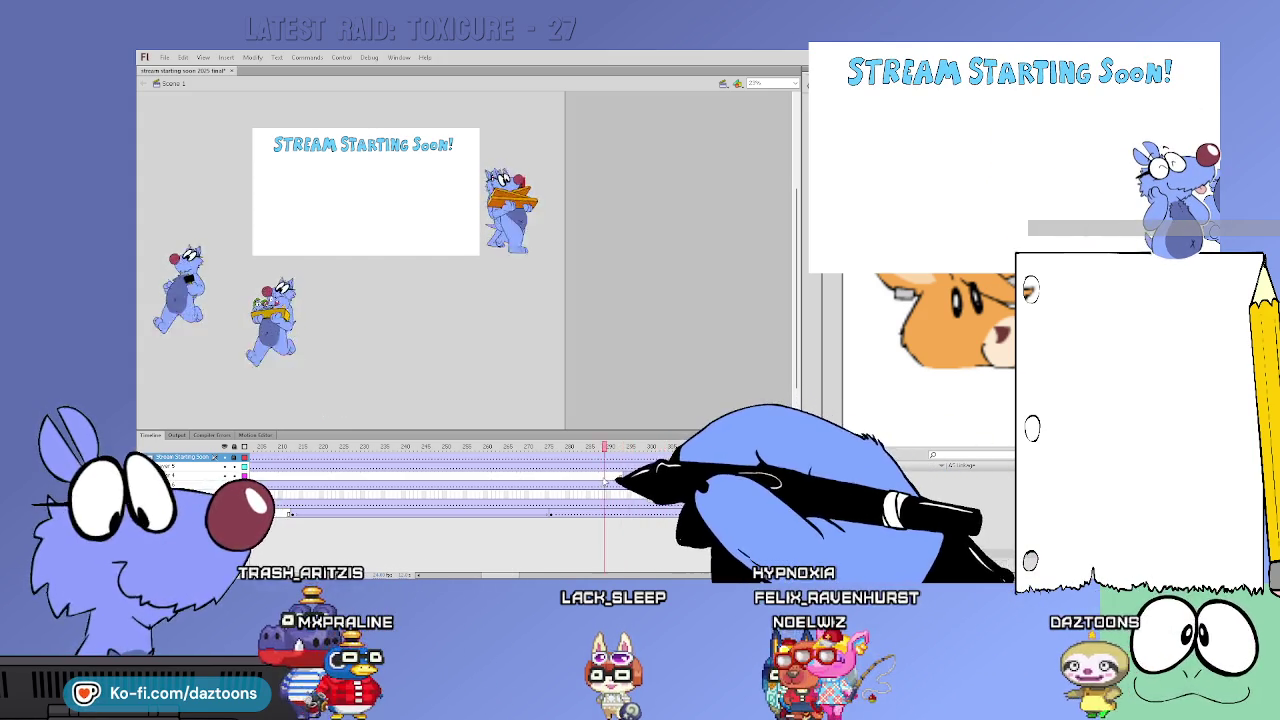
Drag the swirl-sign cat up beside the title card and play the walk back
{"action": "left_click", "coordinate": [624, 477]}
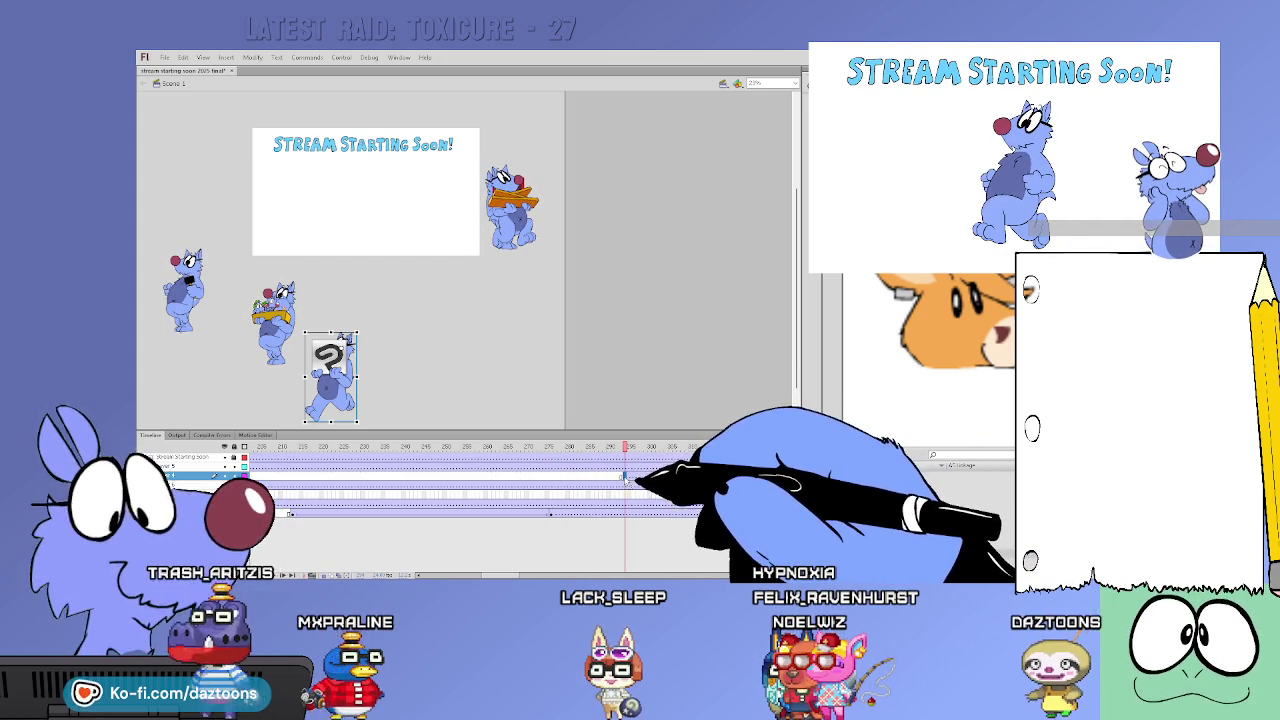
{"action": "left_click", "coordinate": [588, 476]}
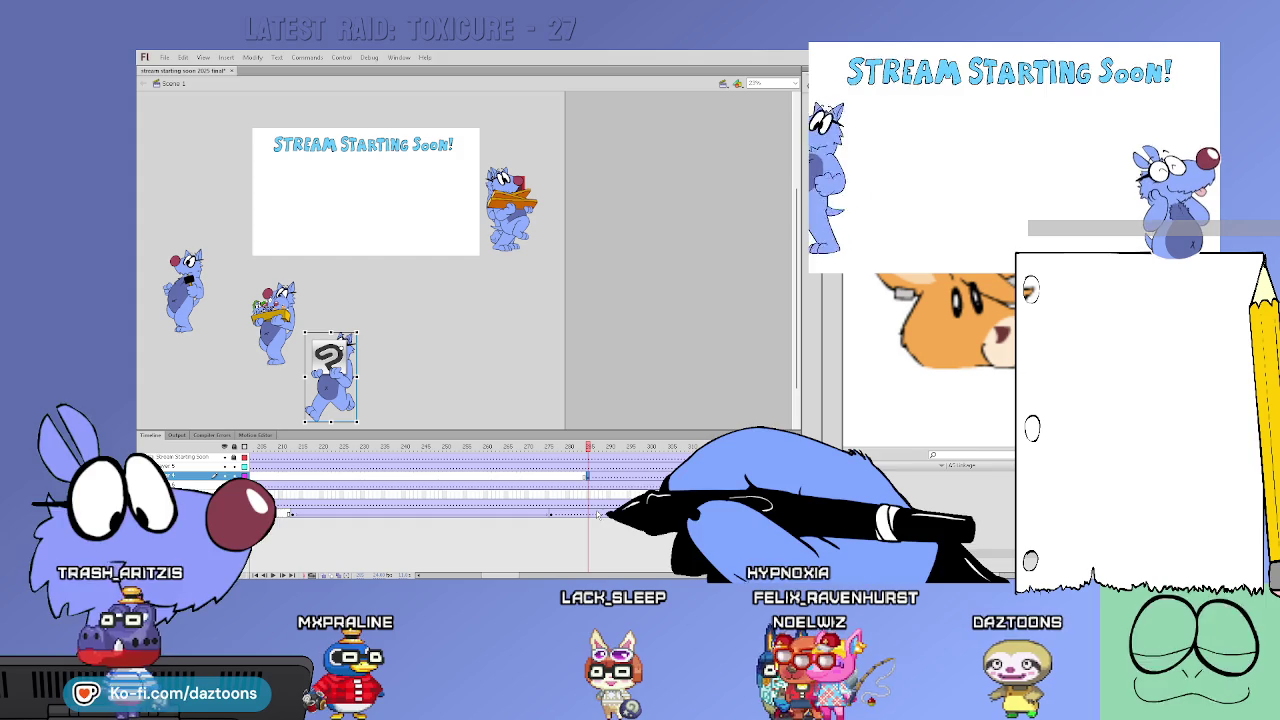
{"action": "left_click_drag", "start_coordinate": [340, 365], "coordinate": [521, 237]}
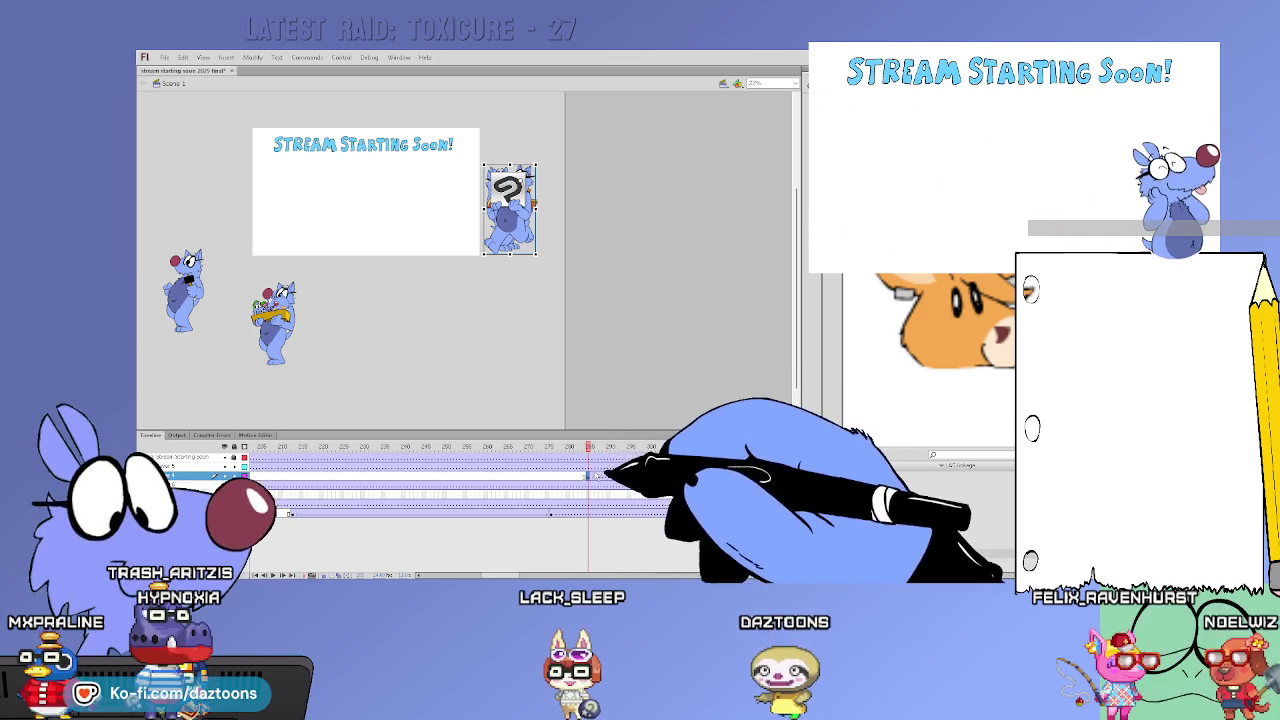
{"action": "left_click_drag", "start_coordinate": [512, 577], "coordinate": [483, 577]}
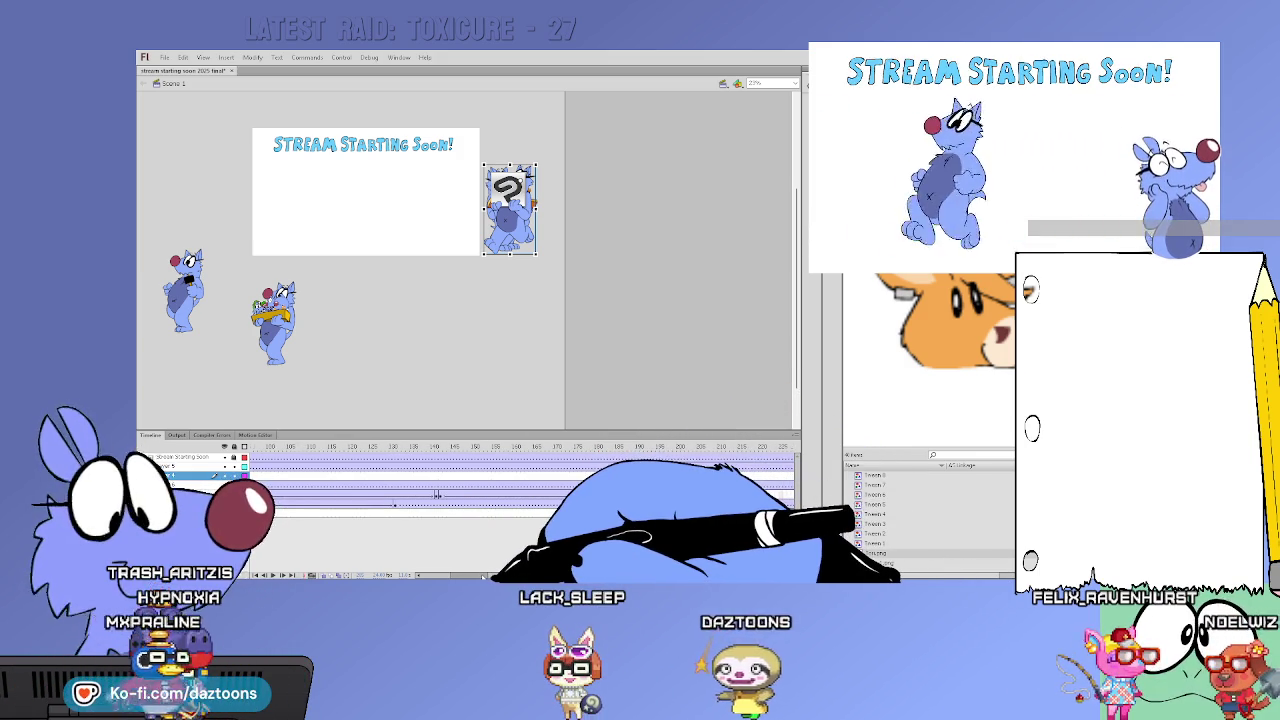
{"action": "left_click", "coordinate": [676, 495]}
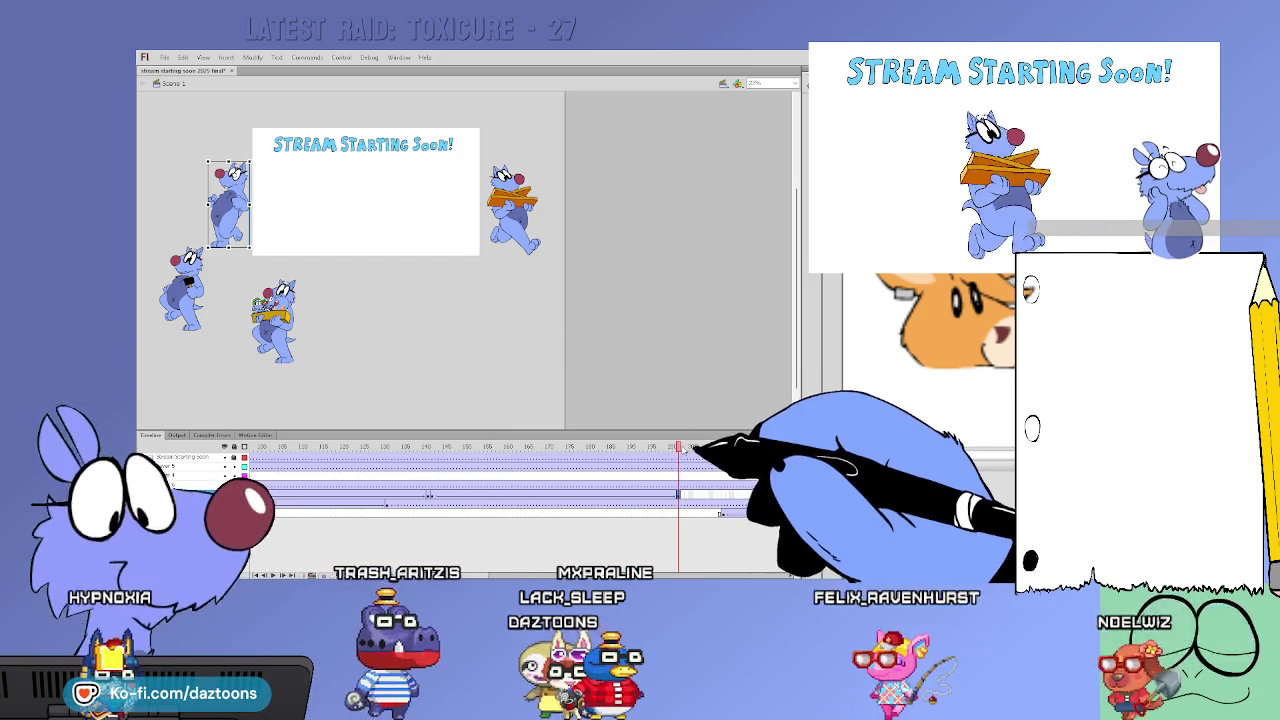
{"action": "left_click", "coordinate": [688, 475]}
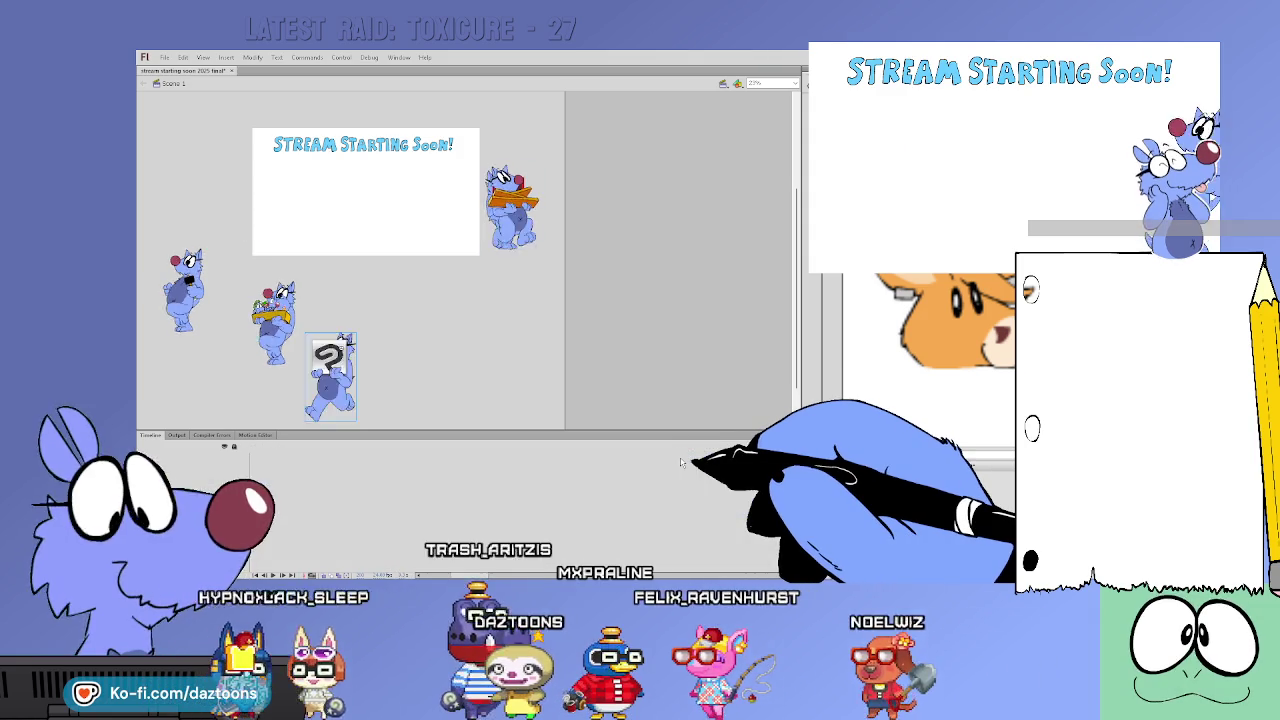
{"action": "key", "text": "Return"}
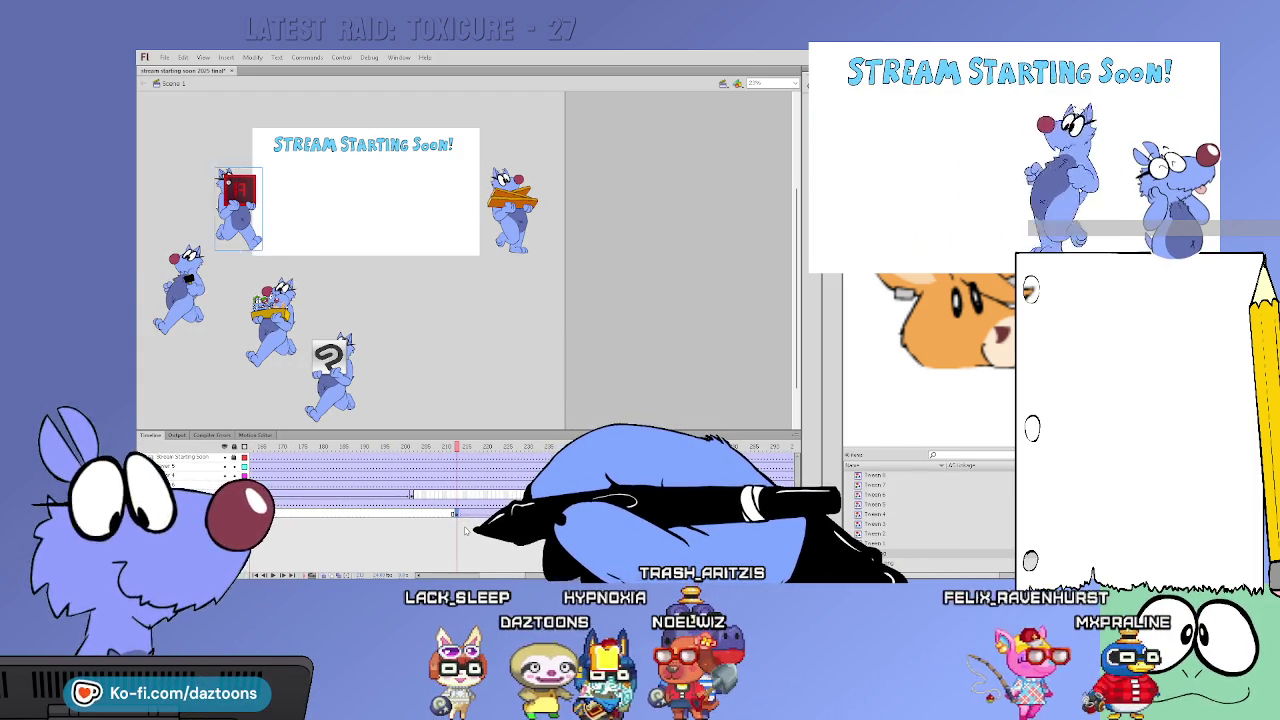
Nudge the Flash-logo cat slightly left, then scrub back to the tablet cat's frame
{"action": "left_click_drag", "start_coordinate": [273, 222], "coordinate": [253, 222]}
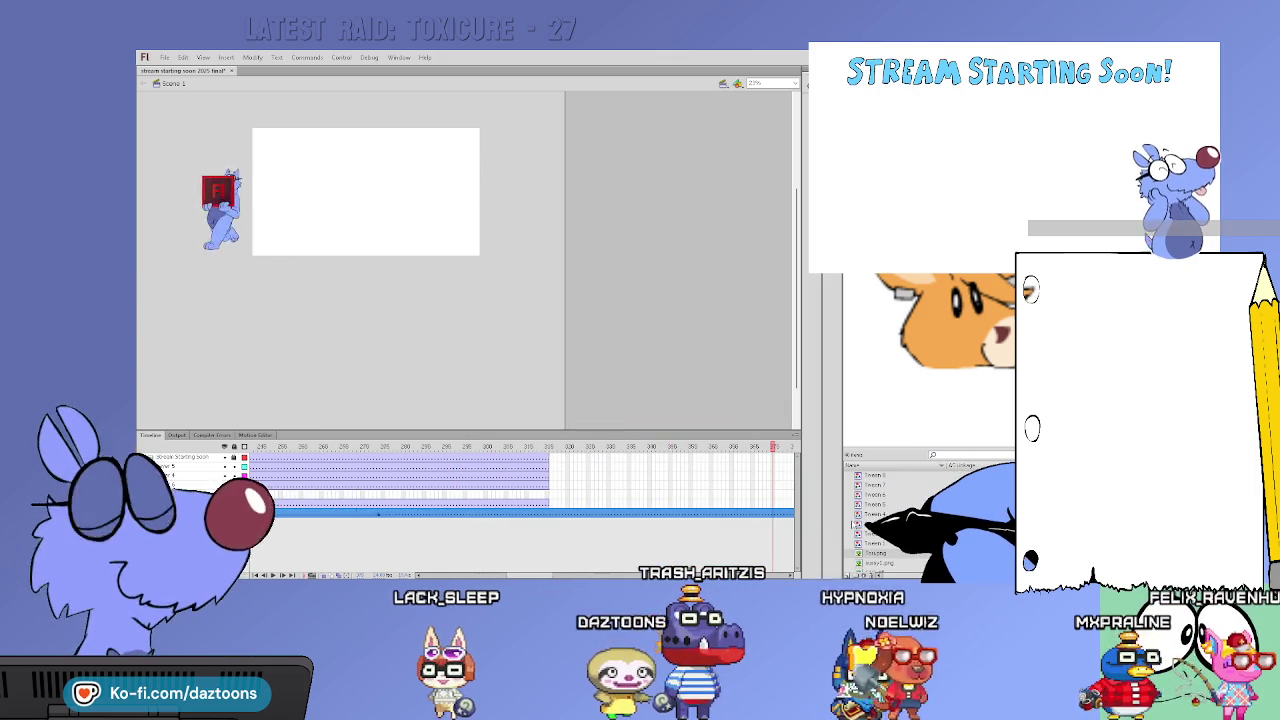
{"action": "left_click", "coordinate": [641, 515]}
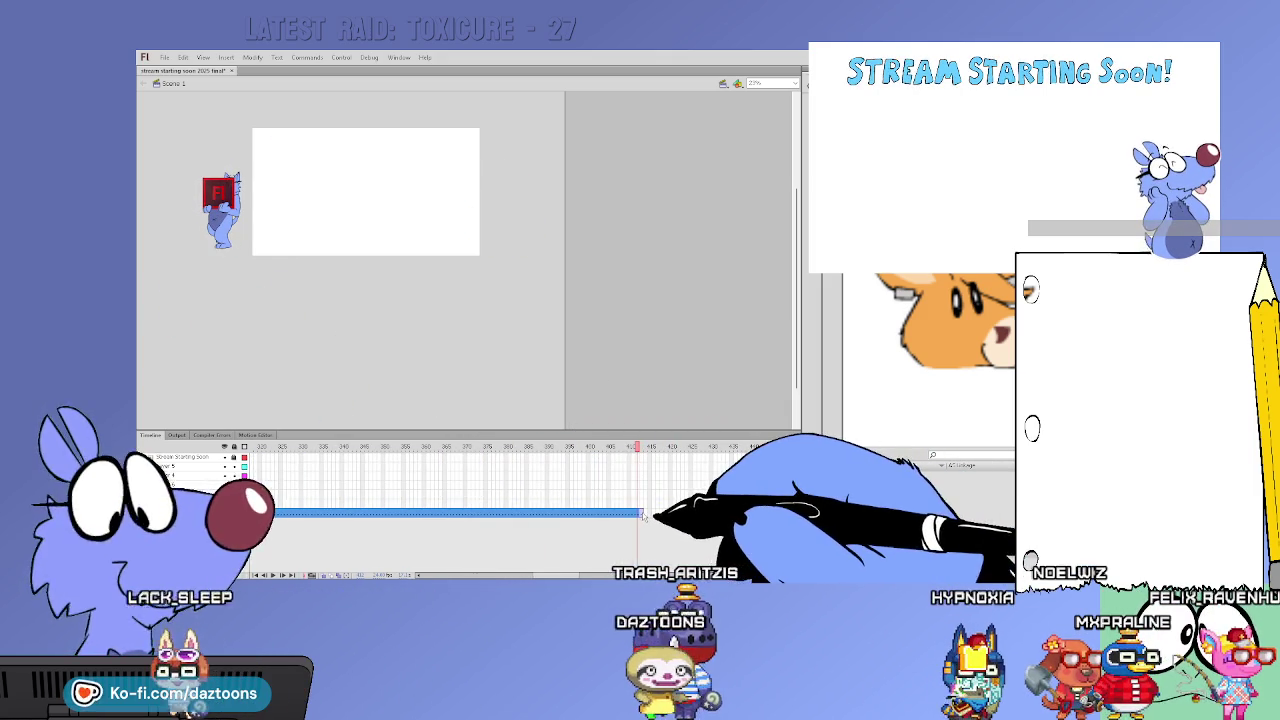
{"action": "left_click", "coordinate": [391, 452]}
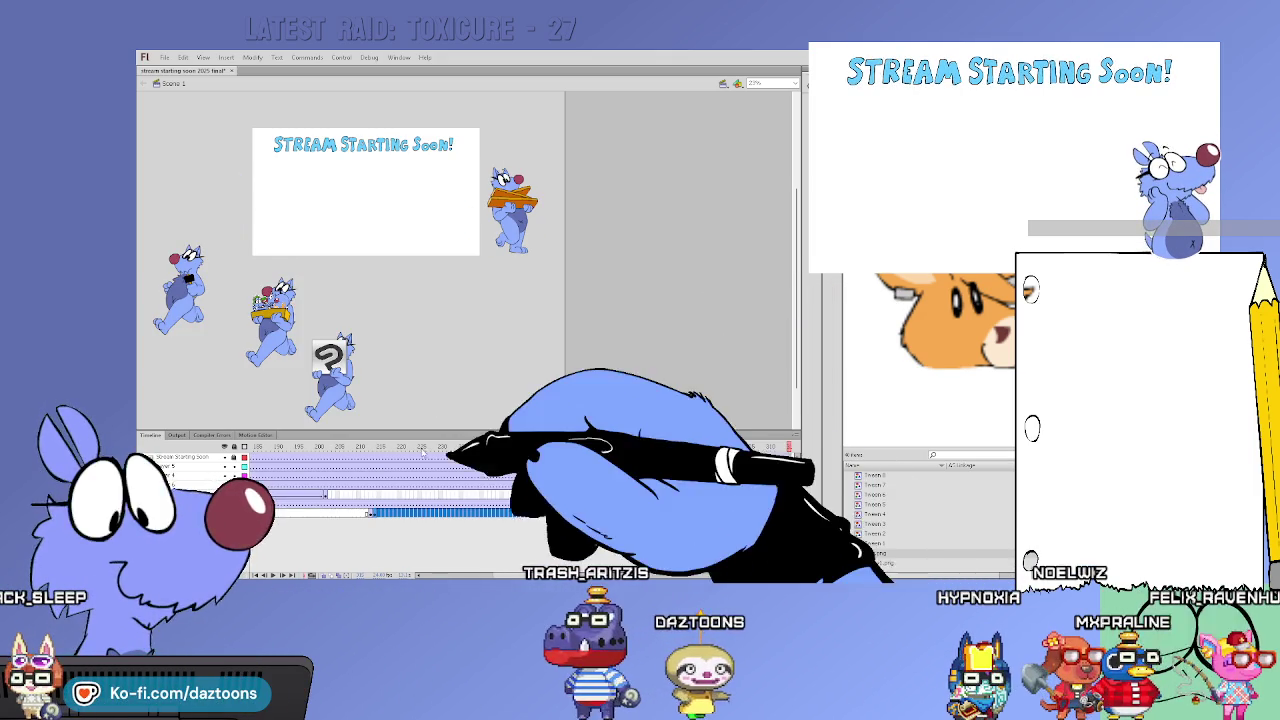
{"action": "left_click_drag", "start_coordinate": [391, 452], "coordinate": [375, 452]}
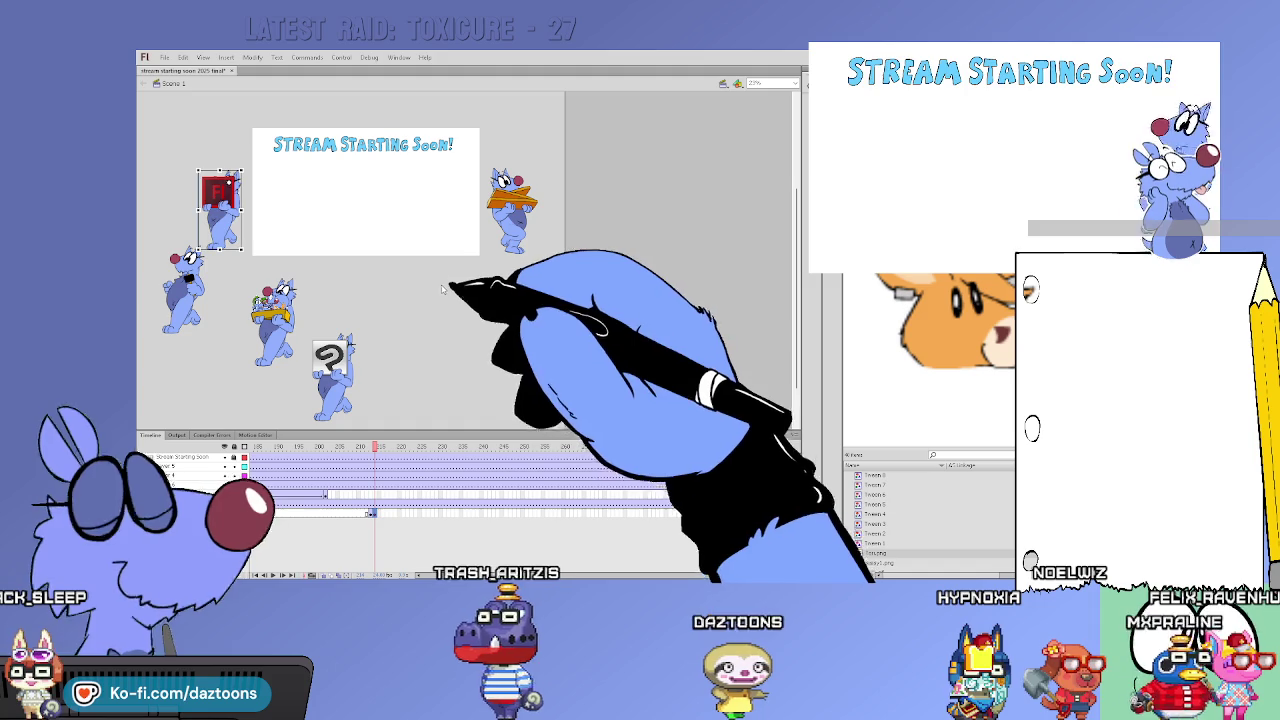
{"action": "key", "text": "comma"}
{"action": "key", "text": "comma"}
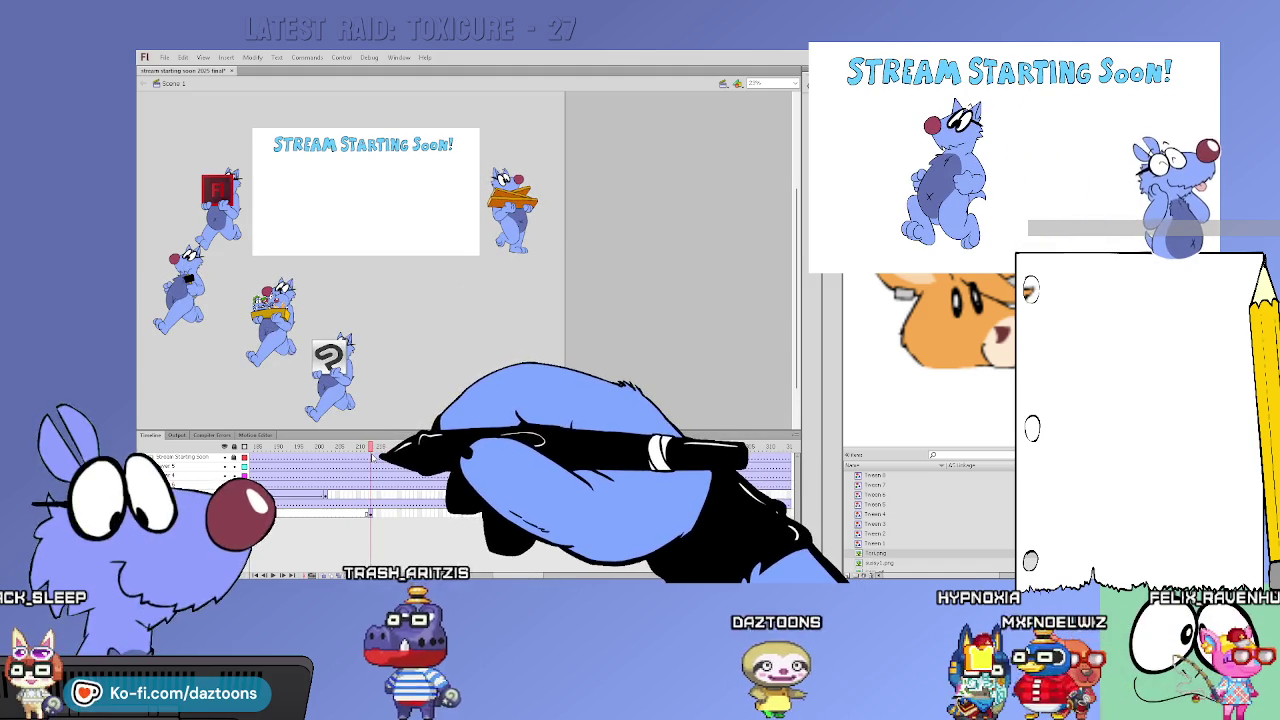
{"action": "left_click", "coordinate": [418, 487]}
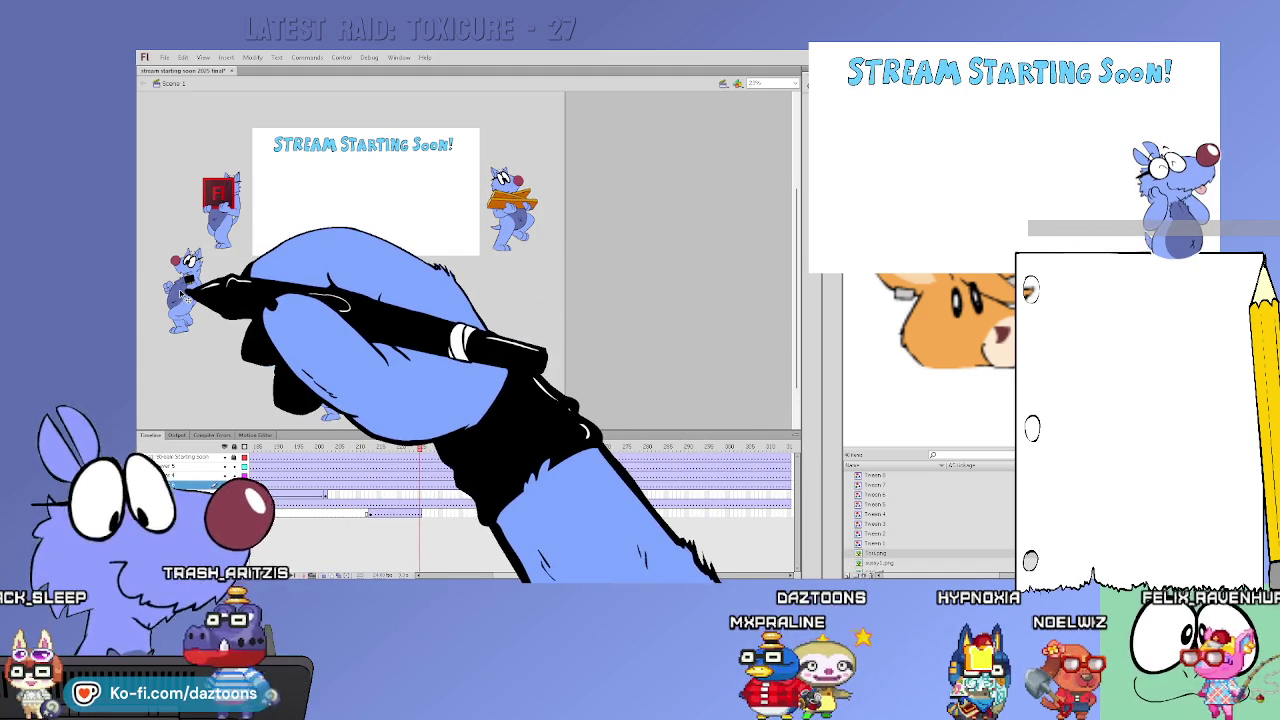
{"action": "left_click_drag", "start_coordinate": [429, 447], "coordinate": [340, 446]}
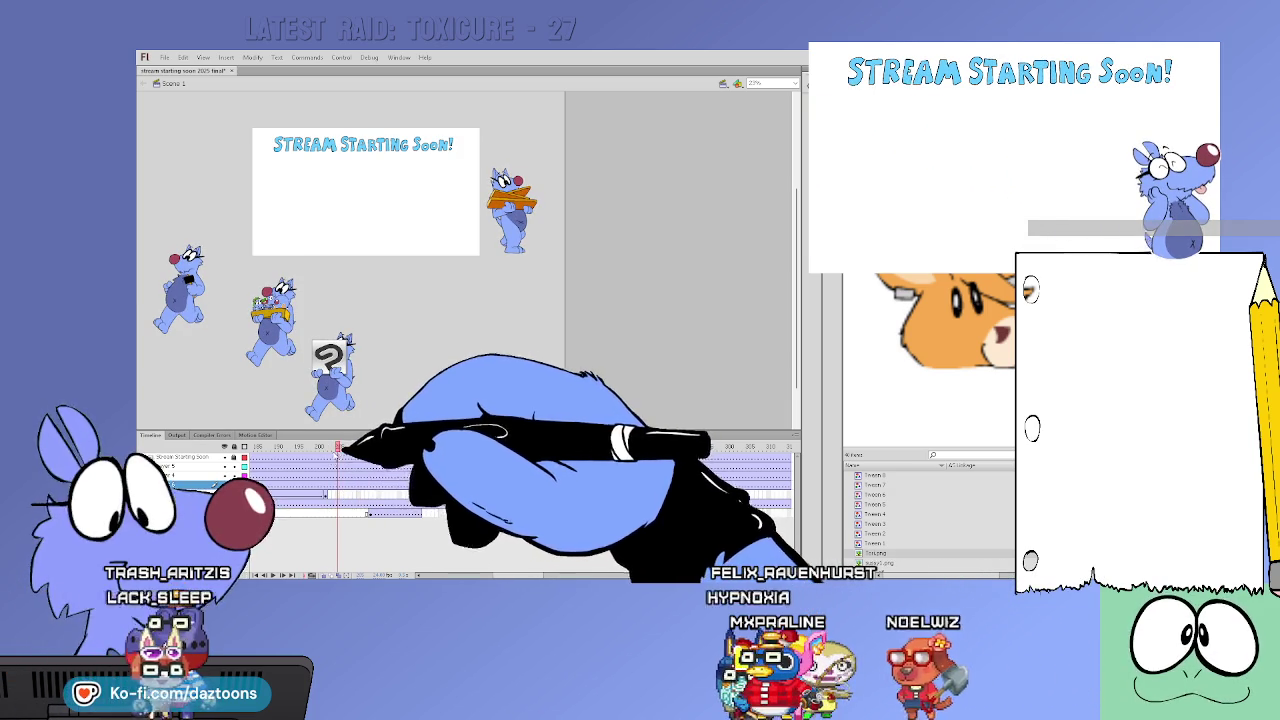
{"action": "left_click_drag", "start_coordinate": [340, 447], "coordinate": [363, 447]}
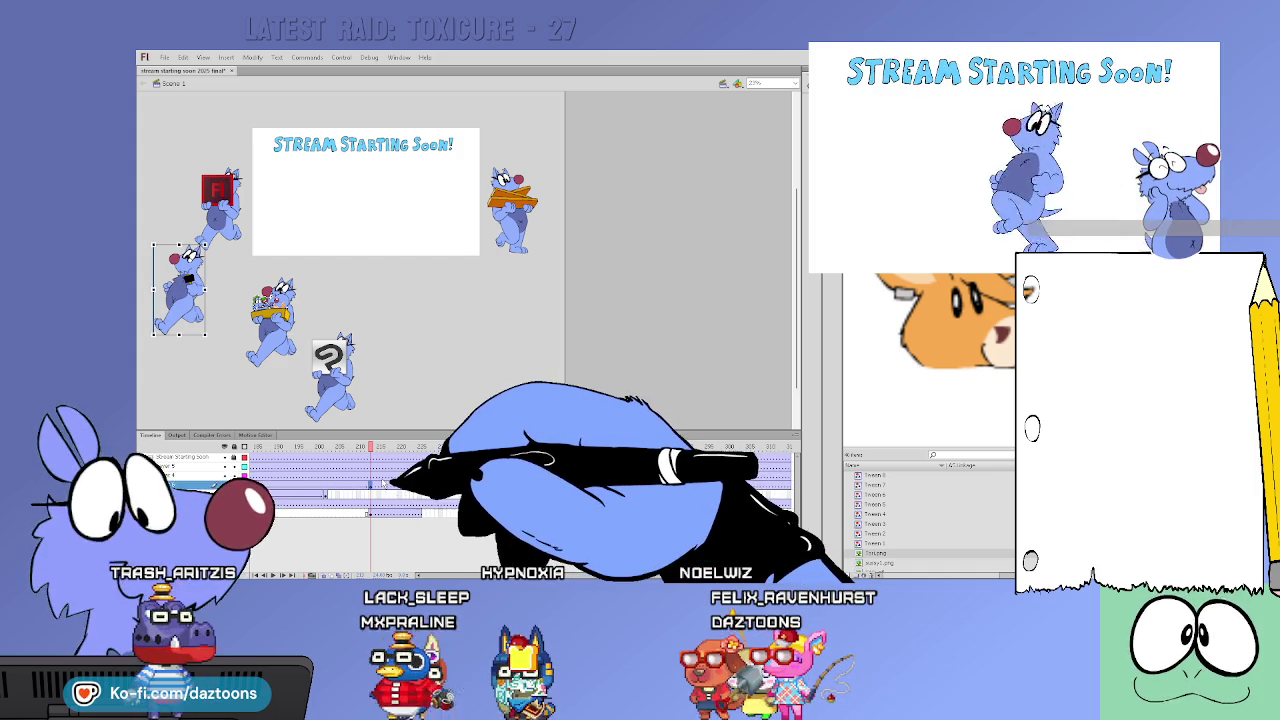
Add a keyframe with F6, shift the black-tablet cat slightly right, and replay the walk
{"action": "key", "text": "F6"}
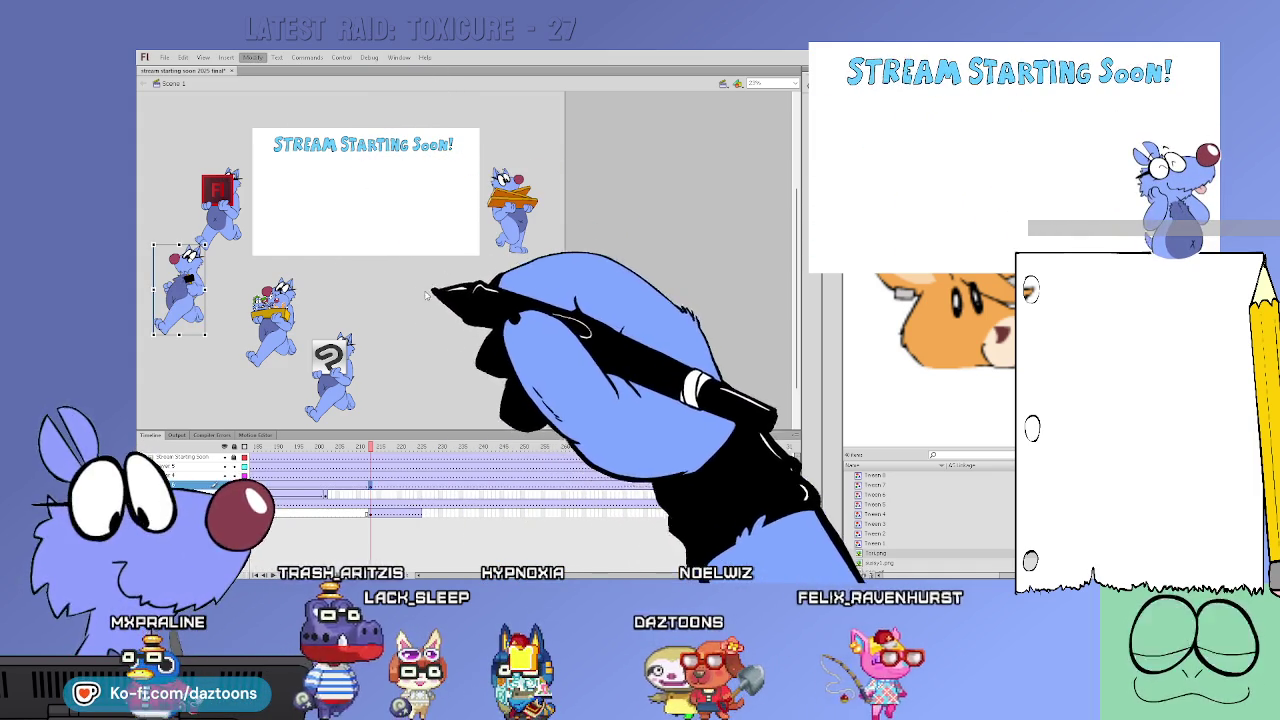
{"action": "mouse_move", "coordinate": [204, 331]}
{"action": "left_mouse_down"}
{"action": "mouse_move", "coordinate": [226, 332]}
{"action": "mouse_move", "coordinate": [240, 248]}
{"action": "left_mouse_up"}
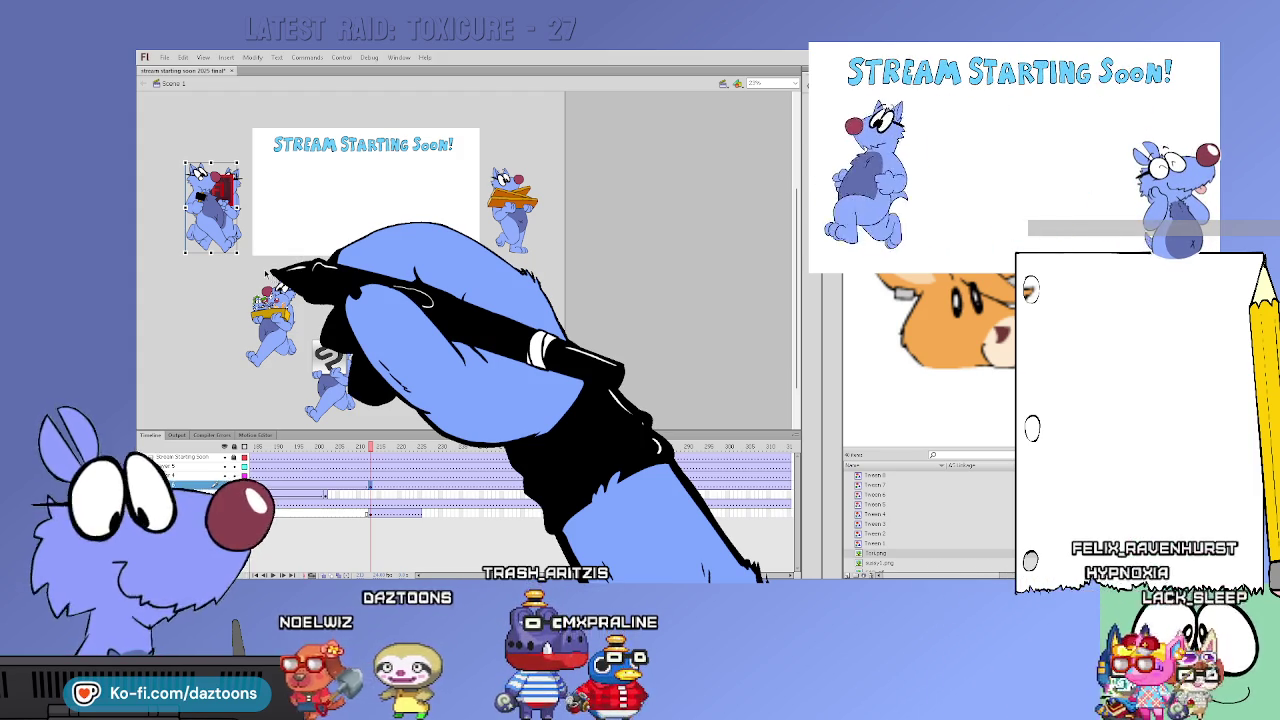
{"action": "key", "text": "Return"}
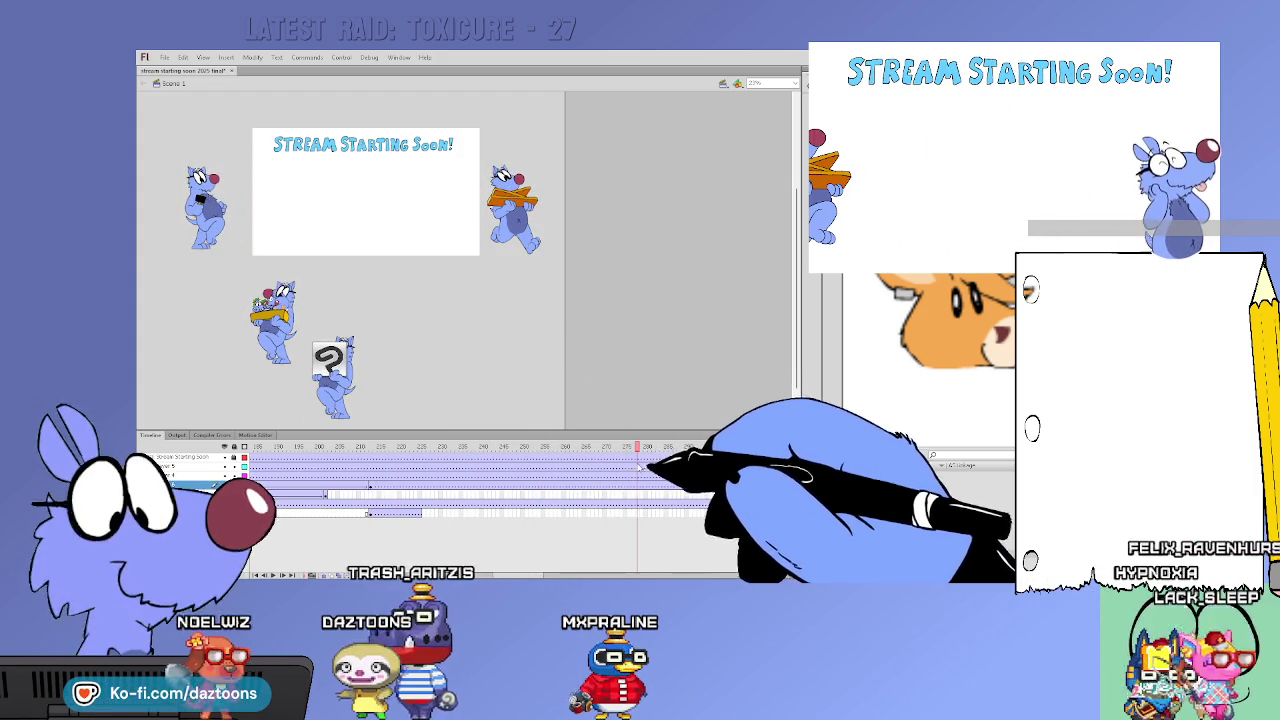
{"action": "left_click", "coordinate": [625, 490]}
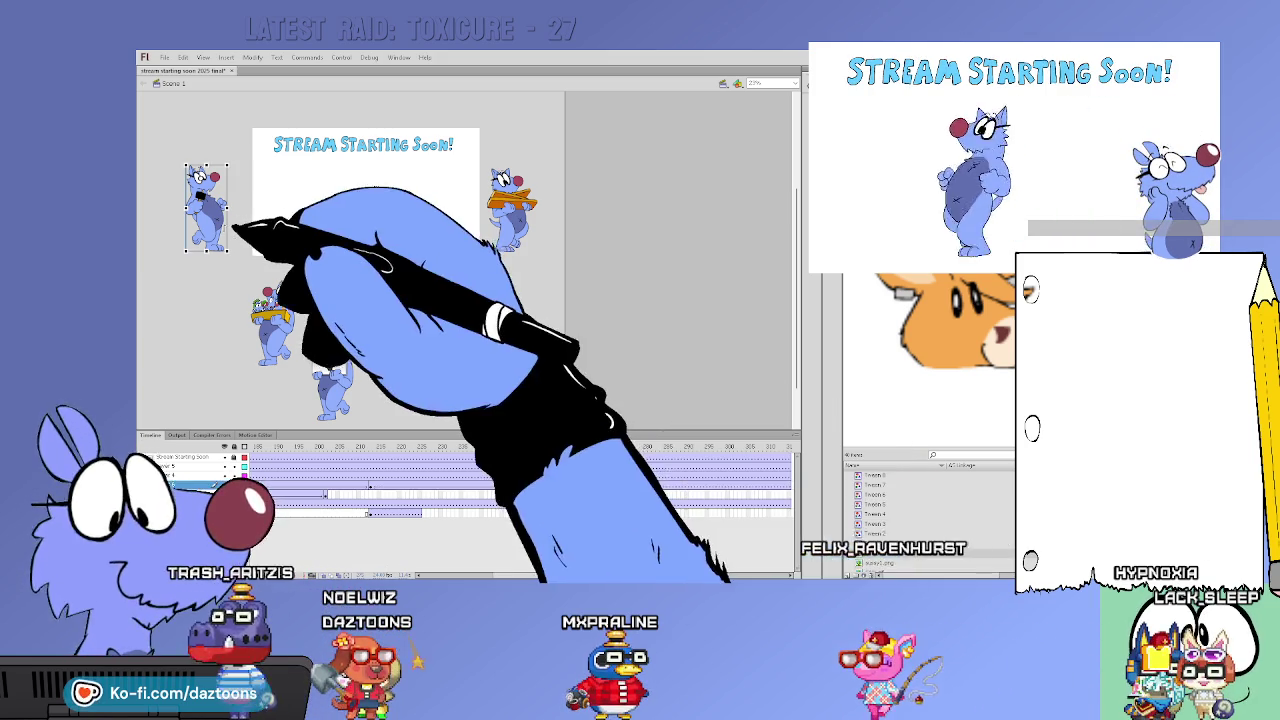
{"action": "left_click", "coordinate": [205, 207]}
{"action": "left_click", "coordinate": [372, 492]}
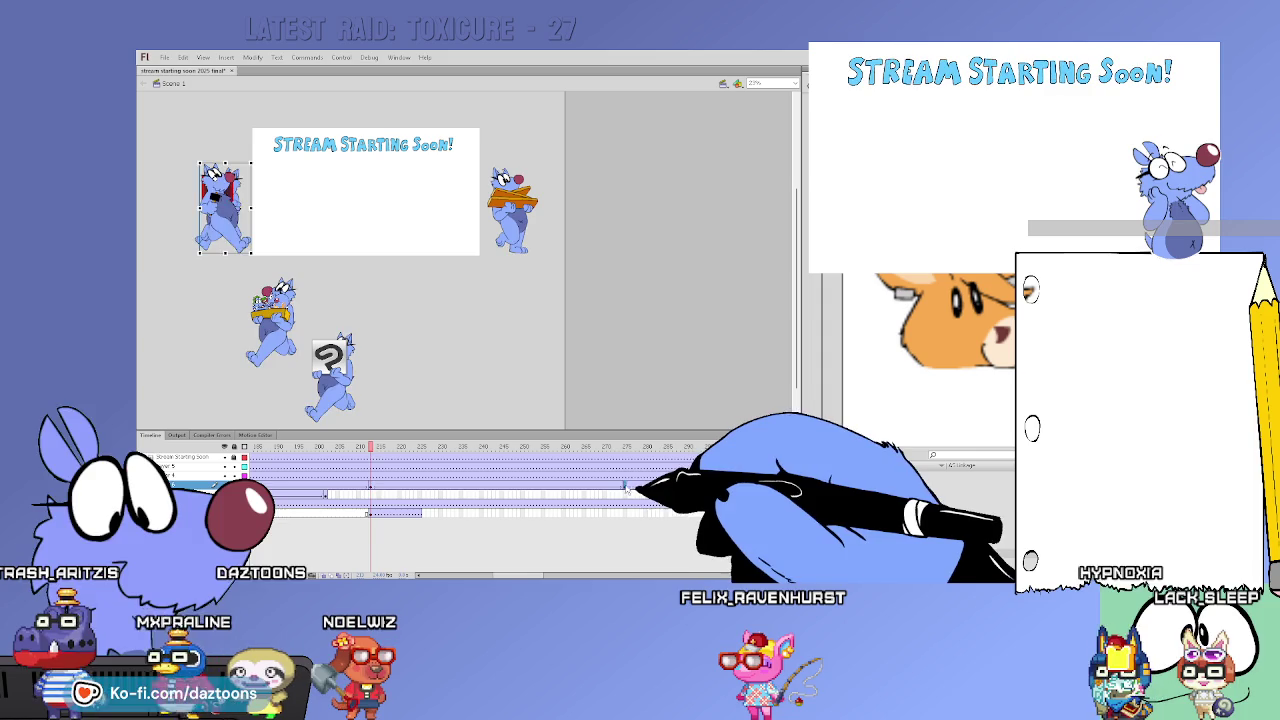
Scrub the walk back and forth to about frame 290, checking the orange-sign cat by the title card
{"action": "left_click", "coordinate": [625, 490]}
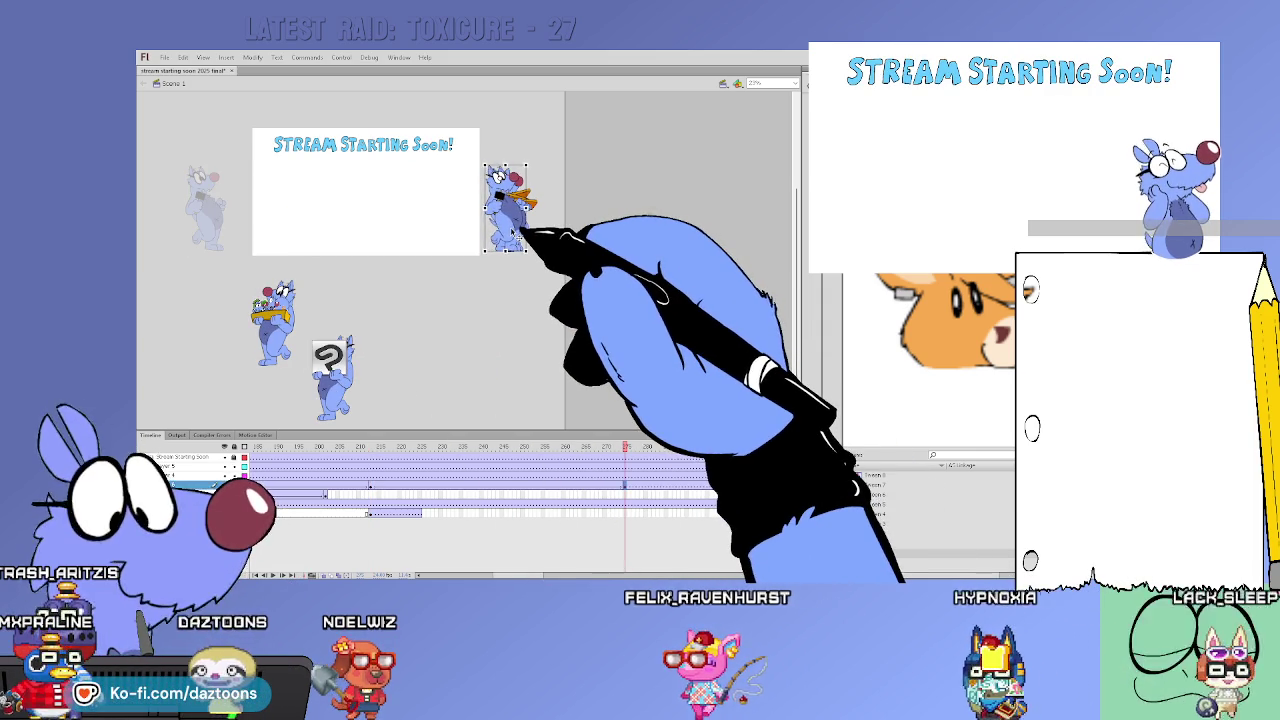
{"action": "left_click", "coordinate": [362, 462]}
{"action": "mouse_move", "coordinate": [354, 463]}
{"action": "left_mouse_down"}
{"action": "mouse_move", "coordinate": [652, 482]}
{"action": "mouse_move", "coordinate": [681, 520]}
{"action": "left_mouse_up"}
{"action": "left_click", "coordinate": [680, 520]}
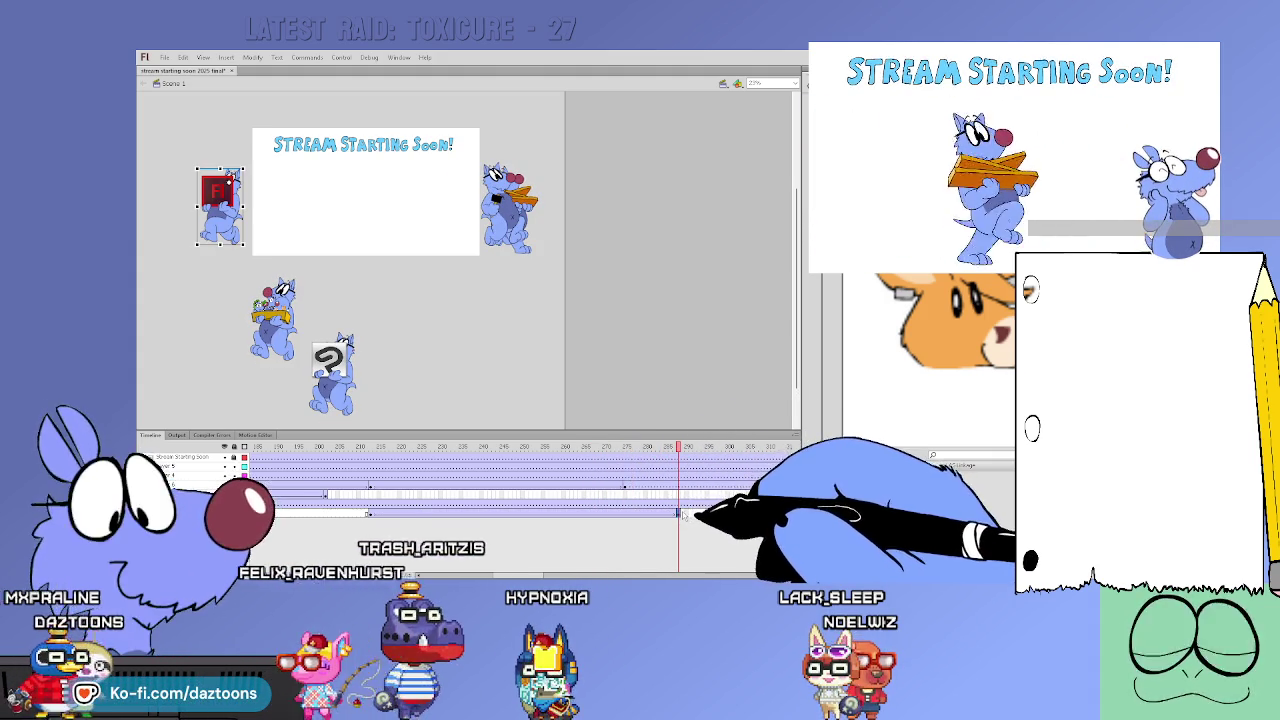
{"action": "left_click", "coordinate": [515, 222]}
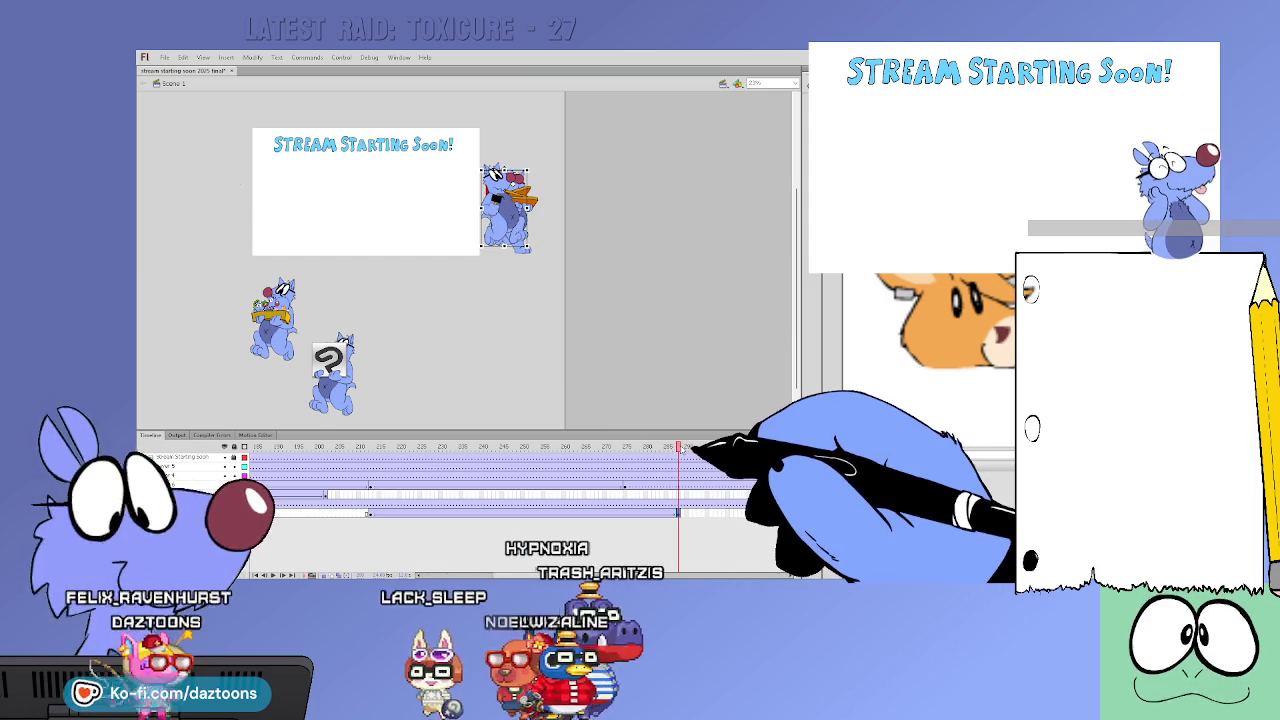
{"action": "left_click_drag", "start_coordinate": [684, 447], "coordinate": [638, 447]}
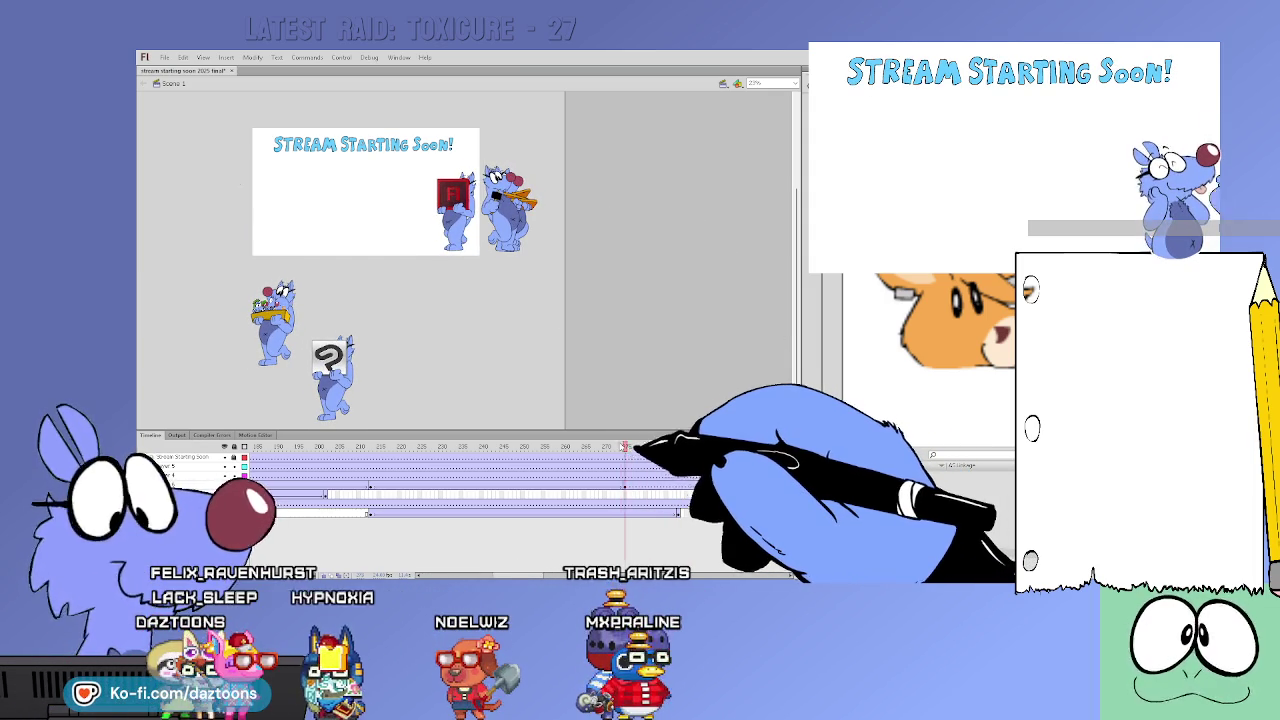
{"action": "left_click_drag", "start_coordinate": [636, 447], "coordinate": [370, 447]}
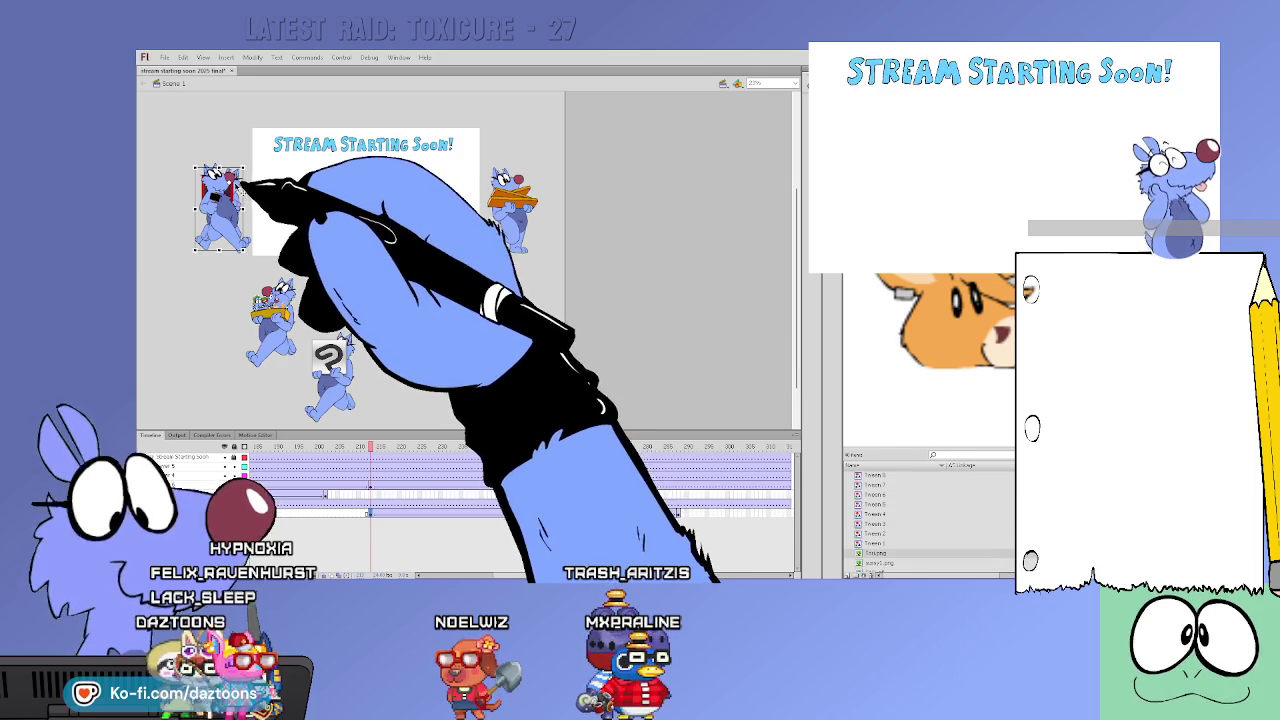
{"action": "left_click", "coordinate": [521, 193]}
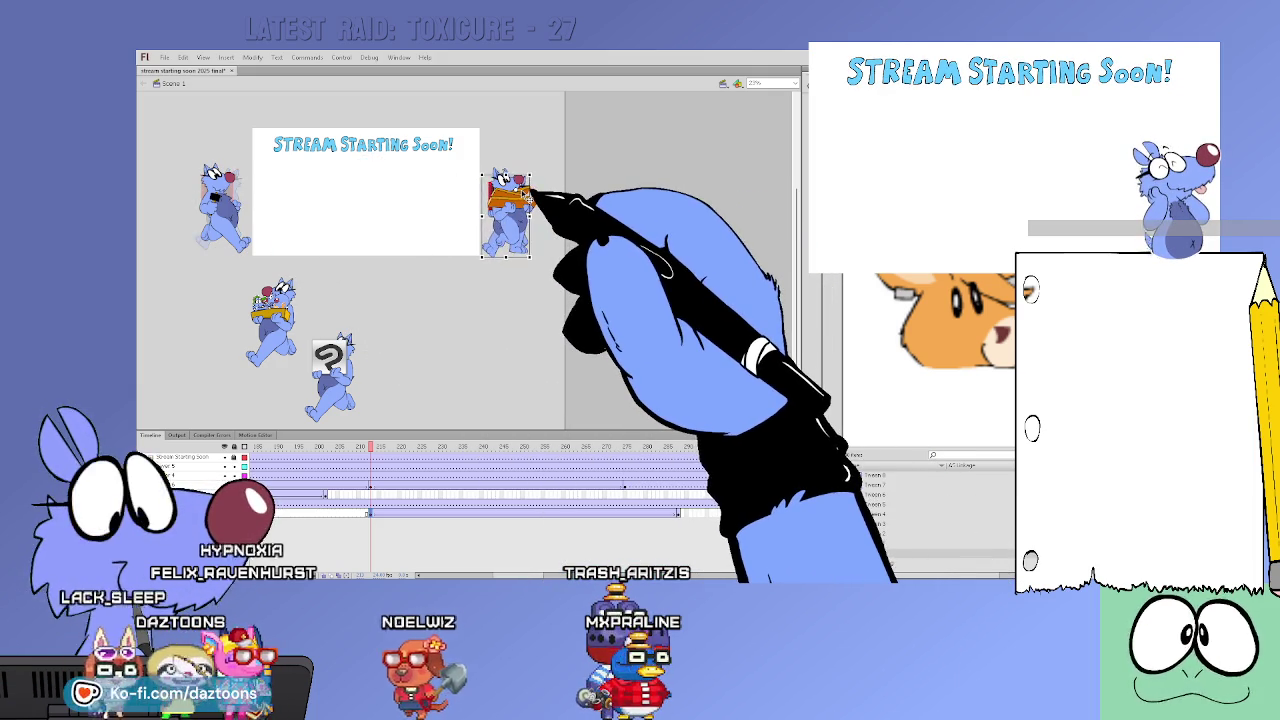
{"action": "mouse_move", "coordinate": [372, 447]}
{"action": "left_mouse_down"}
{"action": "mouse_move", "coordinate": [684, 447]}
{"action": "mouse_move", "coordinate": [673, 460]}
{"action": "mouse_move", "coordinate": [700, 461]}
{"action": "mouse_move", "coordinate": [628, 469]}
{"action": "left_mouse_up"}
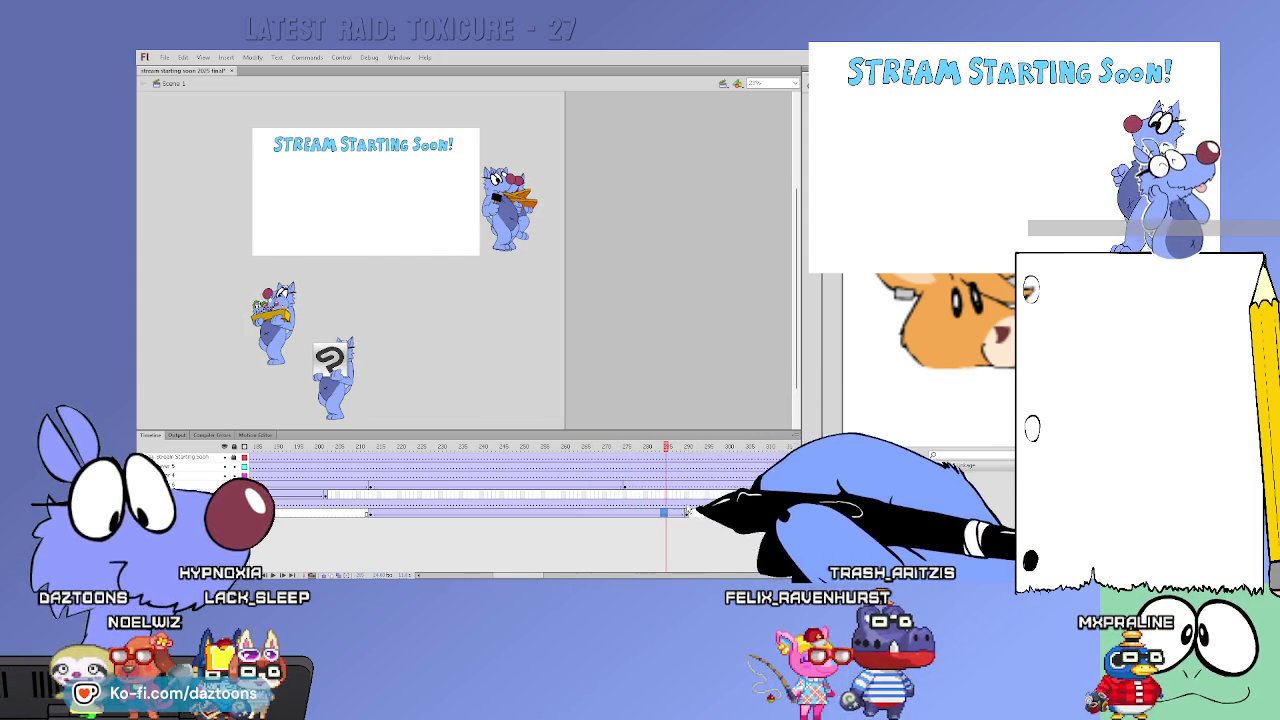
{"action": "left_click_drag", "start_coordinate": [682, 509], "coordinate": [801, 455]}
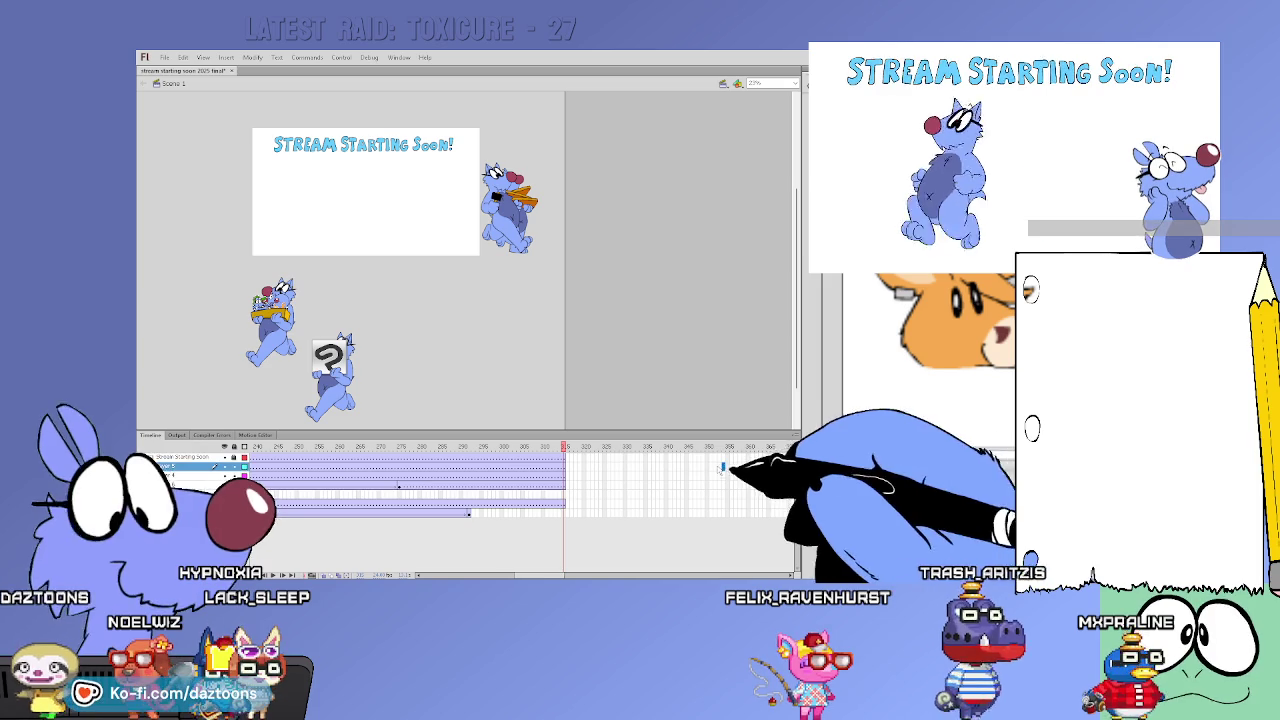
At the orange-sign cat's entry frame, nudge it slightly right and down at the card's right edge
{"action": "left_click_drag", "start_coordinate": [562, 488], "coordinate": [486, 457]}
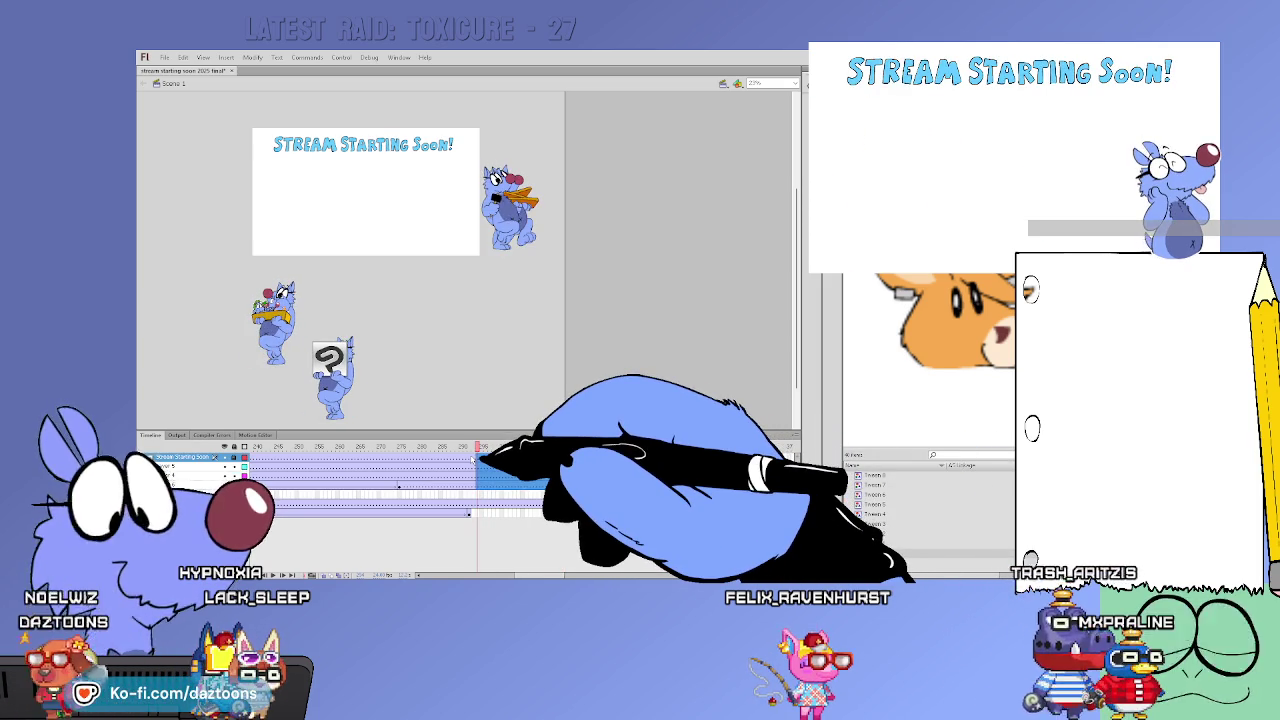
{"action": "left_click", "coordinate": [492, 506]}
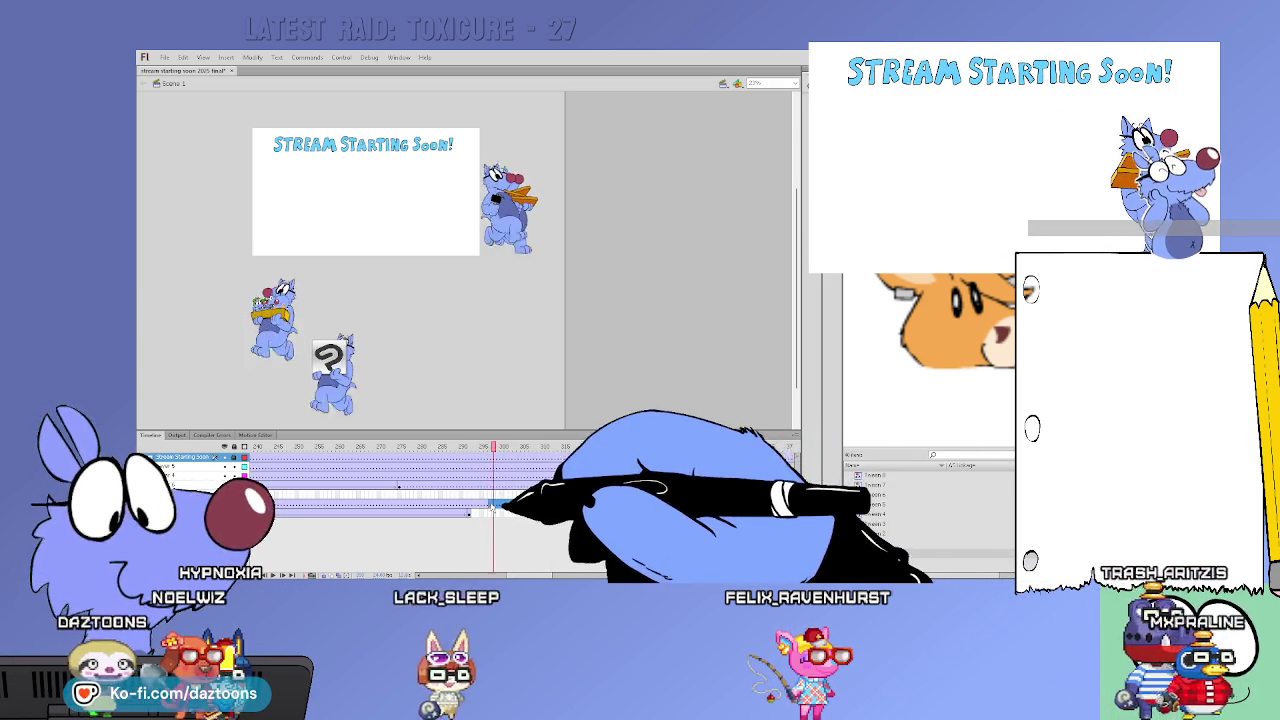
{"action": "left_click", "coordinate": [478, 445]}
{"action": "left_click", "coordinate": [468, 512]}
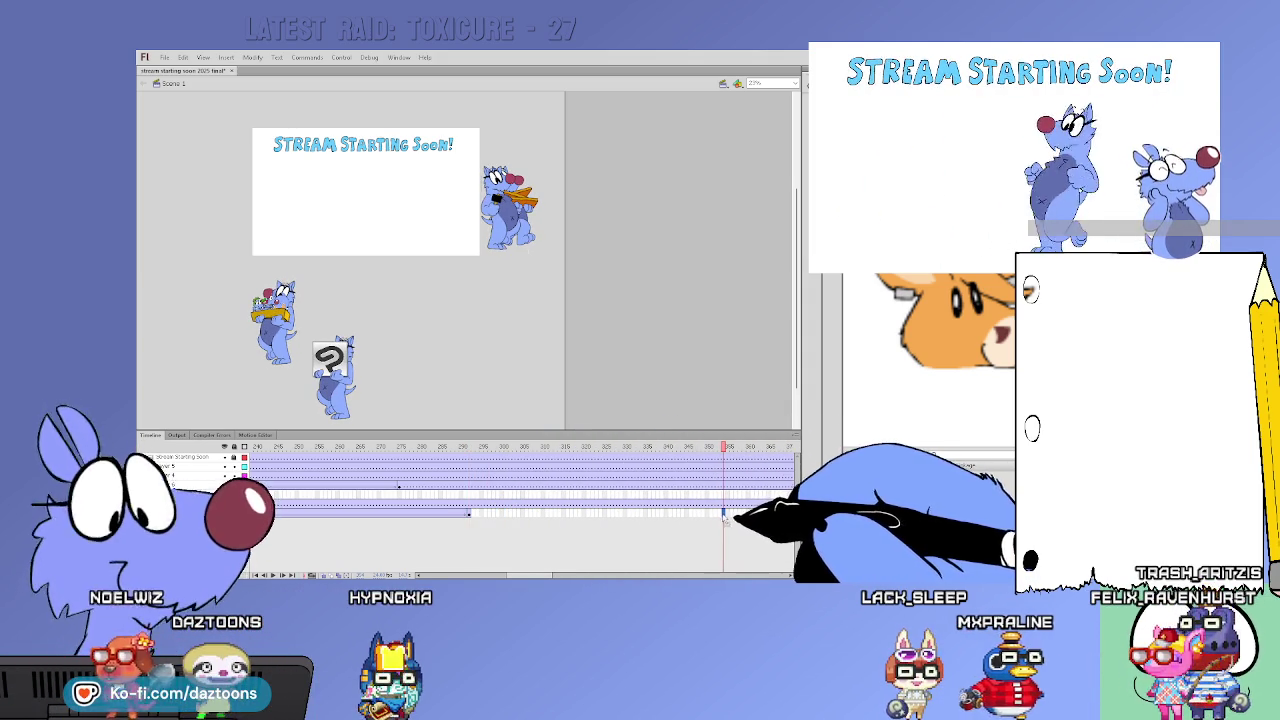
{"action": "left_click", "coordinate": [528, 242]}
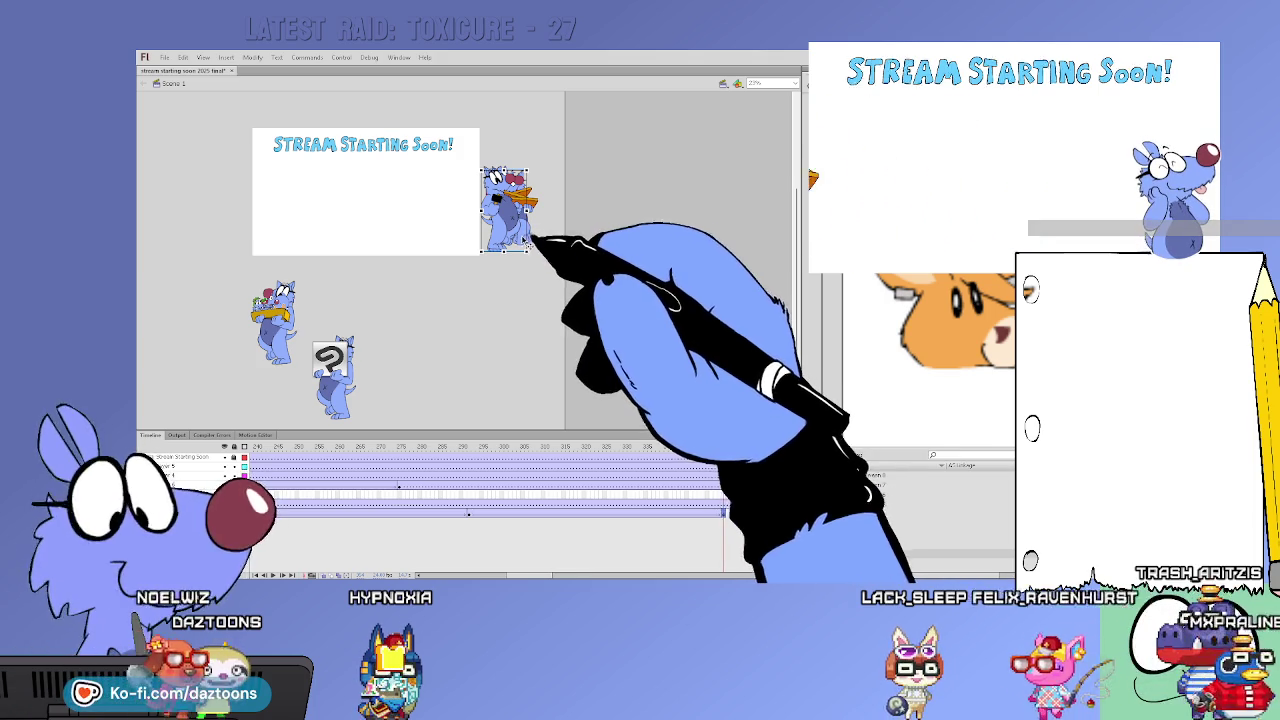
{"action": "mouse_move", "coordinate": [512, 219]}
{"action": "left_mouse_down"}
{"action": "mouse_move", "coordinate": [551, 223]}
{"action": "mouse_move", "coordinate": [514, 226]}
{"action": "left_mouse_up"}
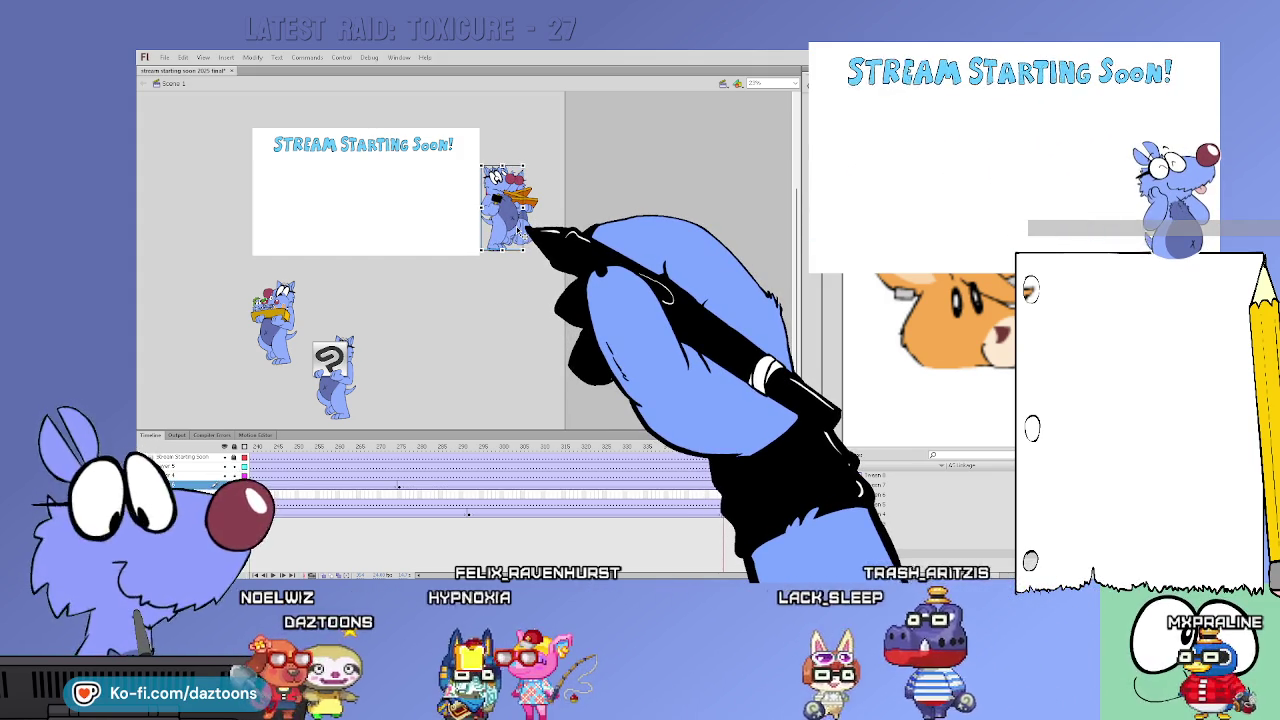
{"action": "left_click_drag", "start_coordinate": [516, 226], "coordinate": [518, 229]}
{"action": "mouse_move", "coordinate": [435, 486]}
{"action": "left_mouse_down"}
{"action": "mouse_move", "coordinate": [818, 489]}
{"action": "mouse_move", "coordinate": [790, 489]}
{"action": "left_mouse_up"}
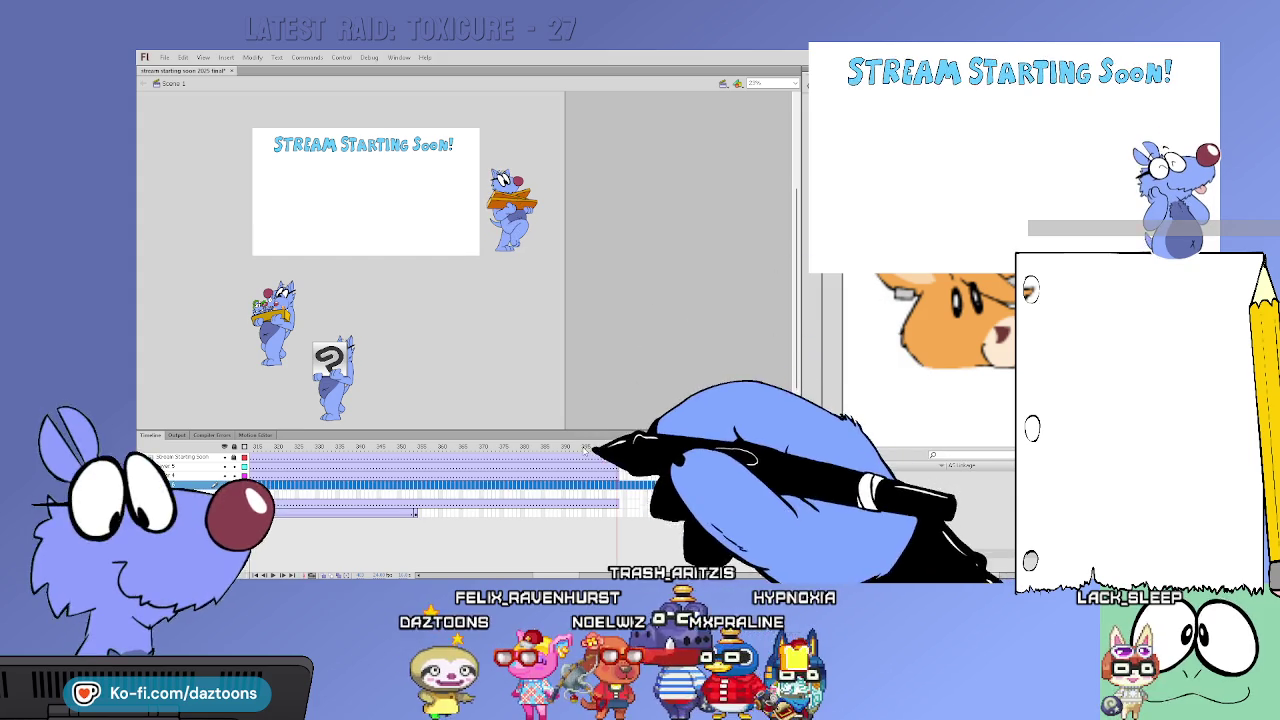
On a later frame, move the cat inside the white box left toward its left edge
{"action": "left_click", "coordinate": [358, 447]}
{"action": "left_click_drag", "start_coordinate": [358, 447], "coordinate": [468, 476]}
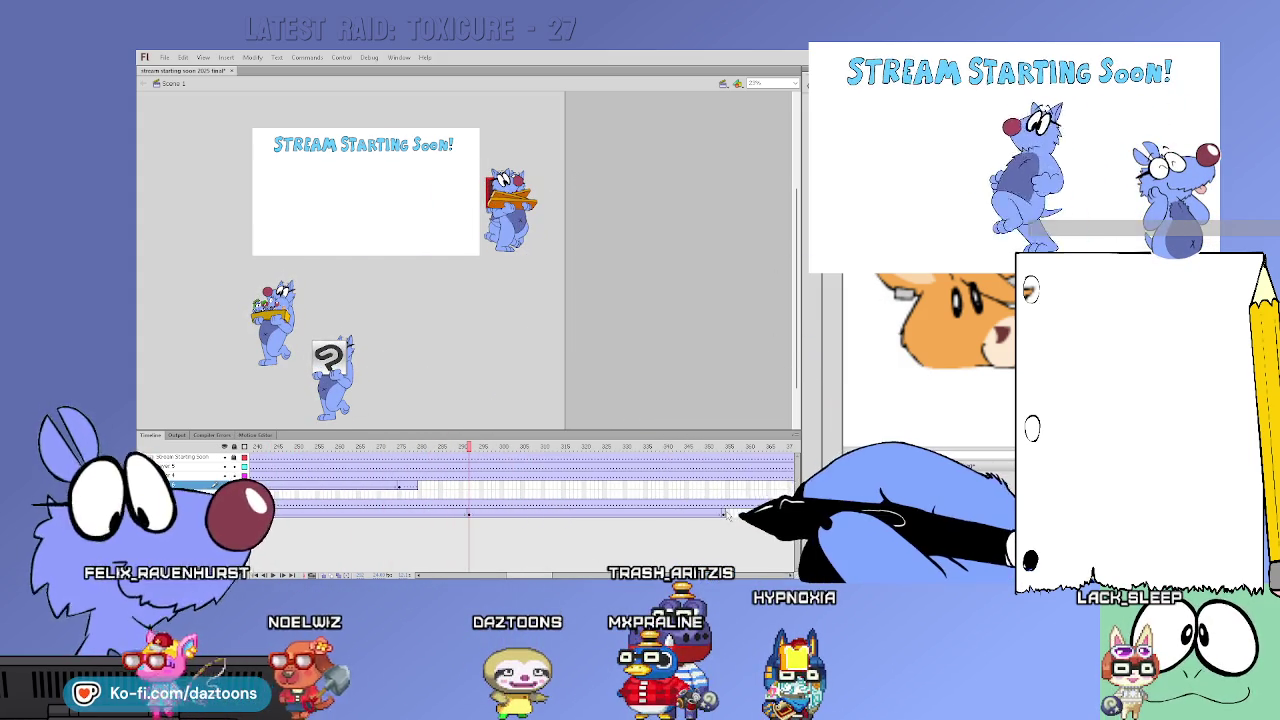
{"action": "left_click", "coordinate": [725, 512]}
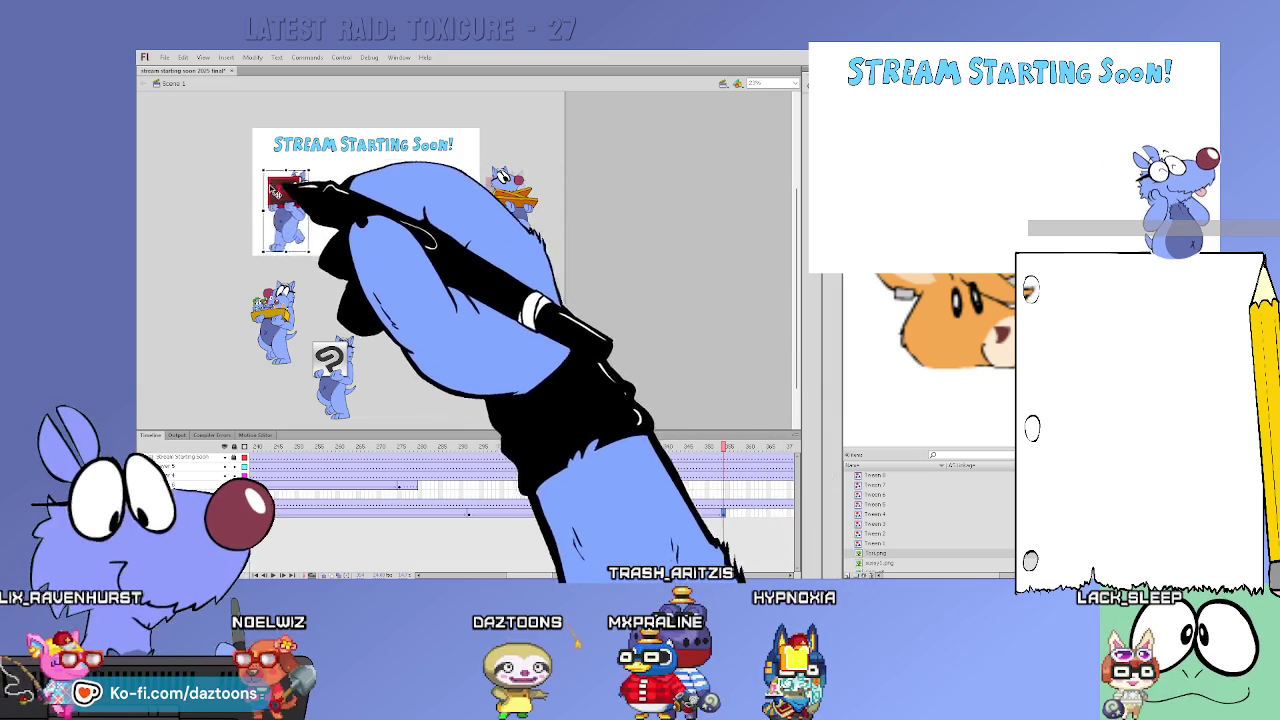
{"action": "left_click_drag", "start_coordinate": [272, 190], "coordinate": [213, 195]}
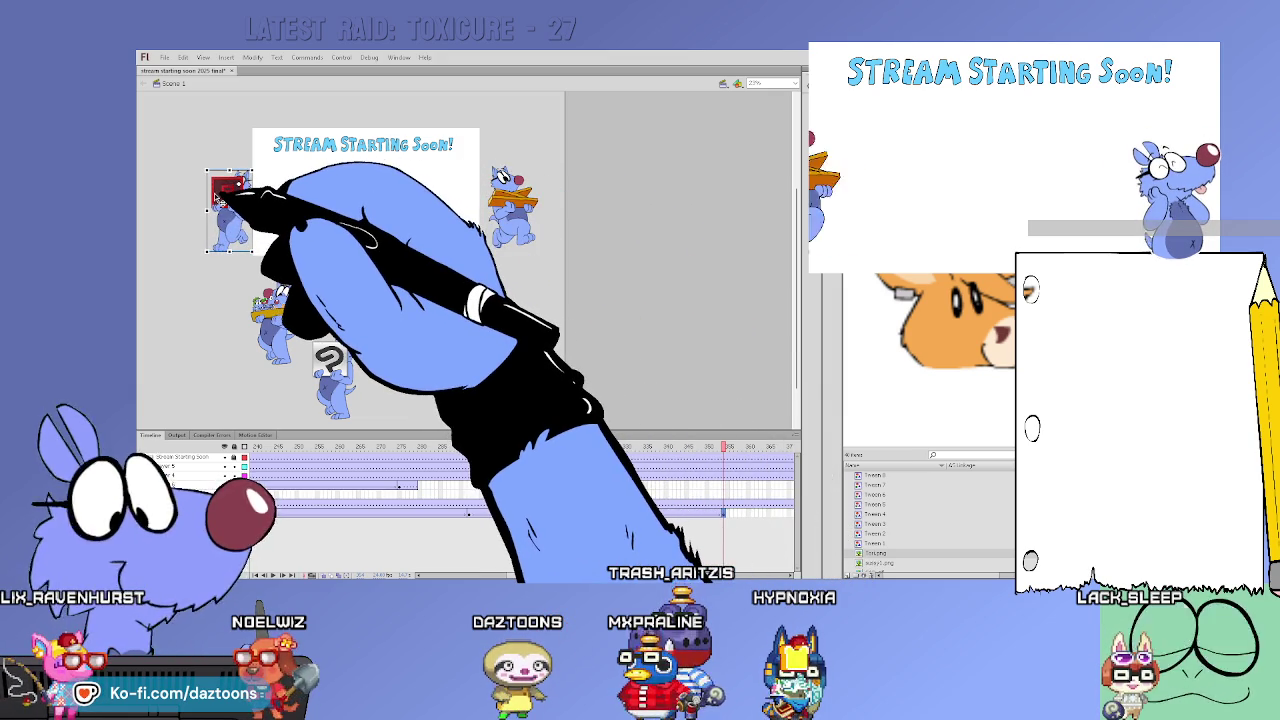
{"action": "mouse_move", "coordinate": [726, 452]}
{"action": "left_mouse_down"}
{"action": "mouse_move", "coordinate": [472, 481]}
{"action": "mouse_move", "coordinate": [735, 489]}
{"action": "left_mouse_up"}
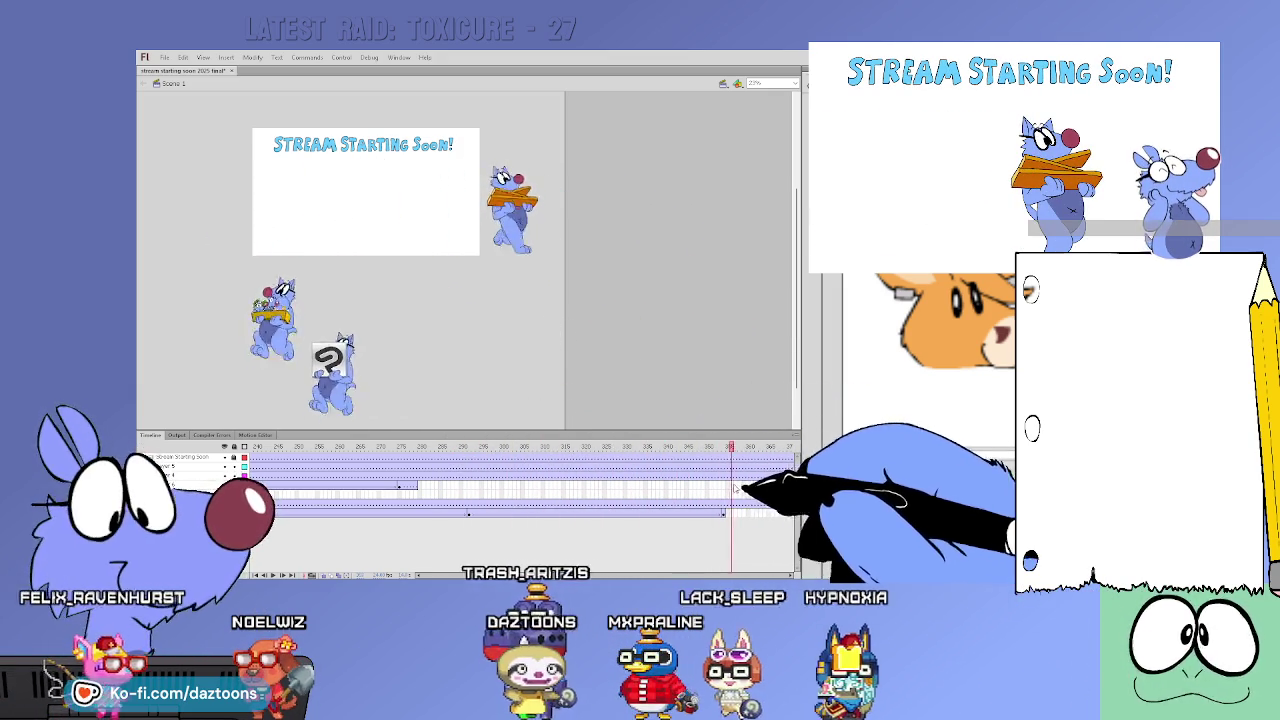
{"action": "left_click_drag", "start_coordinate": [735, 489], "coordinate": [598, 508]}
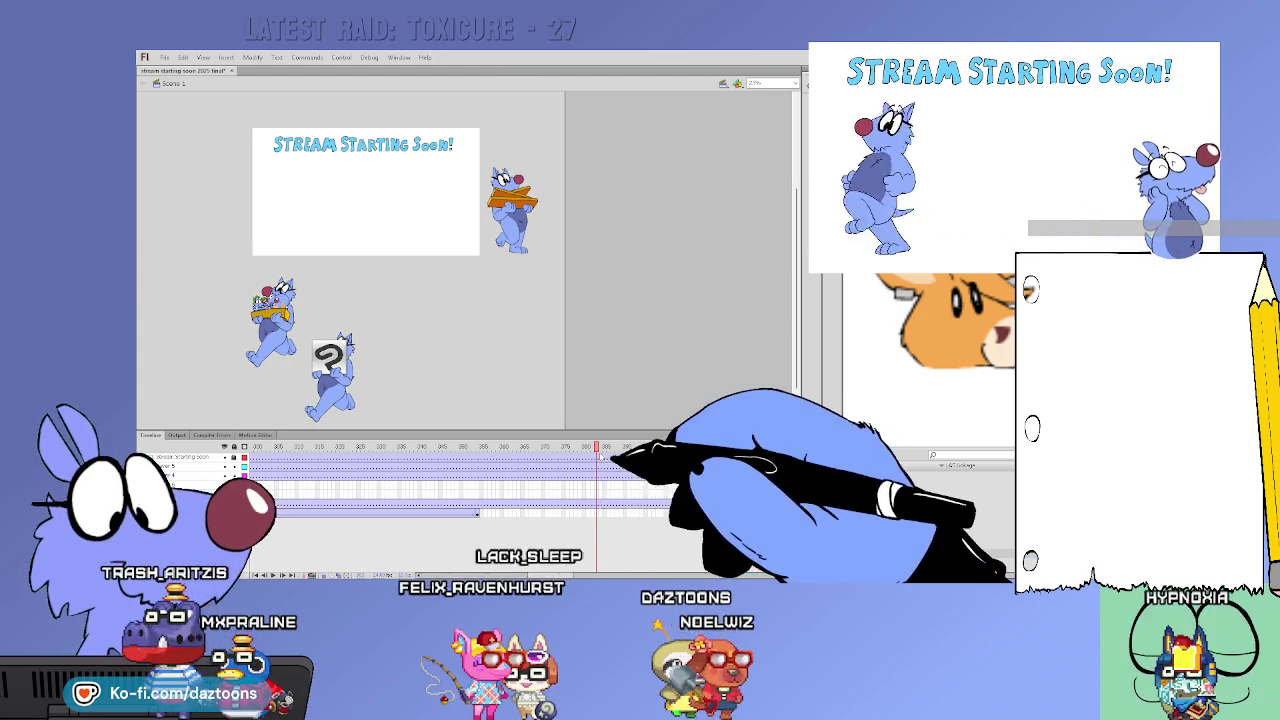
{"action": "left_click", "coordinate": [482, 446]}
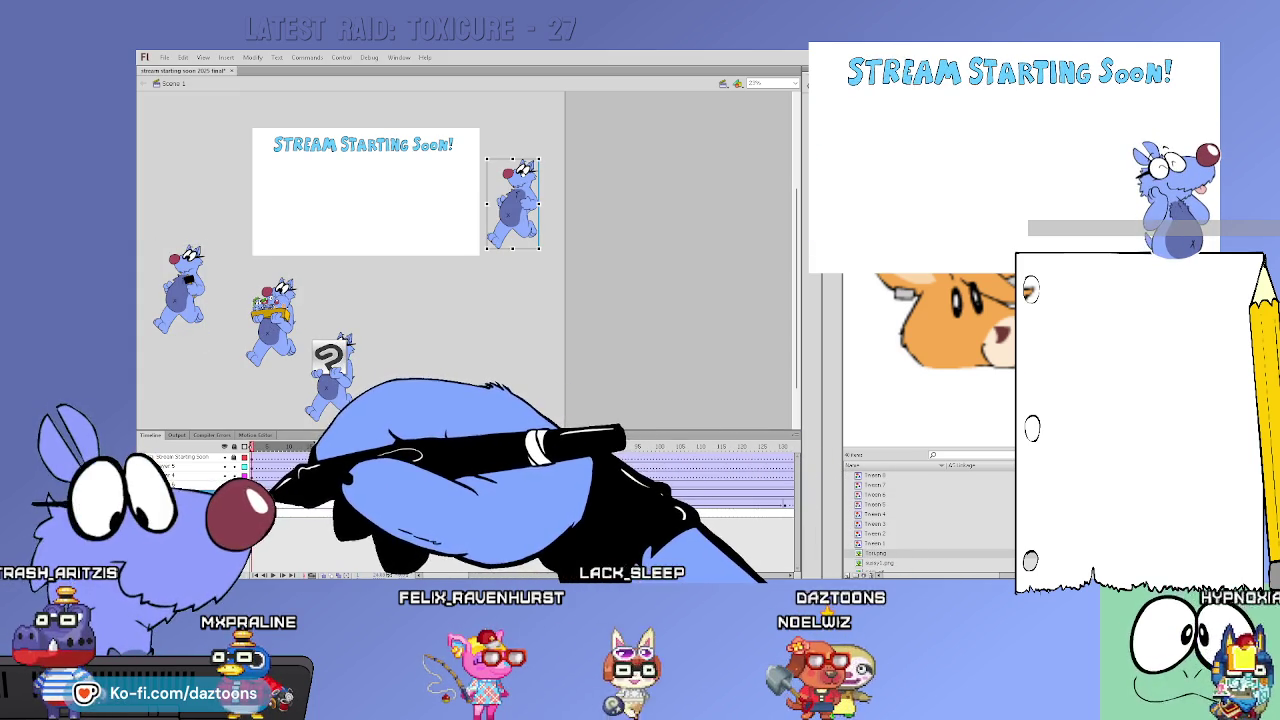
{"action": "left_click_drag", "start_coordinate": [290, 446], "coordinate": [341, 446]}
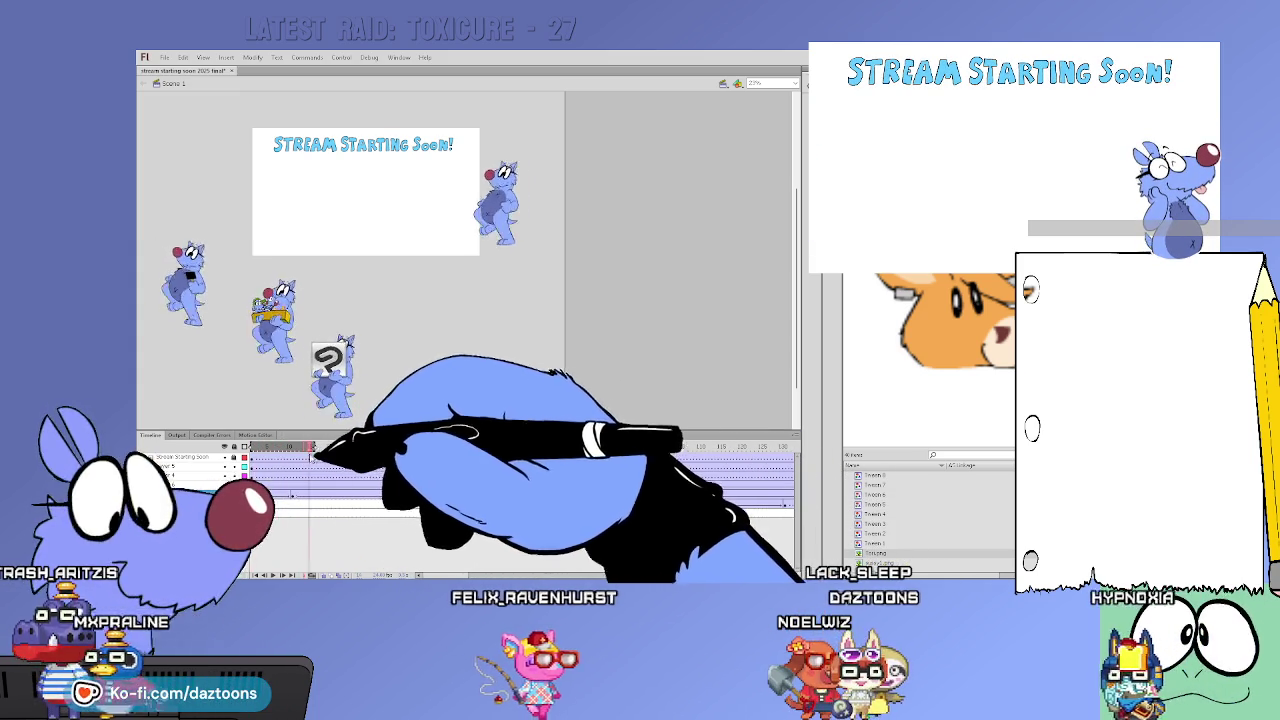
Rewind to frame 1, play the animation, and step through frames to inspect the poses
{"action": "key", "text": "Home"}
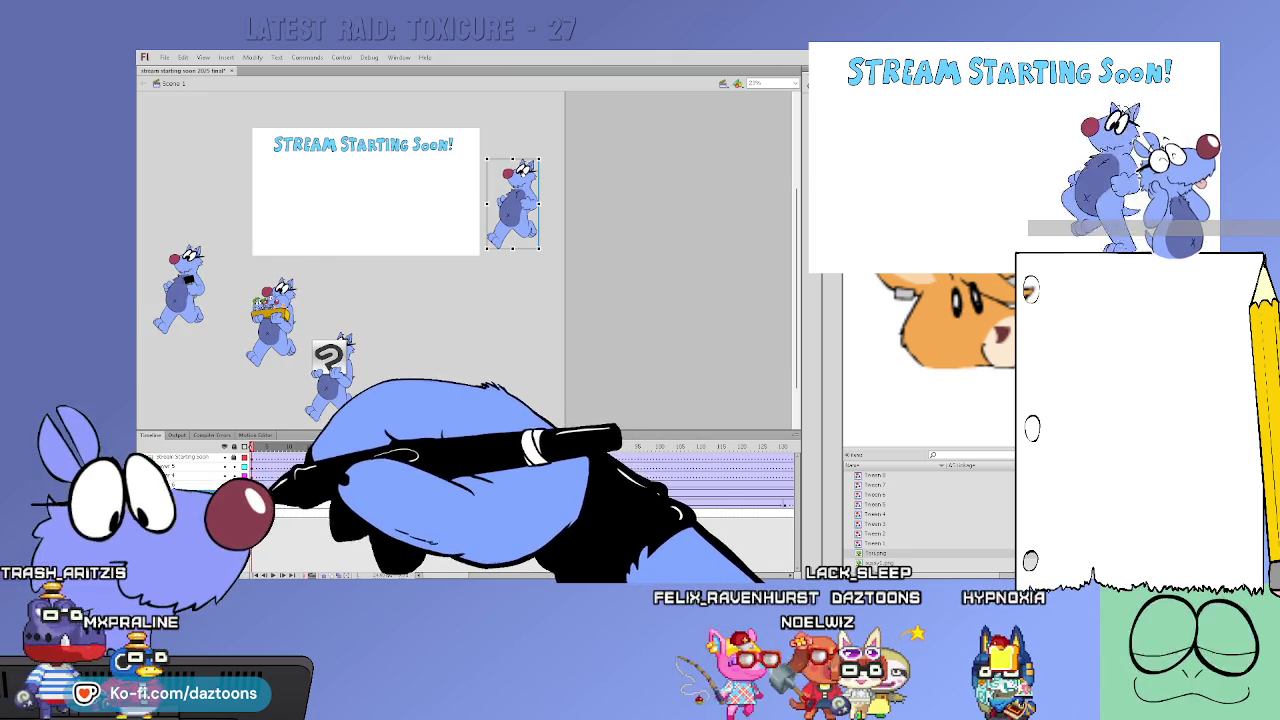
{"action": "key", "text": "Return"}
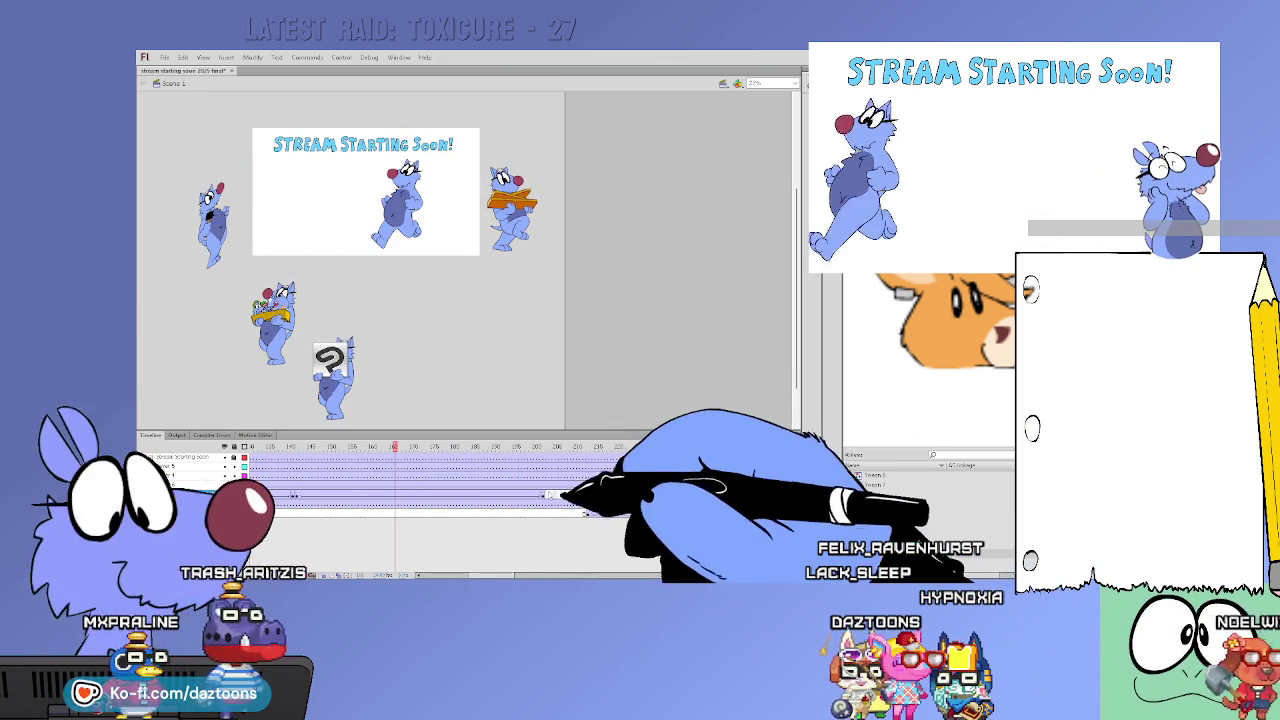
{"action": "left_click", "coordinate": [549, 497]}
{"action": "left_click", "coordinate": [552, 498]}
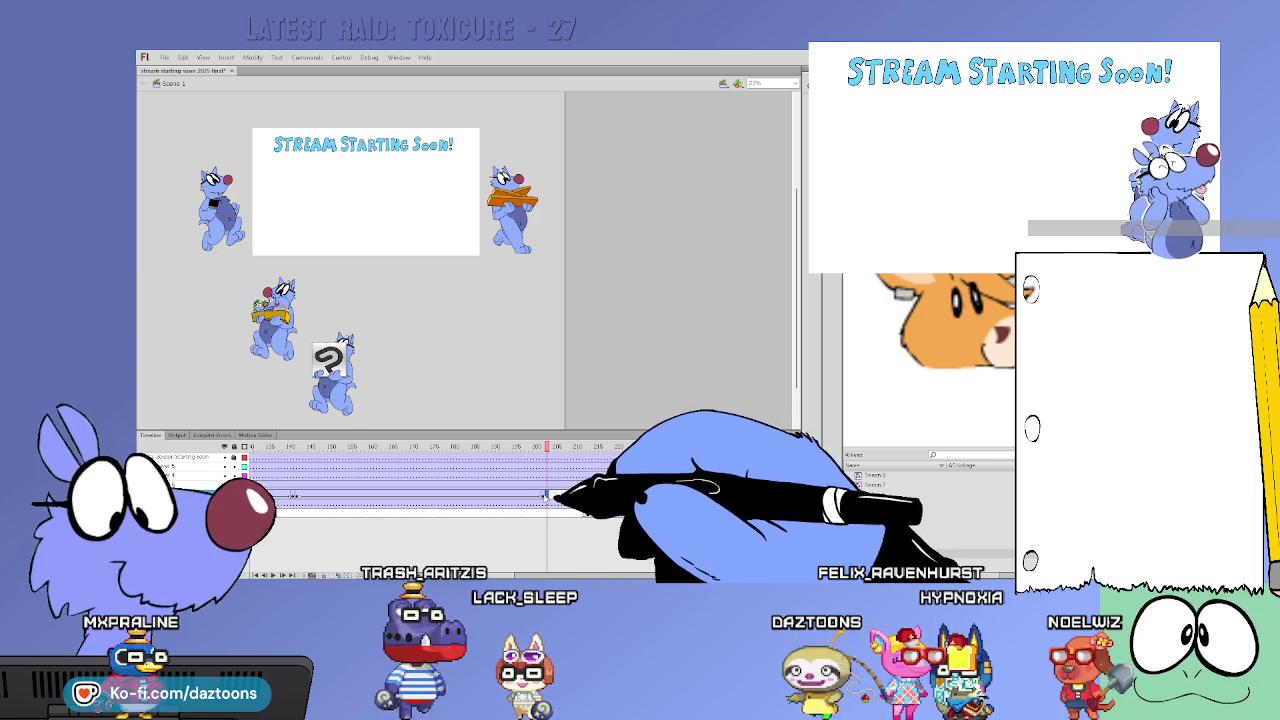
{"action": "left_click", "coordinate": [543, 497]}
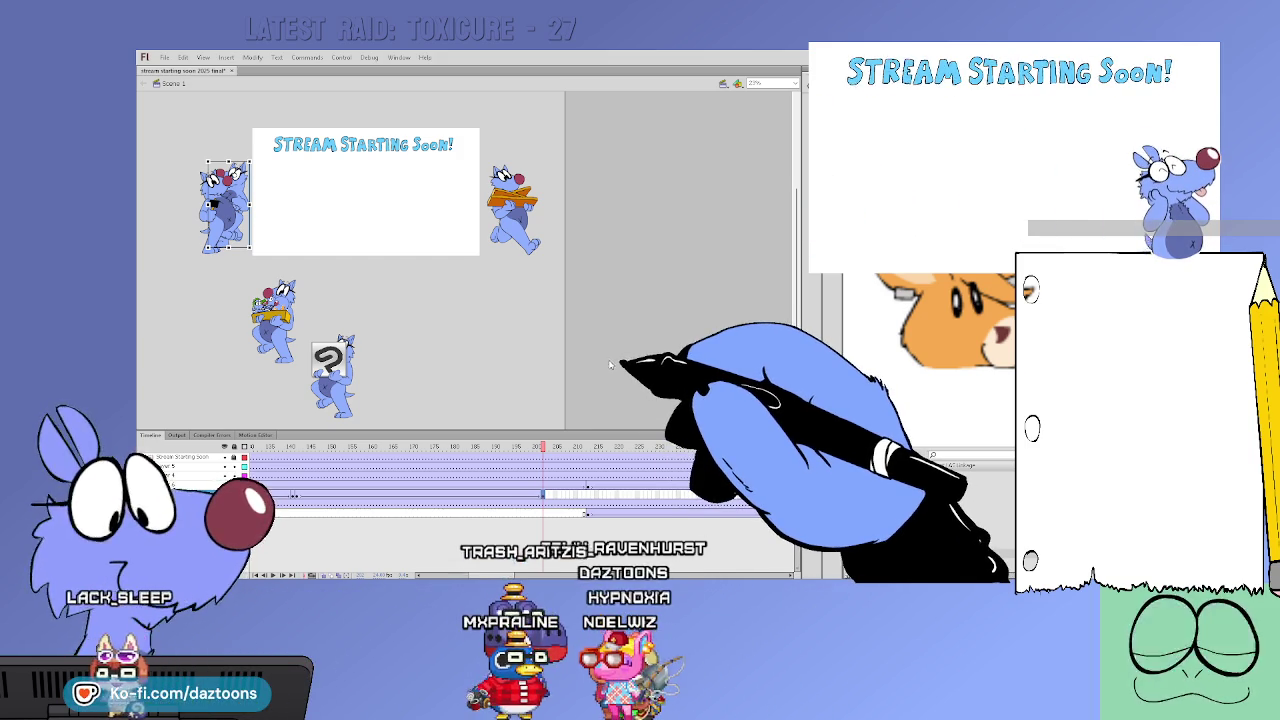
{"action": "left_click", "coordinate": [547, 494]}
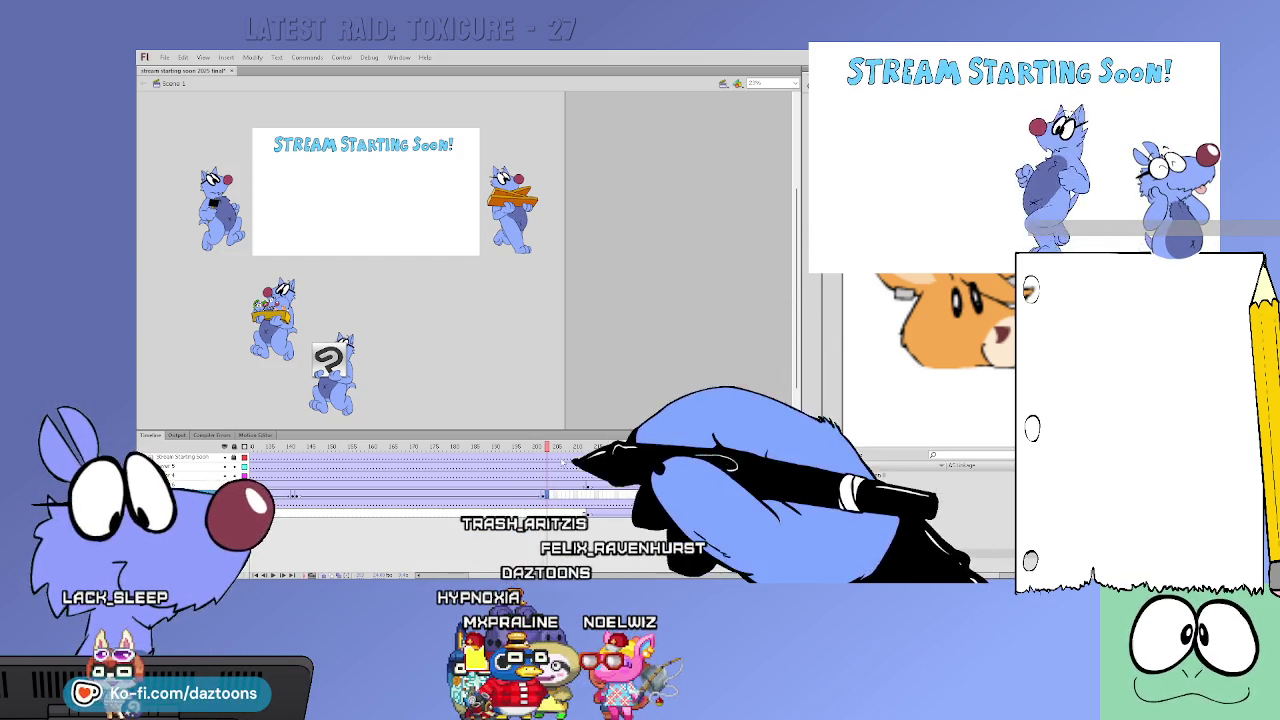
{"action": "key", "text": "Return"}
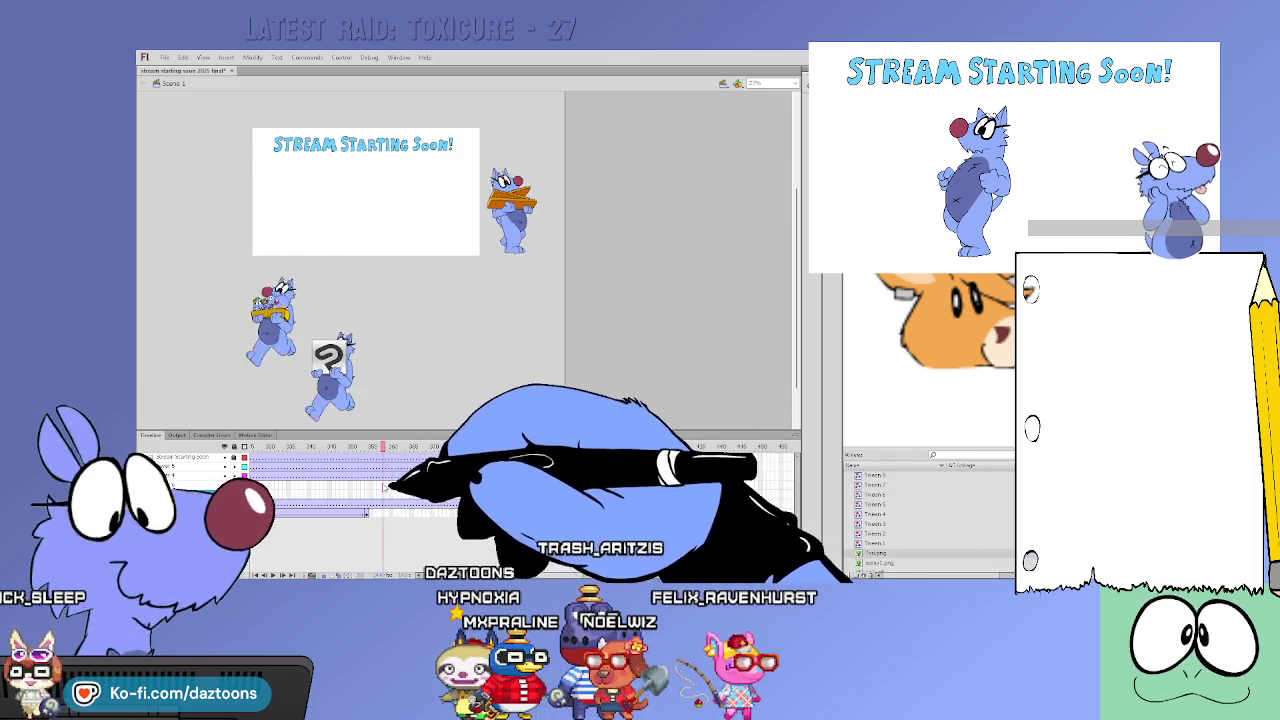
Shift the top-left cat slightly left on the frame where it appears
{"action": "left_click", "coordinate": [390, 485]}
{"action": "left_click", "coordinate": [395, 494]}
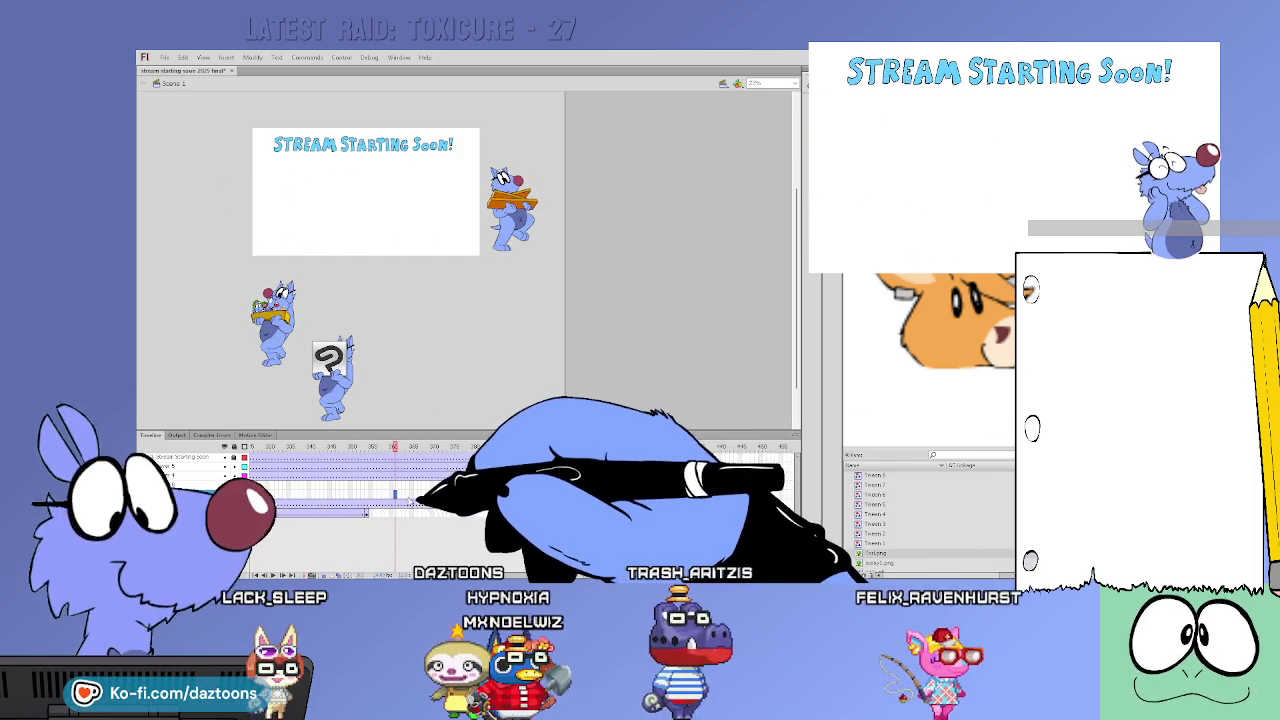
{"action": "left_click", "coordinate": [407, 494]}
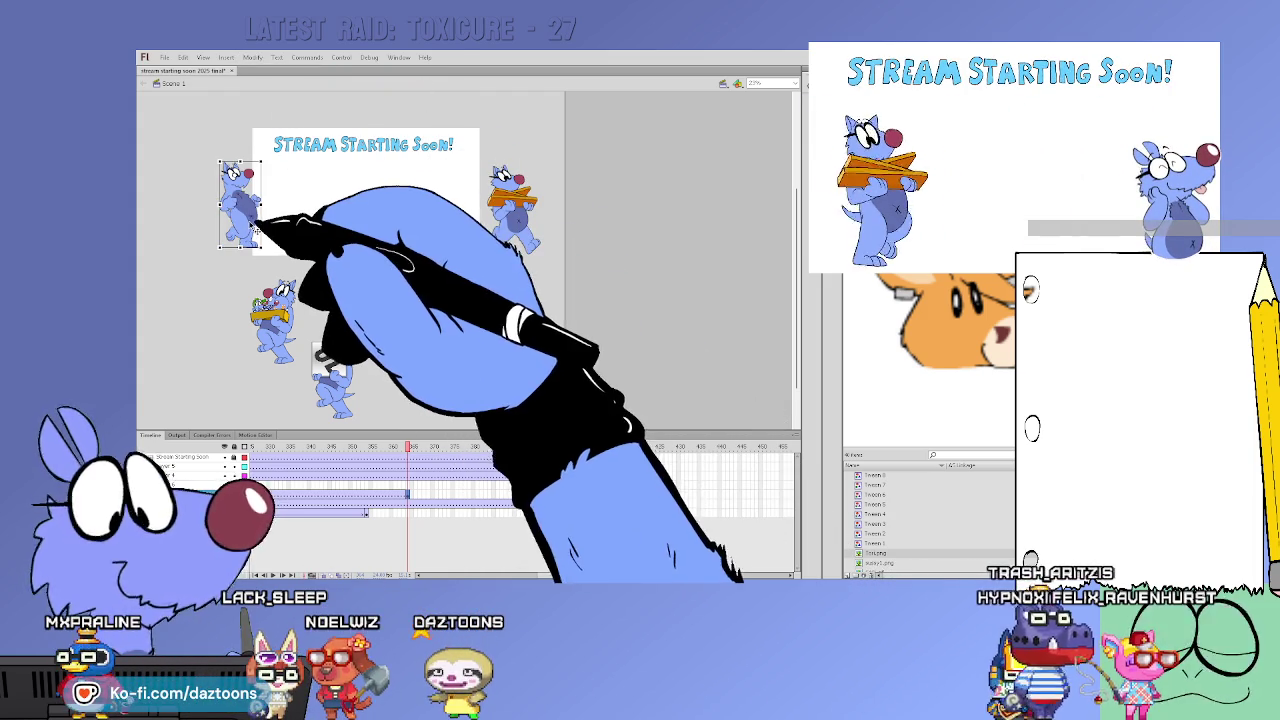
{"action": "left_click_drag", "start_coordinate": [250, 224], "coordinate": [242, 224]}
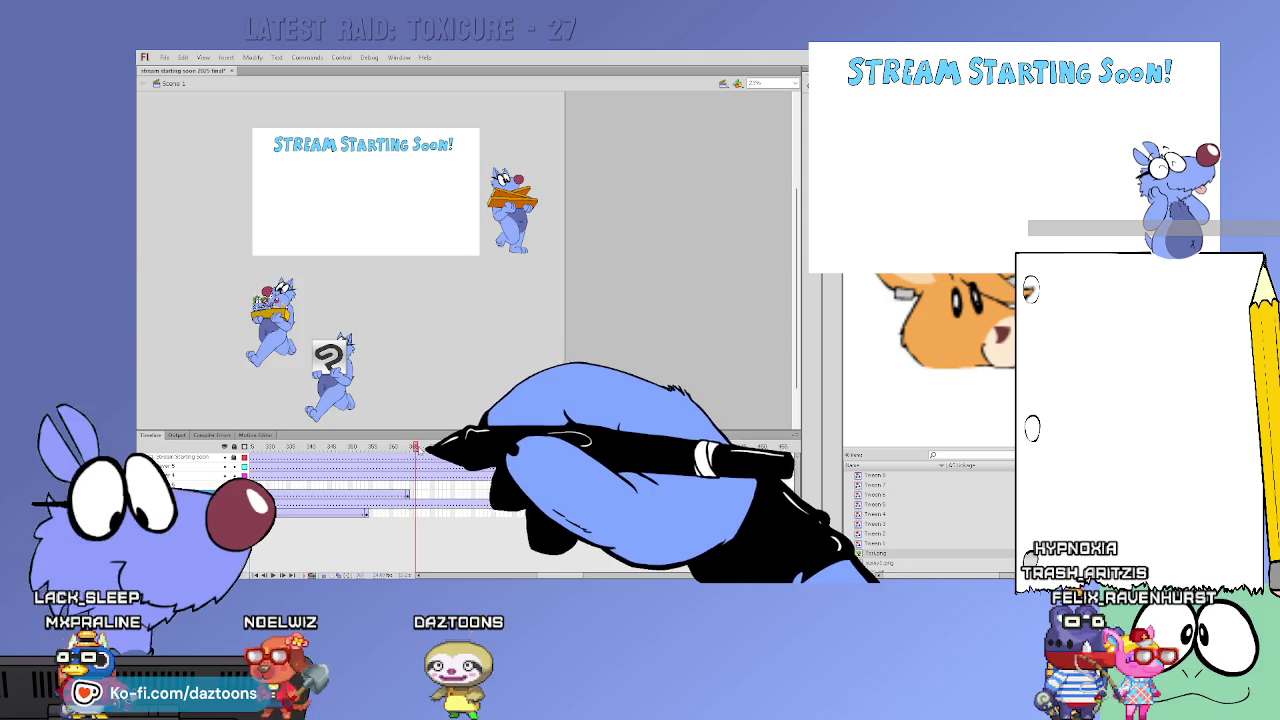
Play and scrub the walk forward from the frame where the top-left cat enters
{"action": "left_click_drag", "start_coordinate": [432, 452], "coordinate": [545, 462]}
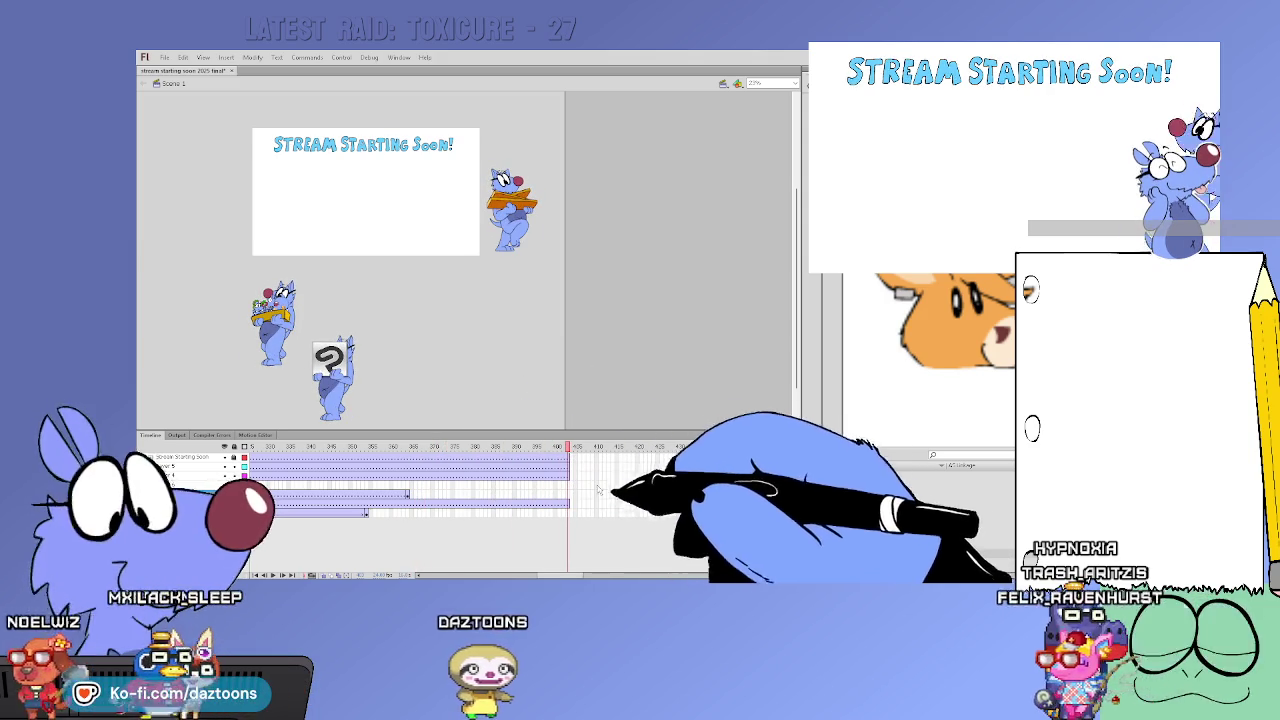
{"action": "left_click", "coordinate": [409, 505]}
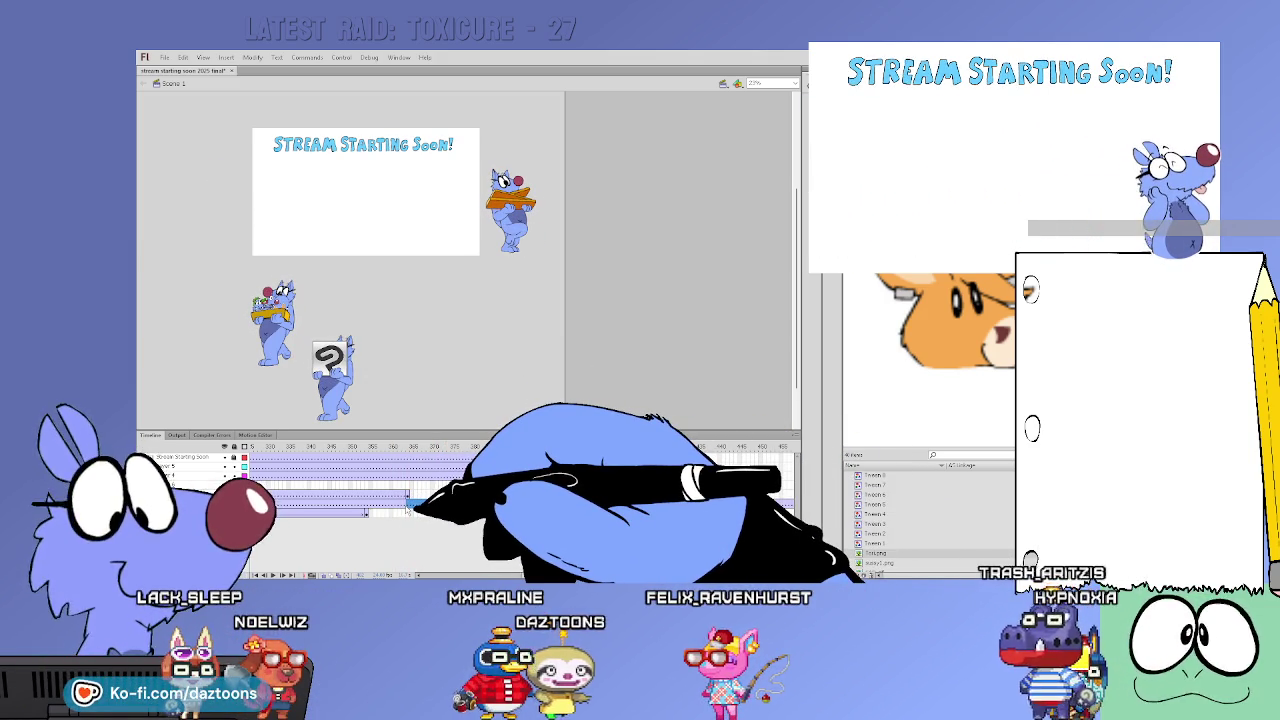
{"action": "left_click", "coordinate": [410, 458]}
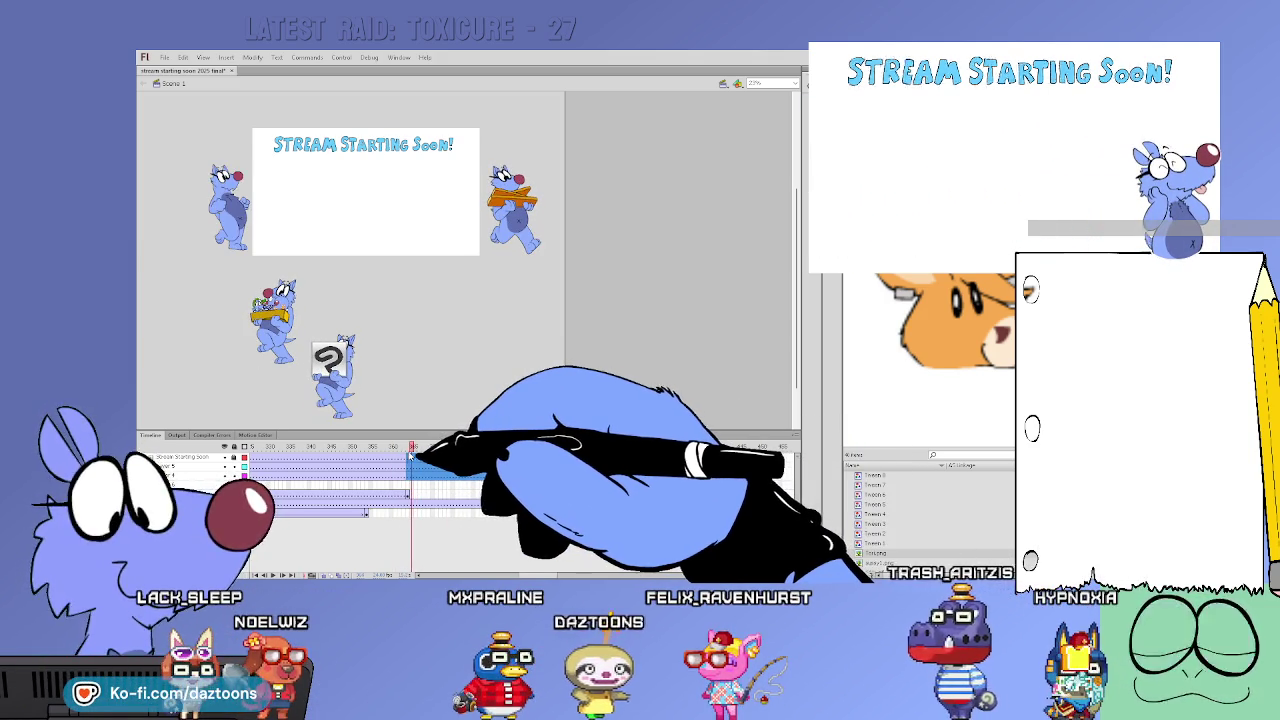
{"action": "key", "text": "Return"}
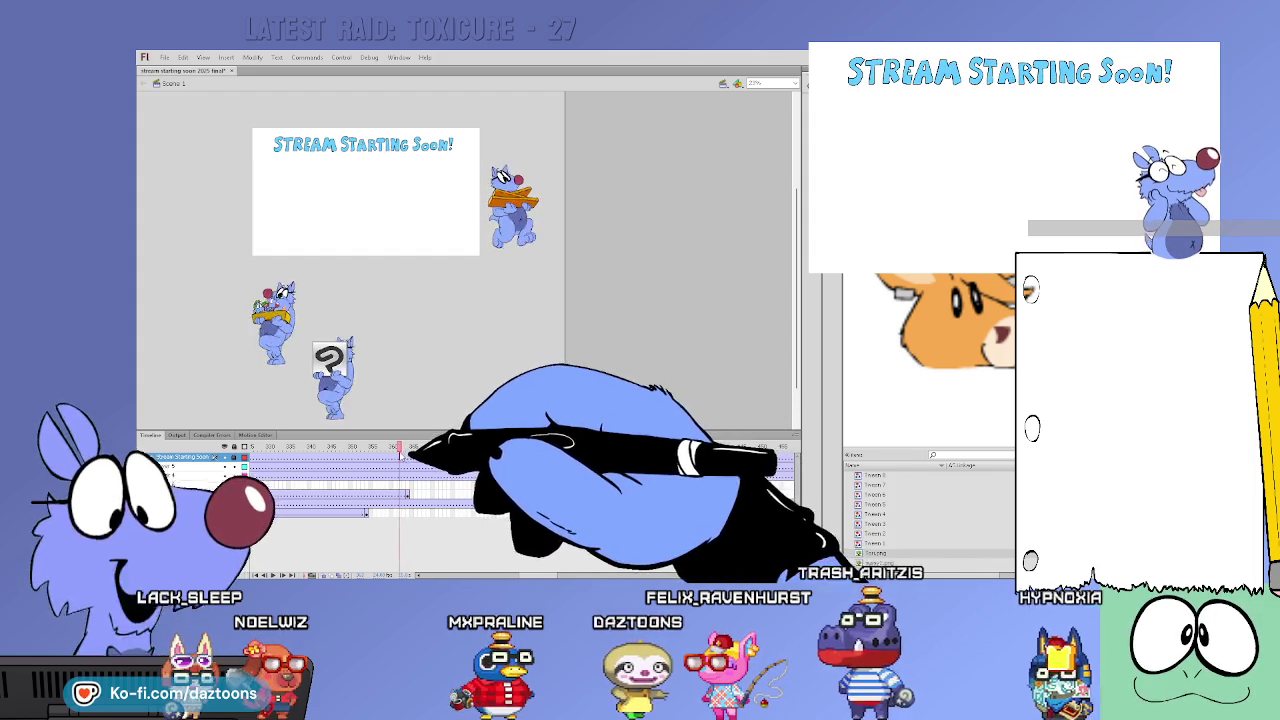
{"action": "left_click", "coordinate": [495, 458]}
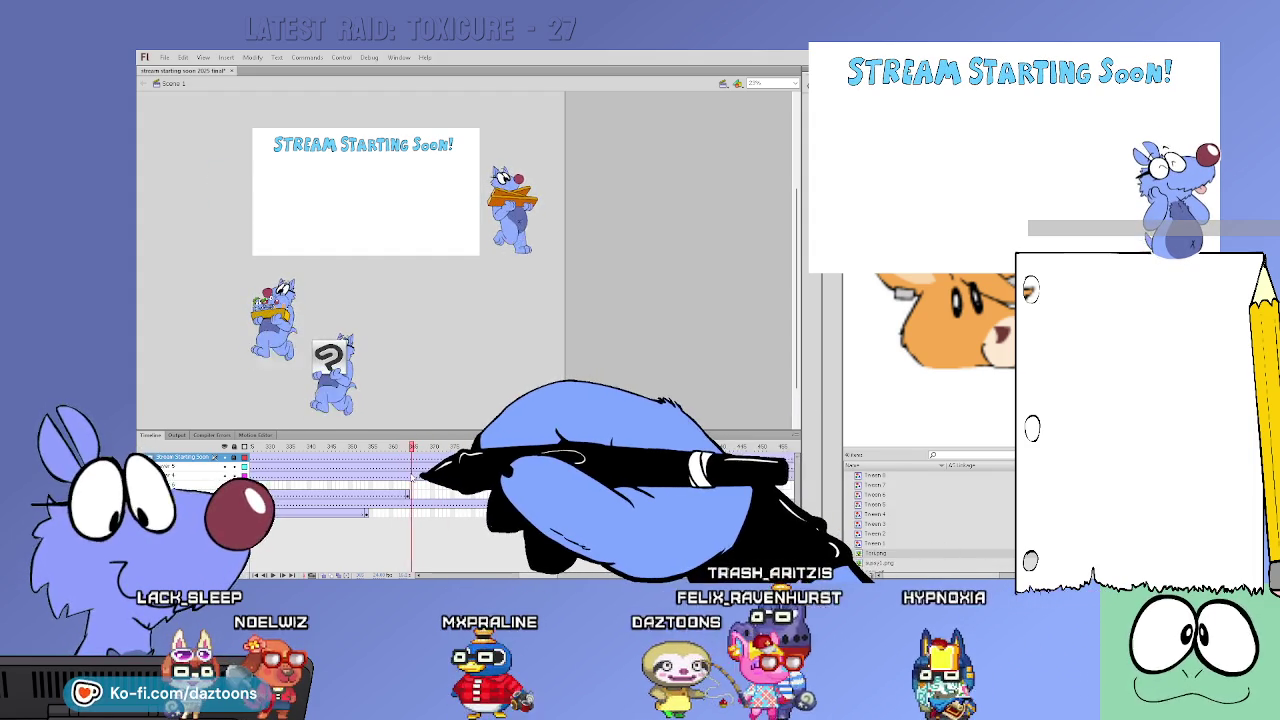
{"action": "left_click", "coordinate": [411, 478]}
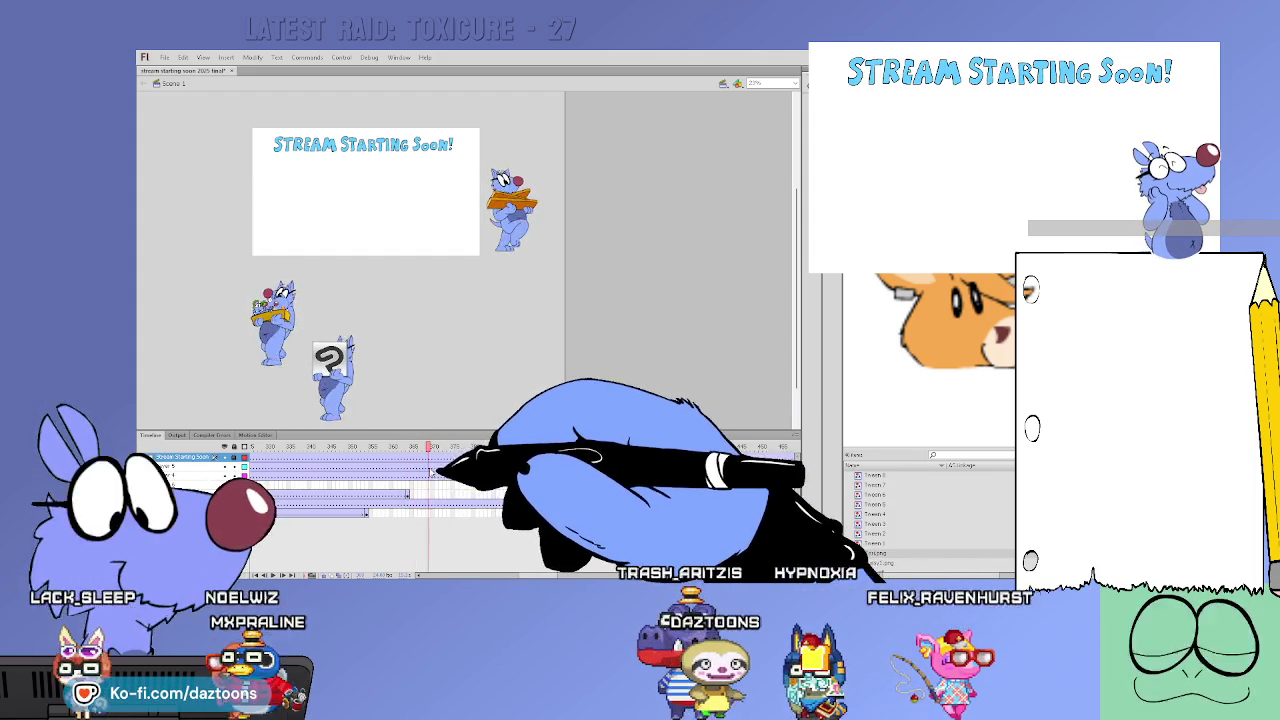
{"action": "left_click", "coordinate": [421, 479]}
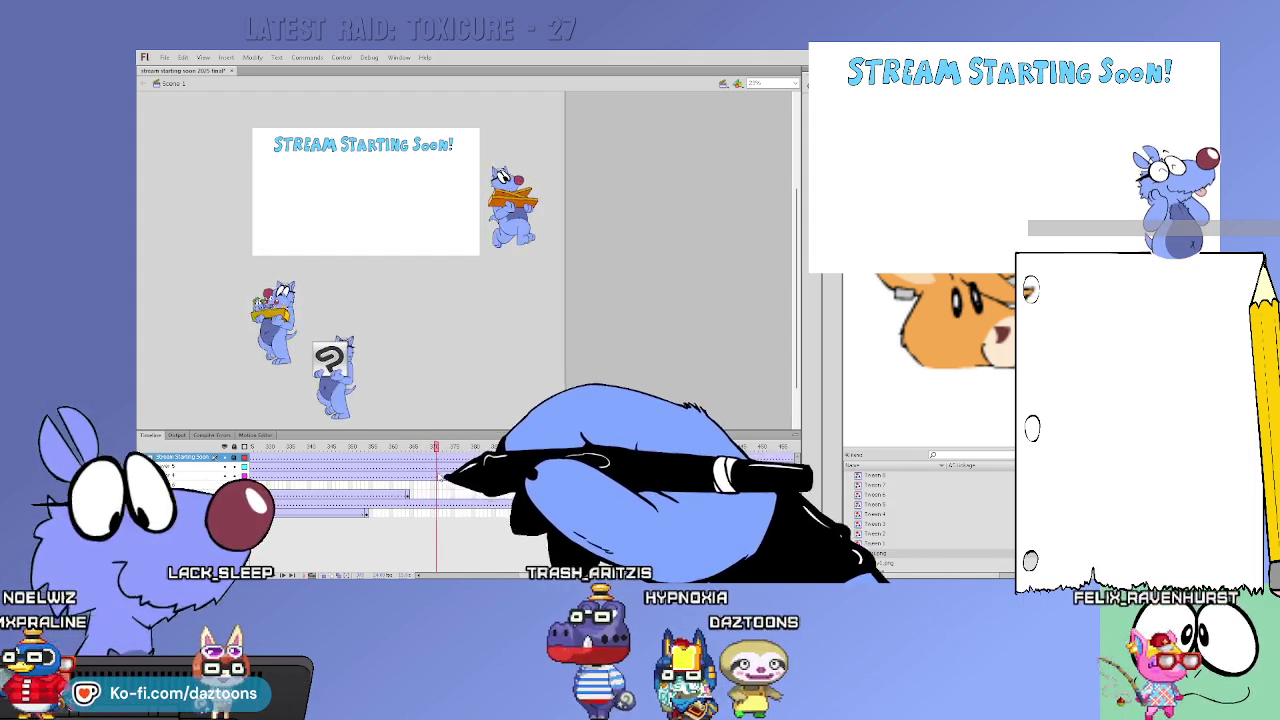
{"action": "left_click_drag", "start_coordinate": [454, 479], "coordinate": [542, 482]}
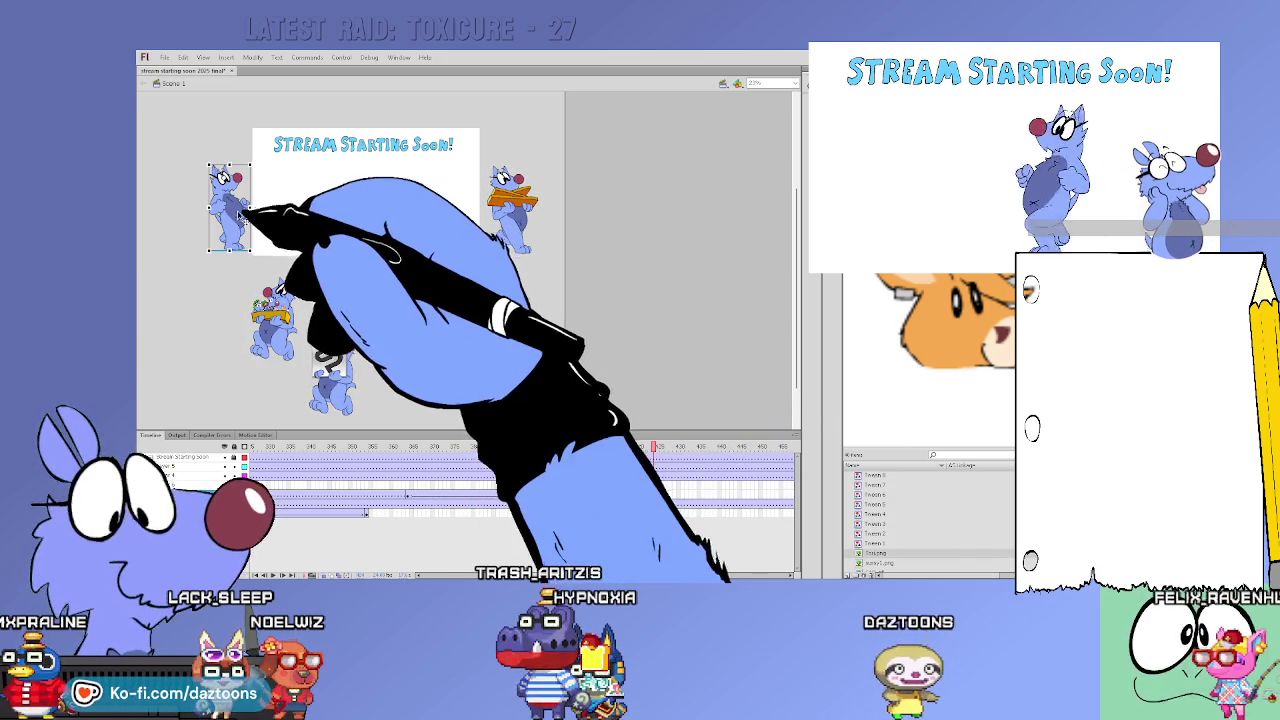
Place the plain walking cat at the title card's right edge and scrub to preview its walk
{"action": "left_click_drag", "start_coordinate": [243, 195], "coordinate": [517, 195]}
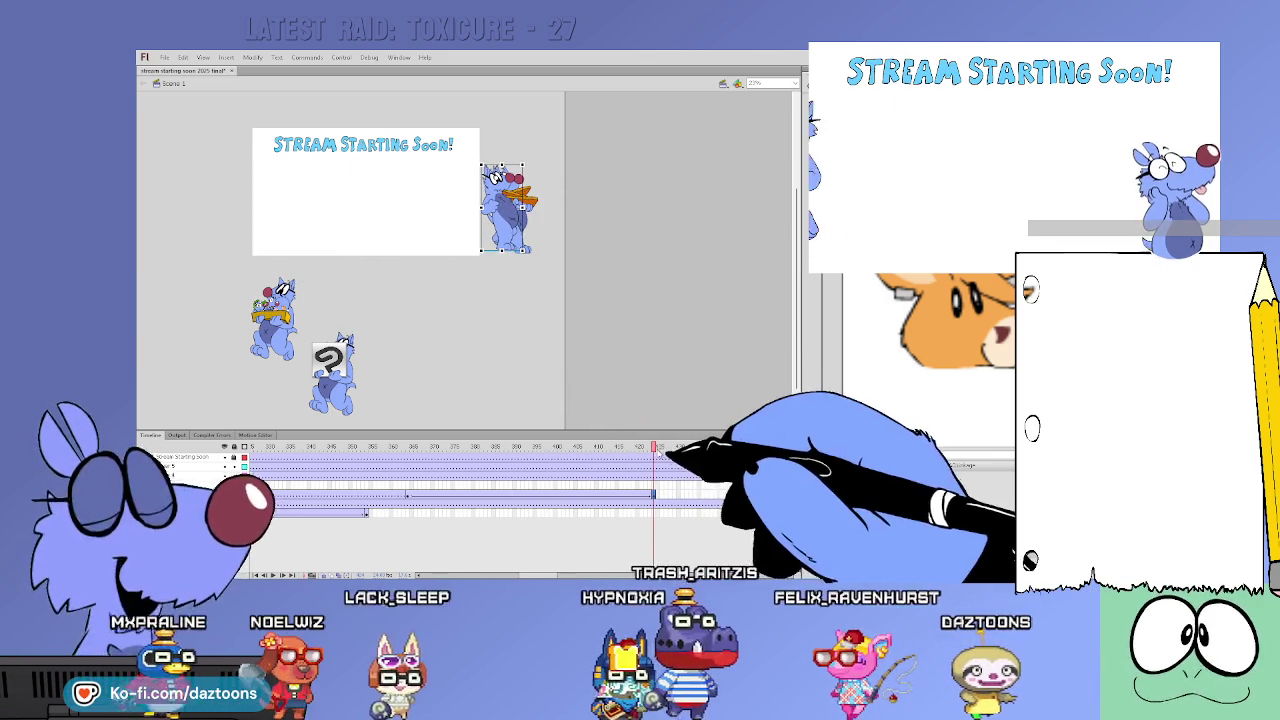
{"action": "left_click", "coordinate": [405, 467]}
{"action": "left_click_drag", "start_coordinate": [411, 469], "coordinate": [477, 477]}
{"action": "mouse_move", "coordinate": [555, 487]}
{"action": "left_mouse_down"}
{"action": "mouse_move", "coordinate": [662, 480]}
{"action": "mouse_move", "coordinate": [473, 509]}
{"action": "mouse_move", "coordinate": [678, 514]}
{"action": "left_mouse_up"}
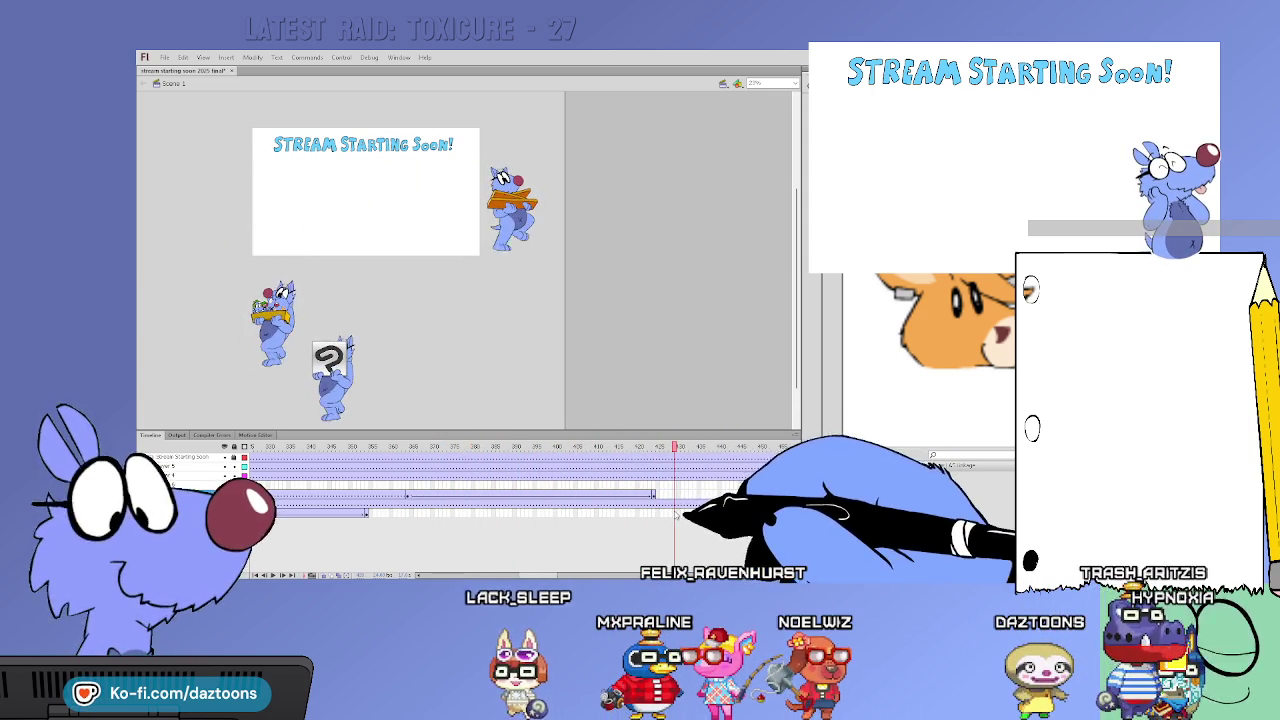
{"action": "left_click", "coordinate": [634, 447]}
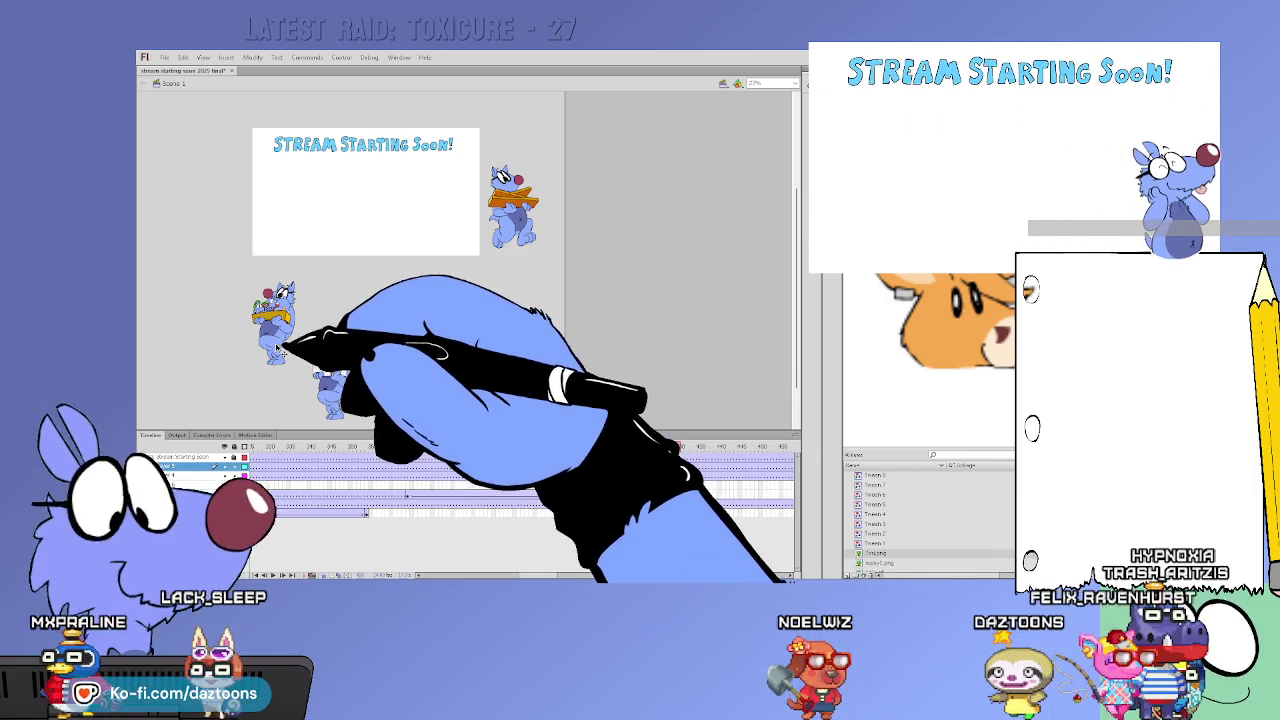
{"action": "left_click", "coordinate": [680, 466]}
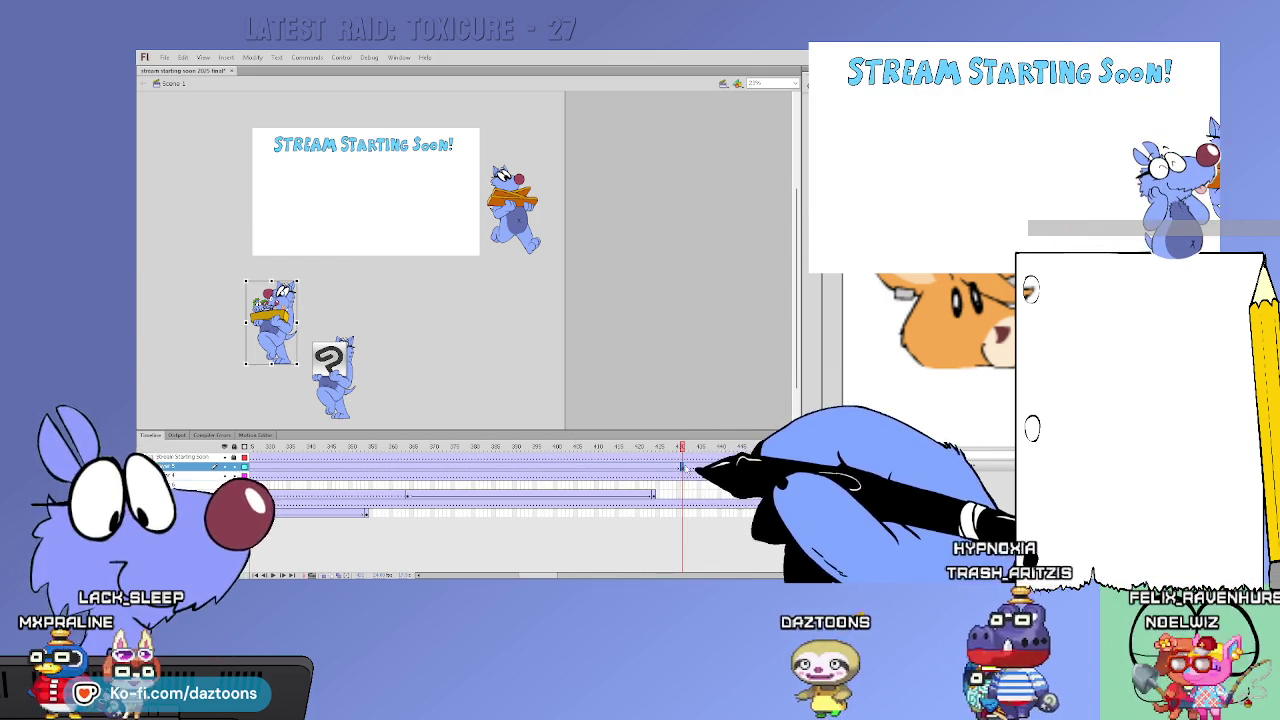
Move the yellow-sign cat beside the title card, then to its left edge on a later frame
{"action": "left_click_drag", "start_coordinate": [290, 318], "coordinate": [527, 207]}
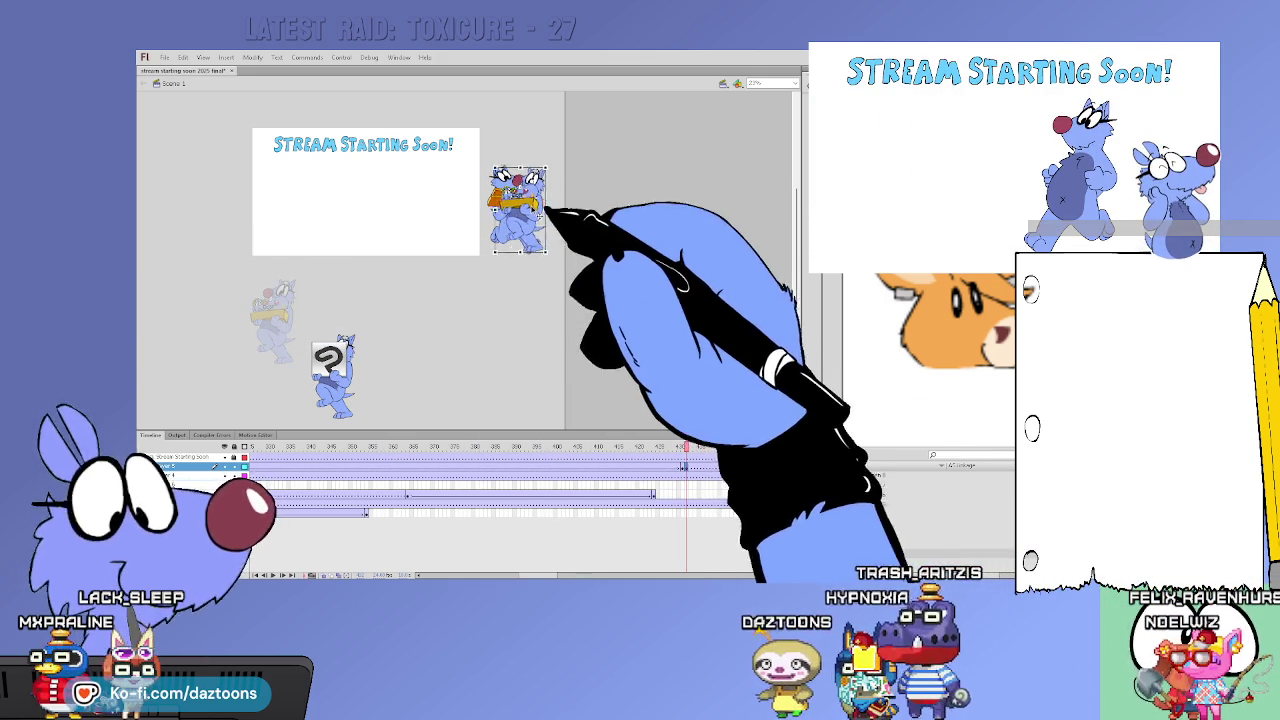
{"action": "left_click", "coordinate": [680, 447]}
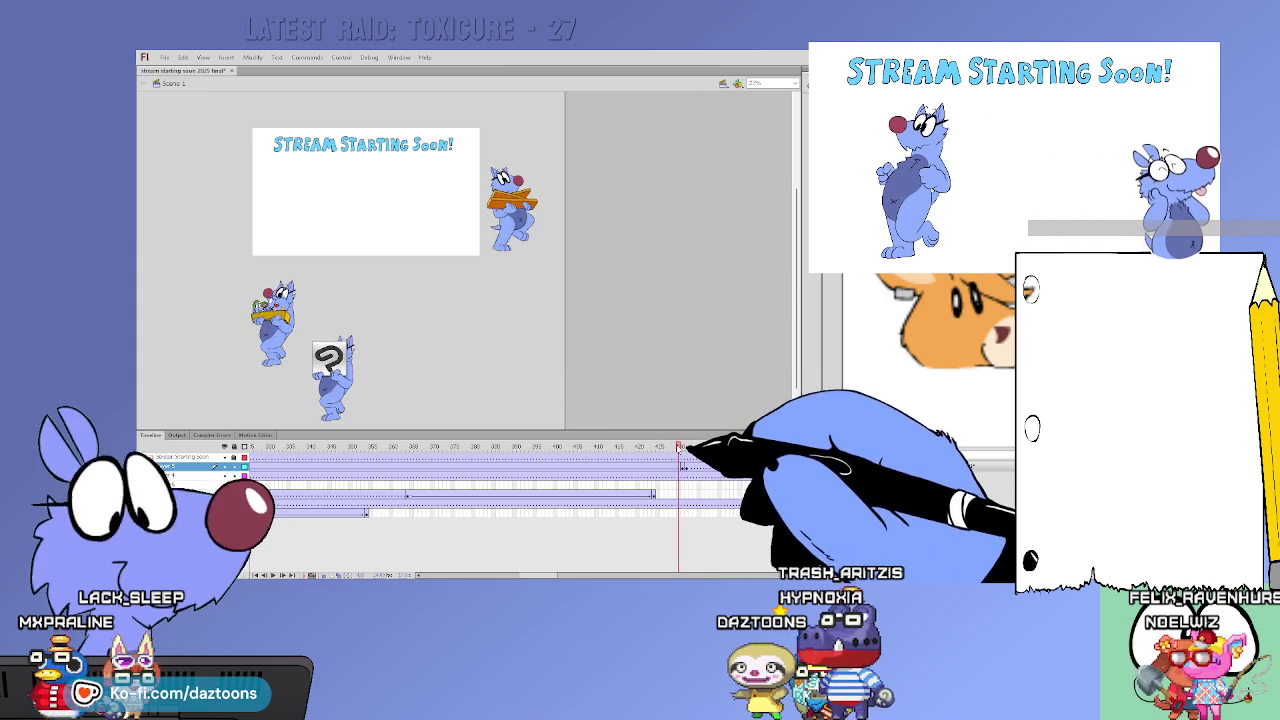
{"action": "mouse_move", "coordinate": [690, 447]}
{"action": "left_mouse_down"}
{"action": "mouse_move", "coordinate": [808, 451]}
{"action": "mouse_move", "coordinate": [449, 447]}
{"action": "left_mouse_up"}
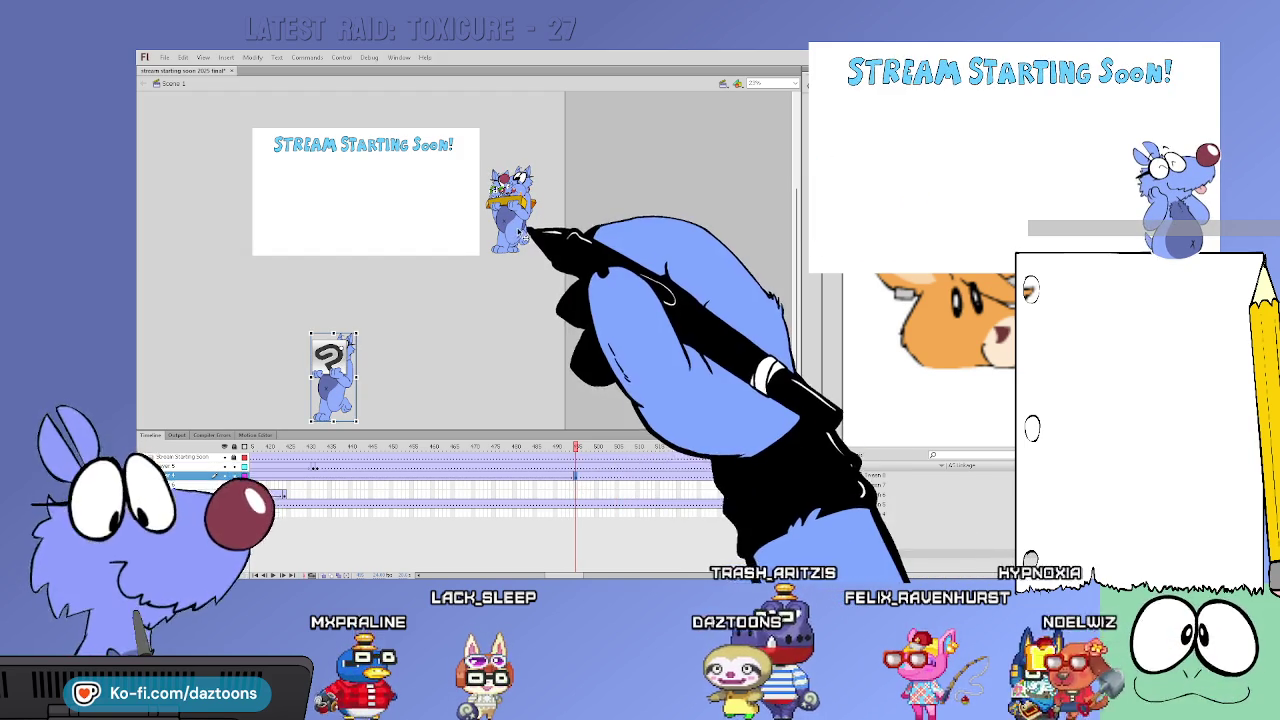
{"action": "left_click_drag", "start_coordinate": [527, 230], "coordinate": [243, 222]}
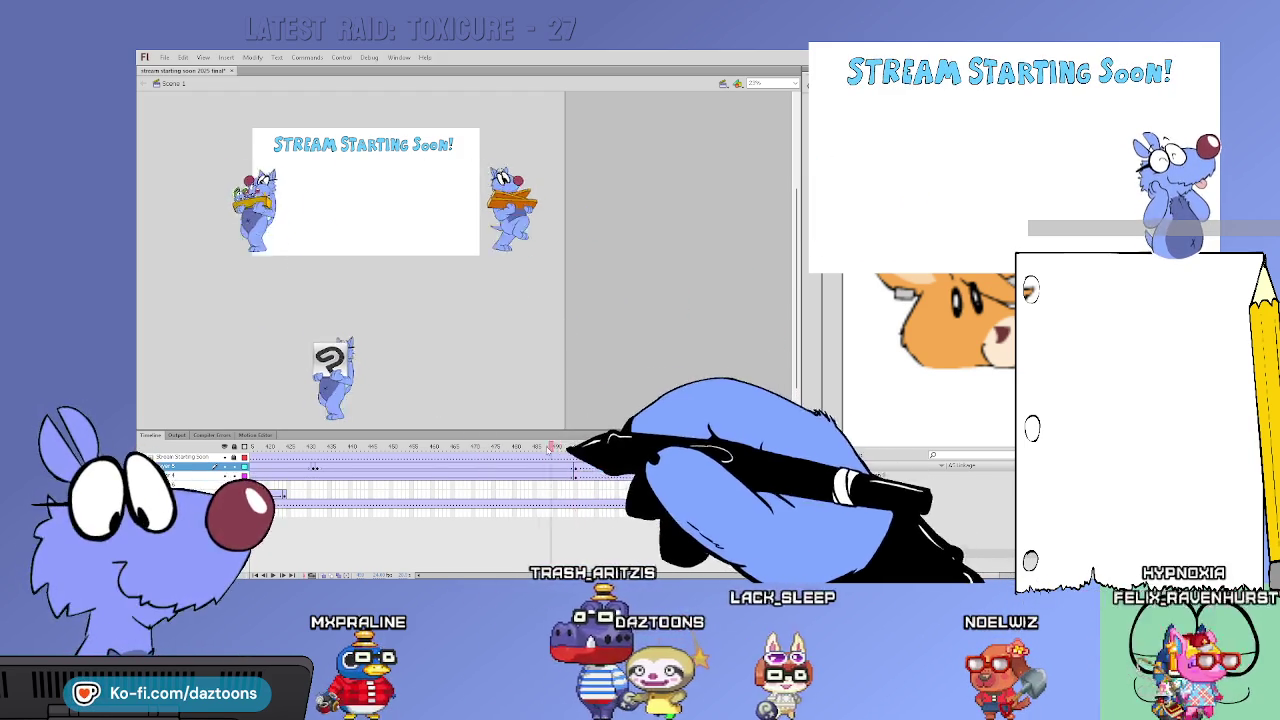
{"action": "left_click", "coordinate": [318, 467]}
{"action": "left_click_drag", "start_coordinate": [320, 467], "coordinate": [601, 473]}
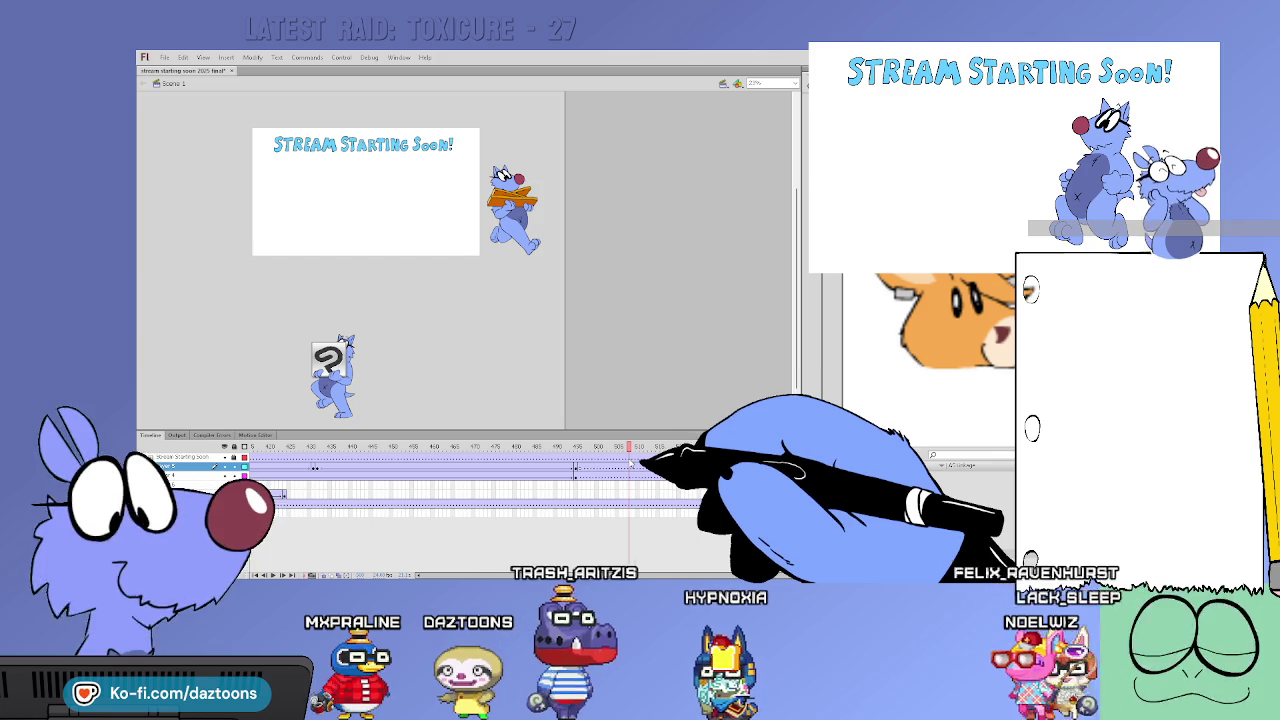
Past frame 500, drag the orange-sign cat to the title card's left edge
{"action": "left_click", "coordinate": [576, 456]}
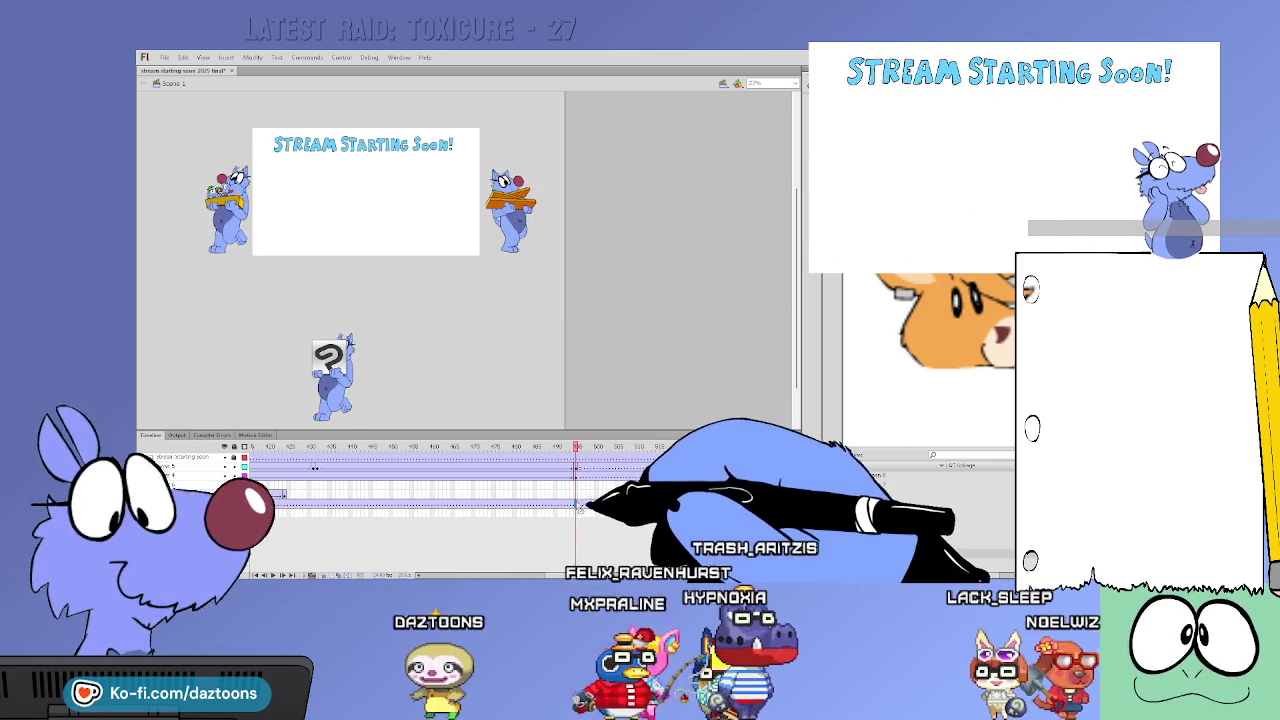
{"action": "left_click", "coordinate": [613, 447]}
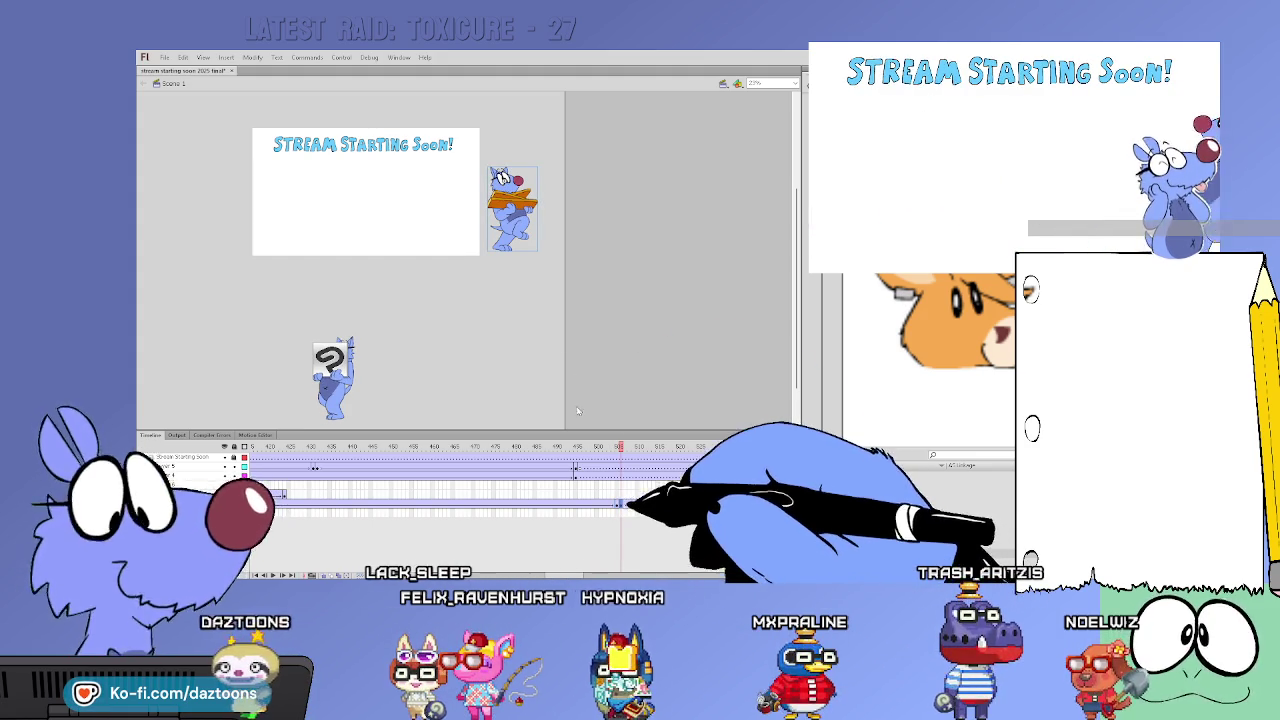
{"action": "left_click_drag", "start_coordinate": [520, 220], "coordinate": [230, 222]}
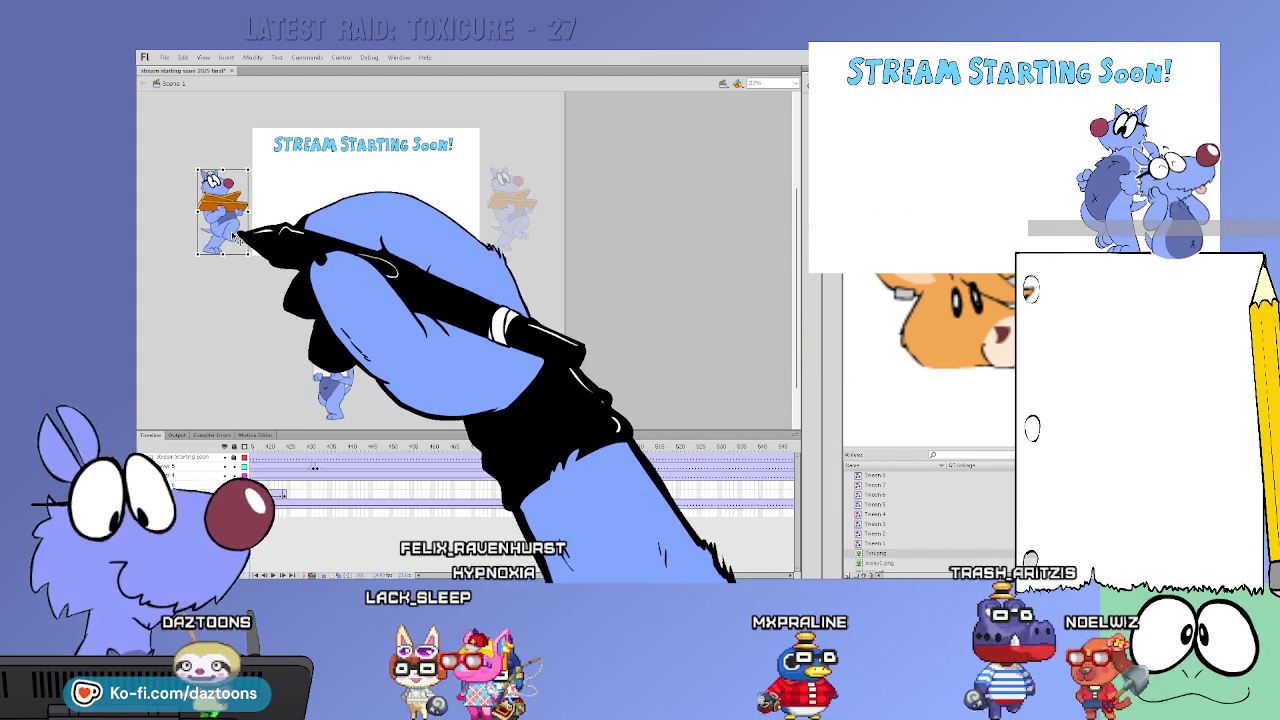
Around frame 565, drag the orange-sign cat just past the card's right edge and scrub through its crossing
{"action": "left_click", "coordinate": [610, 447]}
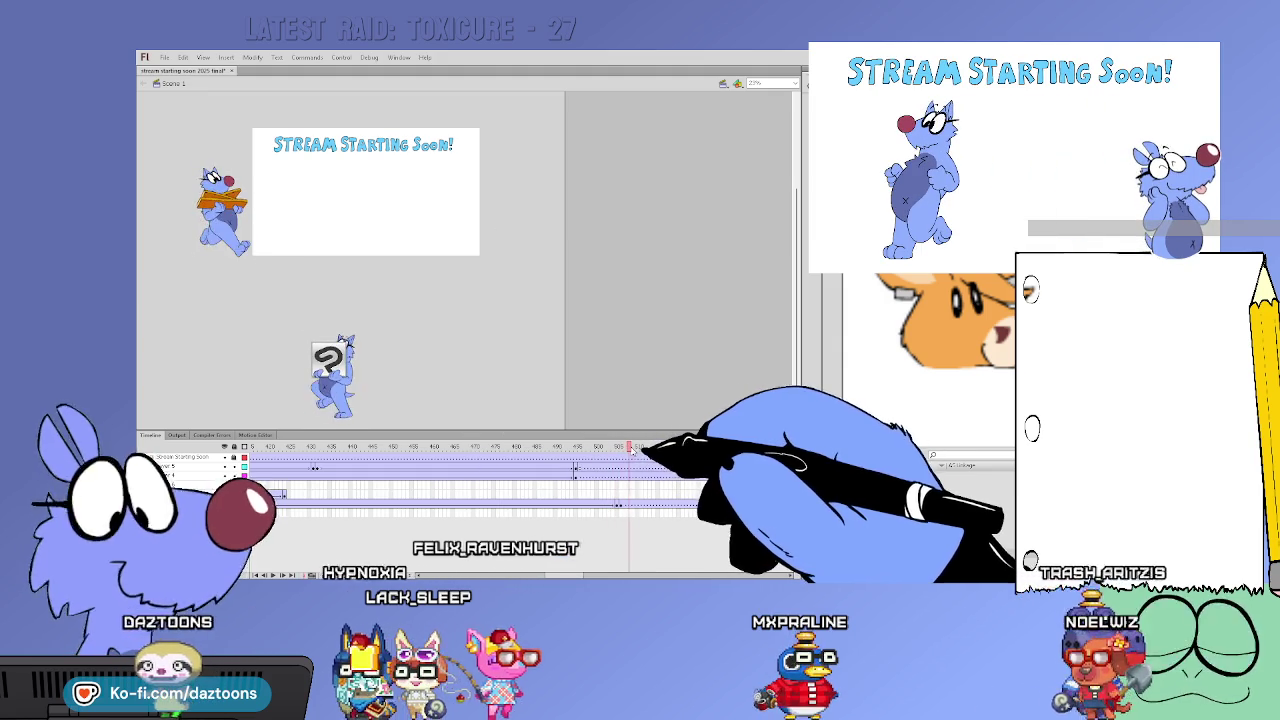
{"action": "mouse_move", "coordinate": [637, 447]}
{"action": "left_mouse_down"}
{"action": "mouse_move", "coordinate": [803, 456]}
{"action": "mouse_move", "coordinate": [608, 488]}
{"action": "mouse_move", "coordinate": [580, 507]}
{"action": "left_mouse_up"}
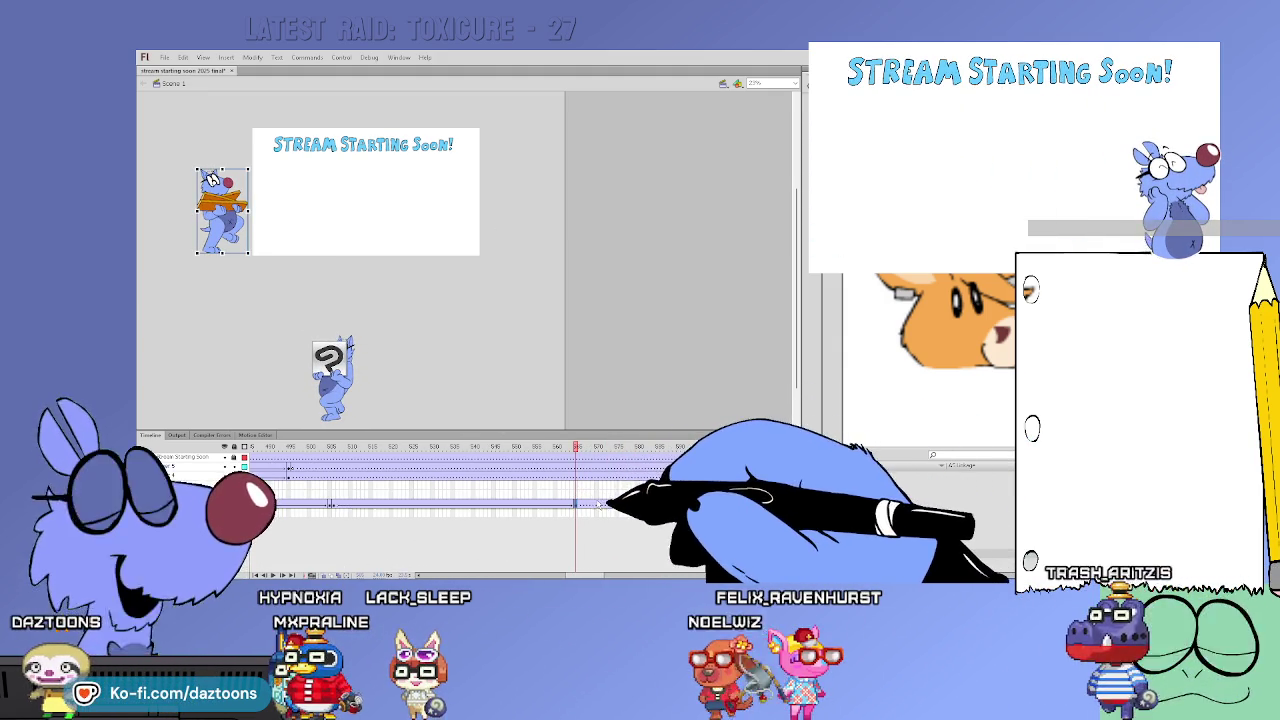
{"action": "left_click_drag", "start_coordinate": [230, 212], "coordinate": [512, 214]}
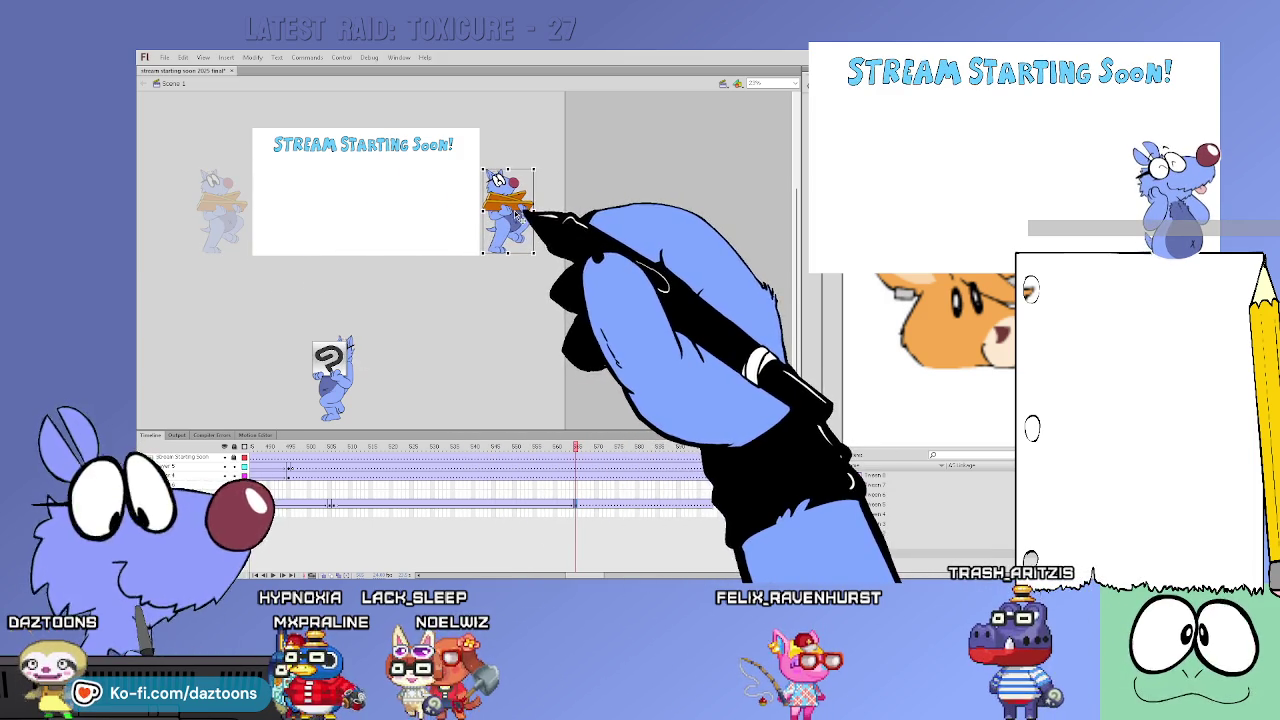
{"action": "mouse_move", "coordinate": [576, 446]}
{"action": "left_mouse_down"}
{"action": "mouse_move", "coordinate": [363, 446]}
{"action": "mouse_move", "coordinate": [545, 468]}
{"action": "mouse_move", "coordinate": [335, 460]}
{"action": "left_mouse_up"}
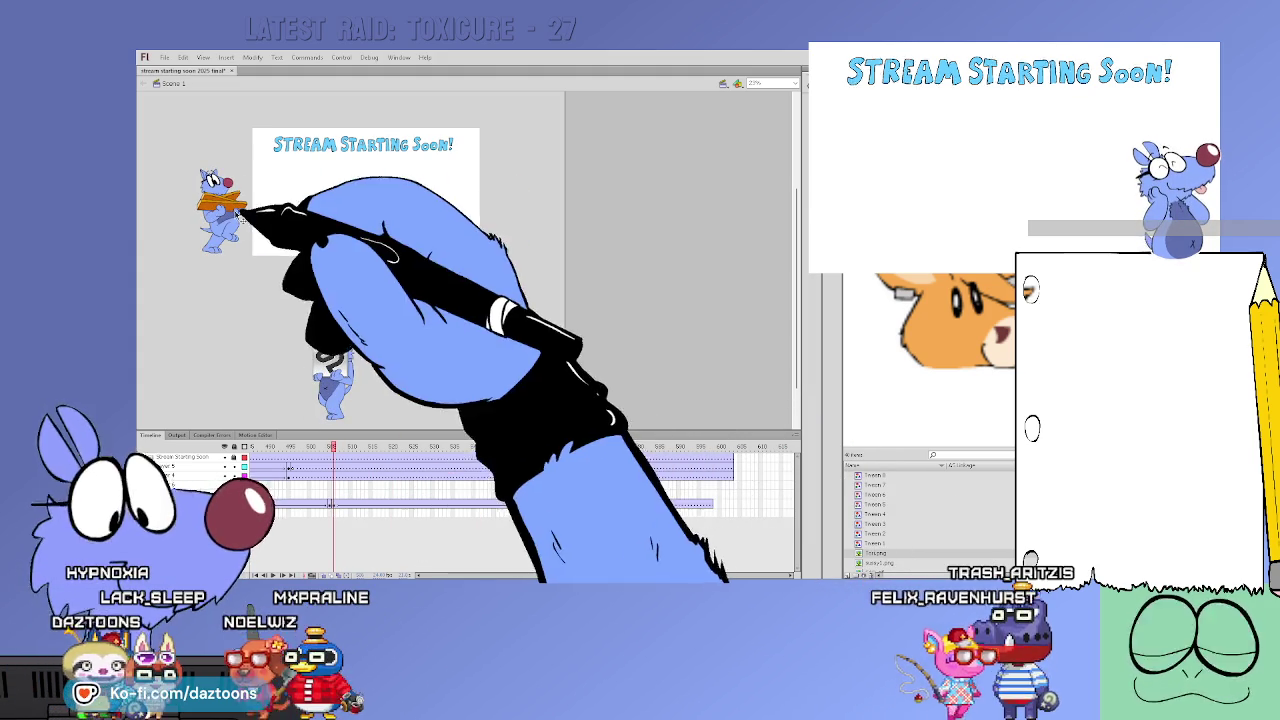
{"action": "left_click", "coordinate": [236, 226]}
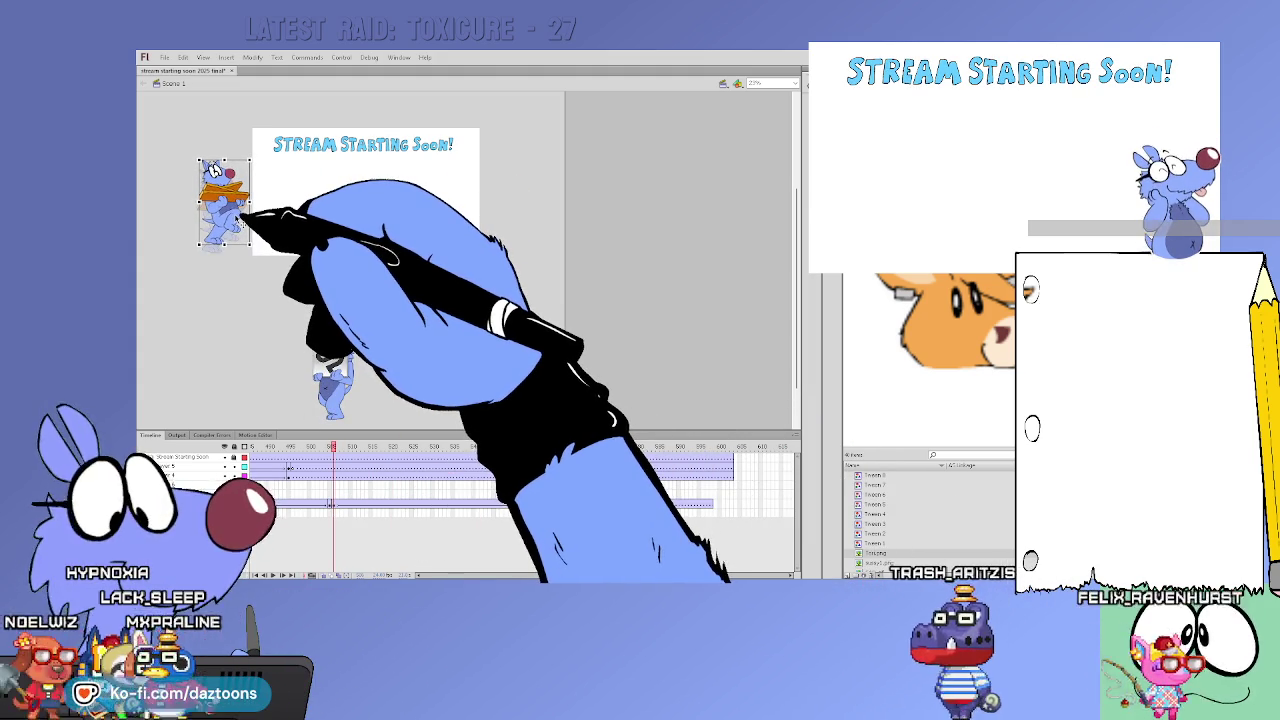
{"action": "mouse_move", "coordinate": [370, 465]}
{"action": "left_mouse_down"}
{"action": "mouse_move", "coordinate": [437, 450]}
{"action": "mouse_move", "coordinate": [578, 460]}
{"action": "left_mouse_up"}
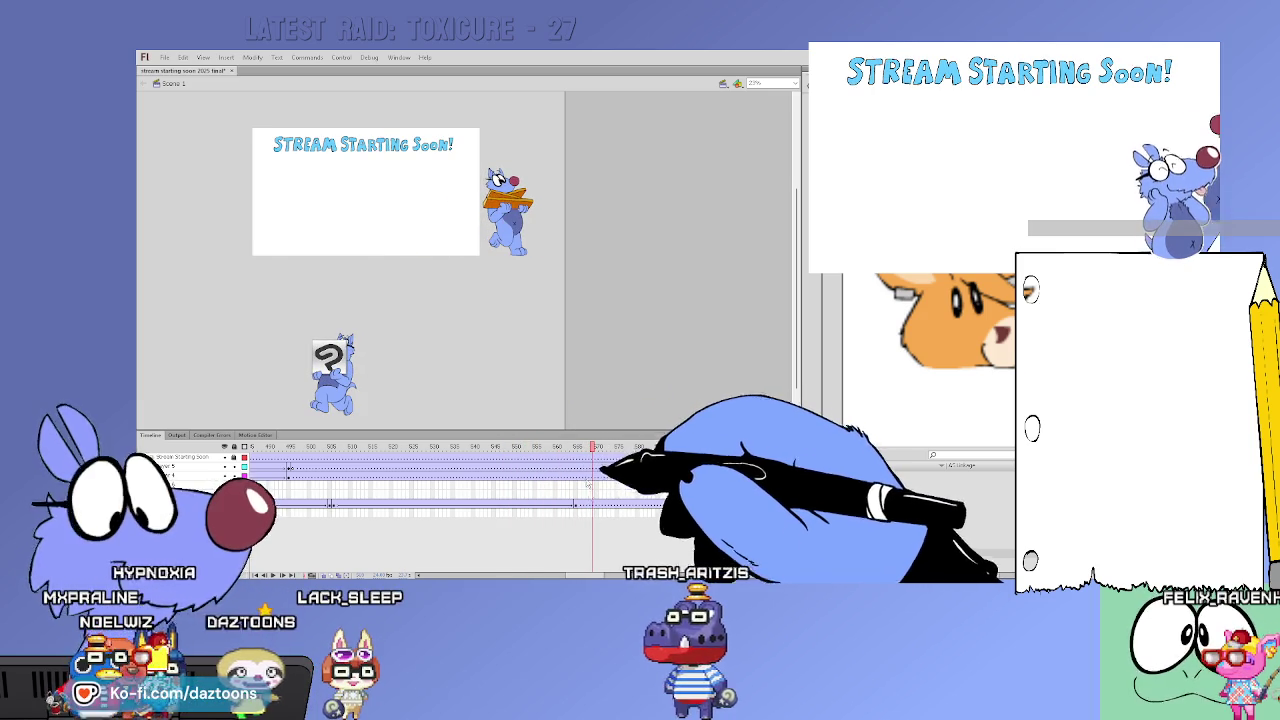
{"action": "left_click", "coordinate": [584, 507]}
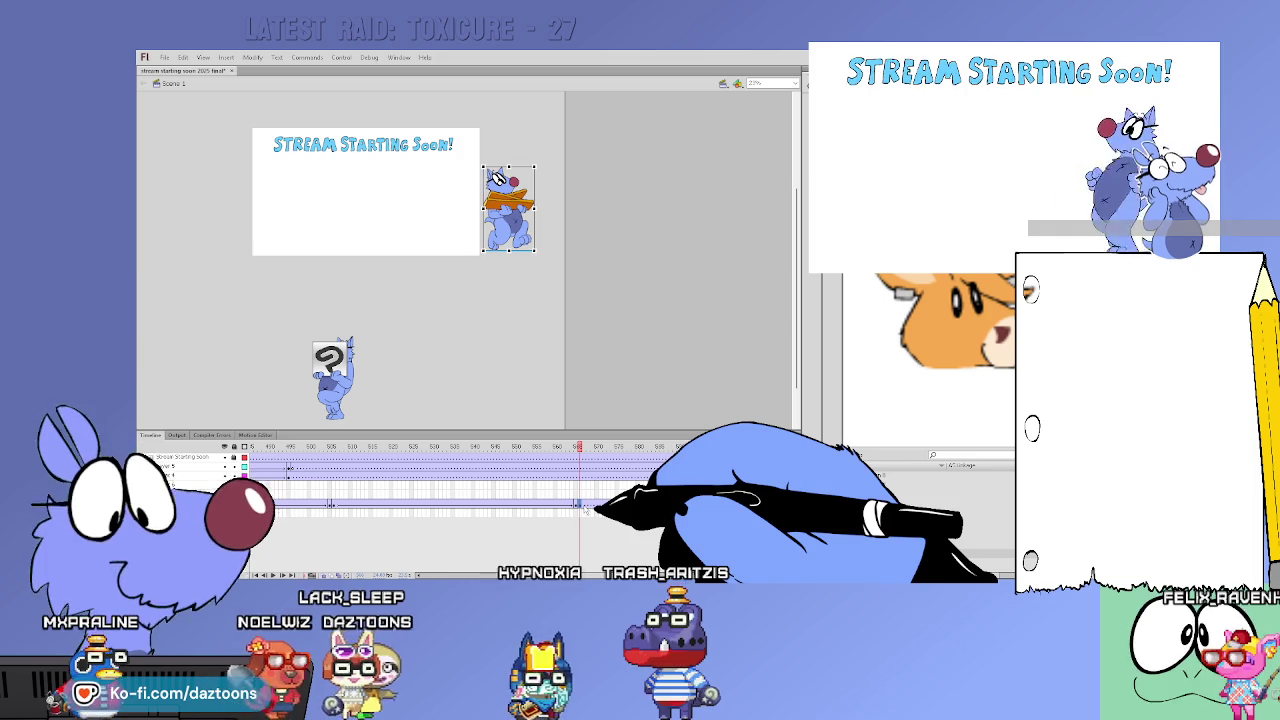
Delete the orange-sign cat from these frames, undoing once to compare first
{"action": "key", "text": "Delete"}
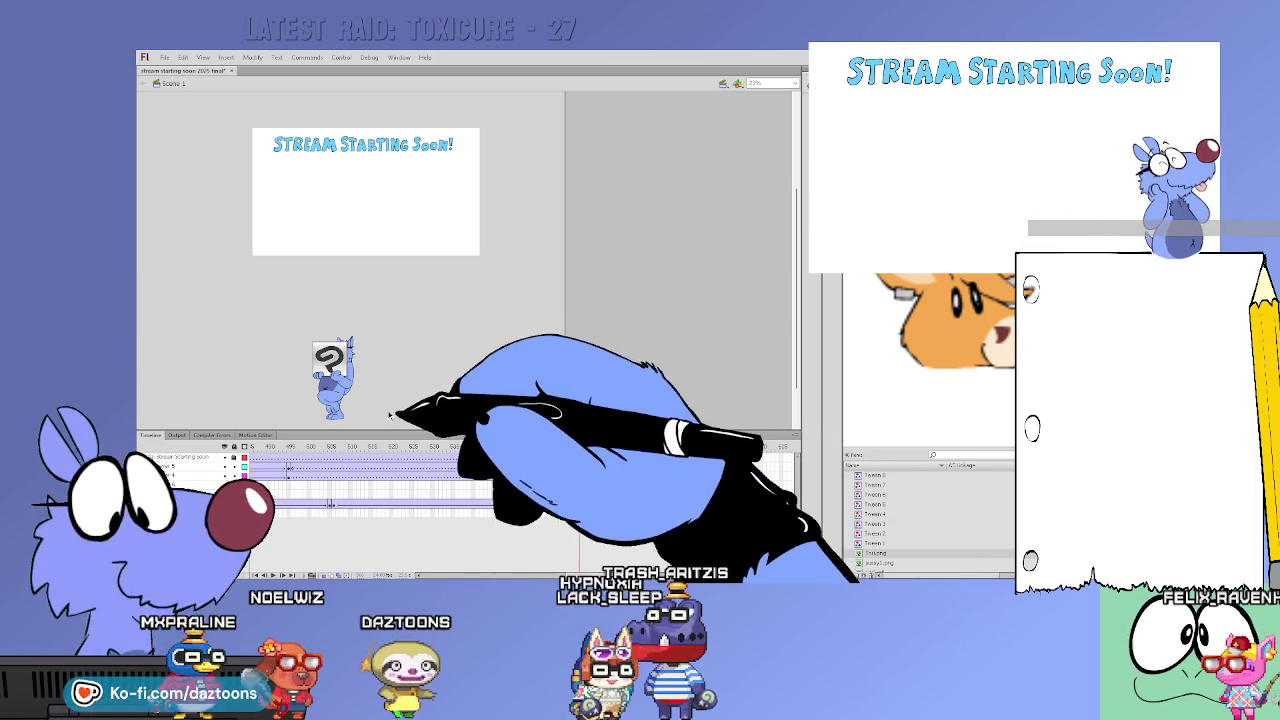
{"action": "key", "text": "ctrl+z"}
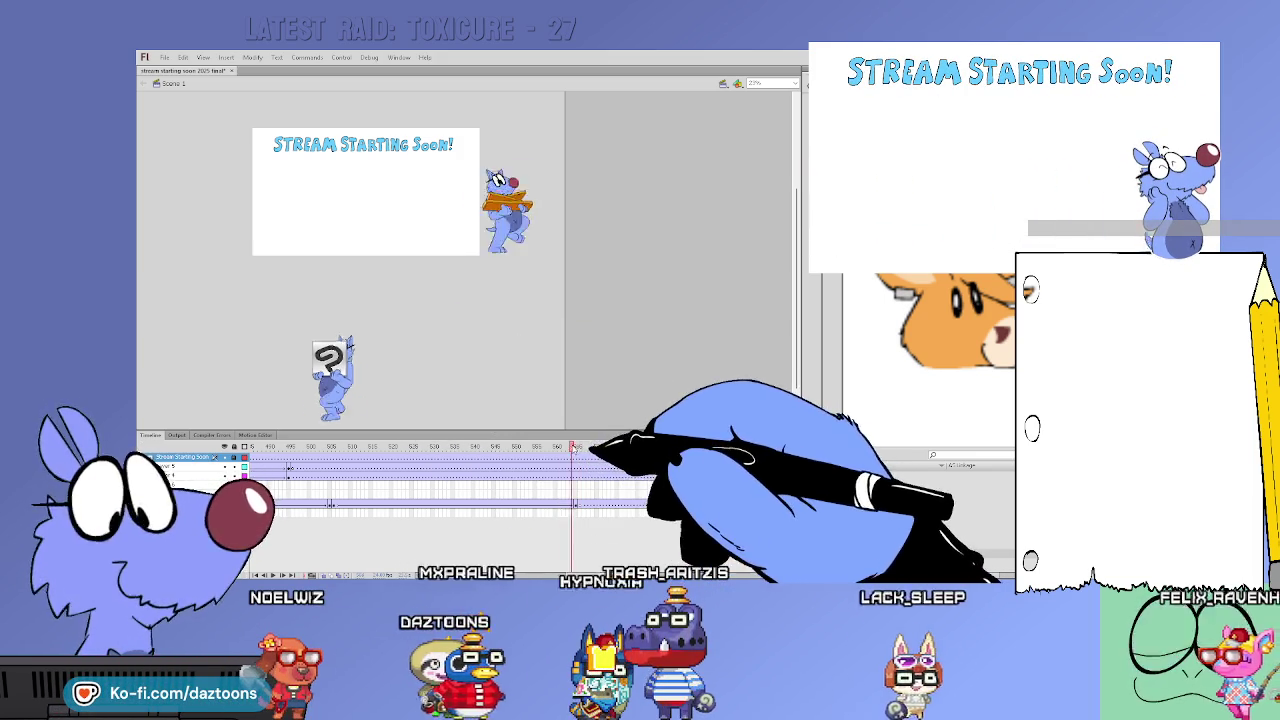
{"action": "key", "text": "Delete"}
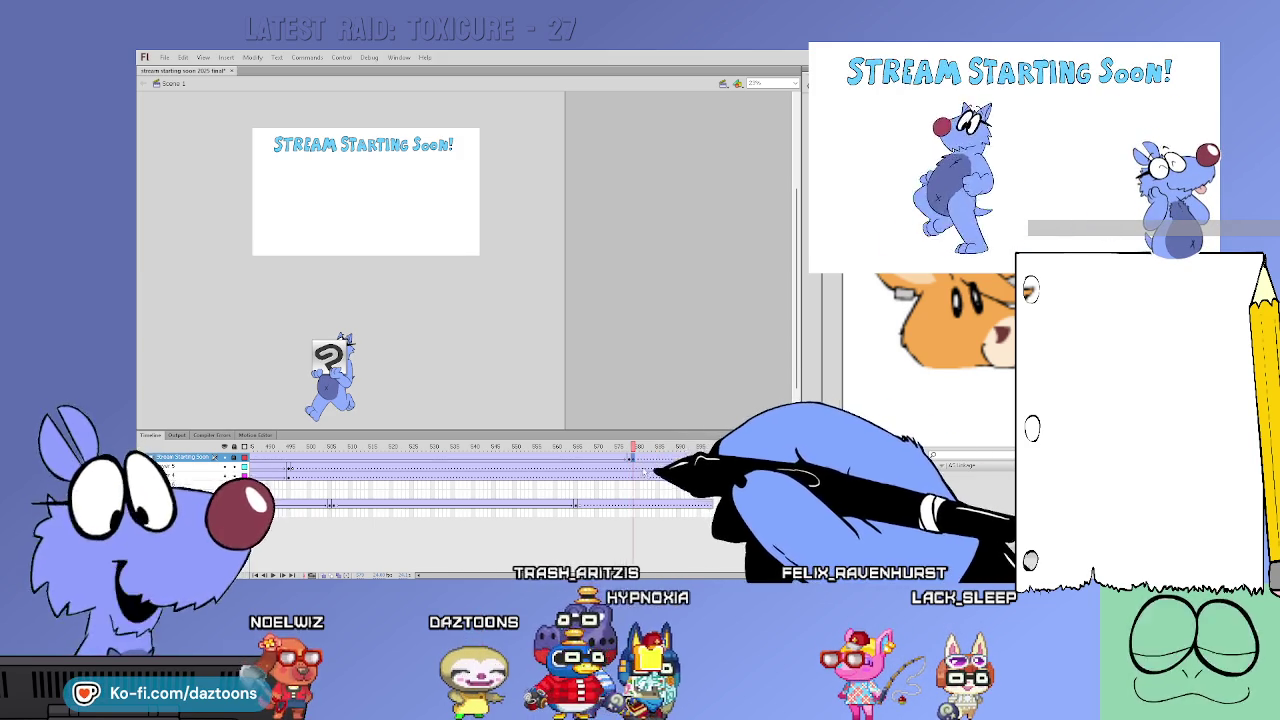
Bring the swirl-sign cat to the title card's right edge, then to its left edge near frame 645
{"action": "left_click_drag", "start_coordinate": [347, 393], "coordinate": [532, 228]}
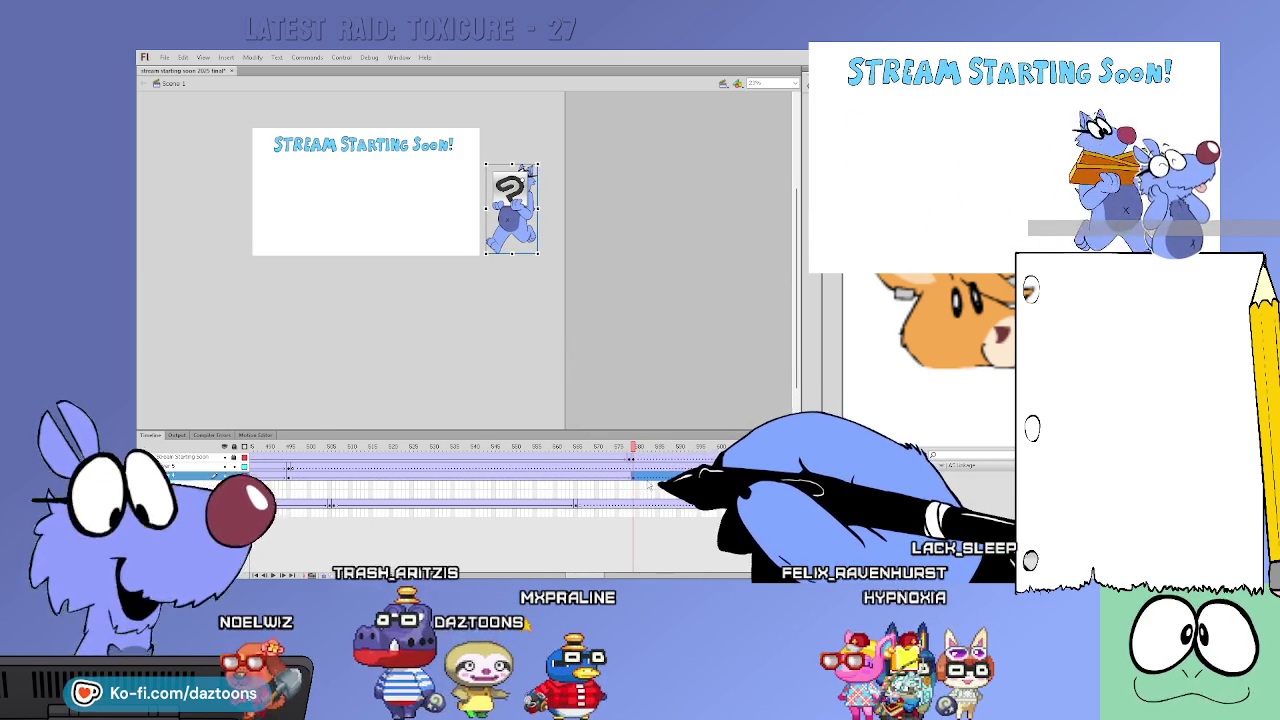
{"action": "key", "text": "ctrl+z"}
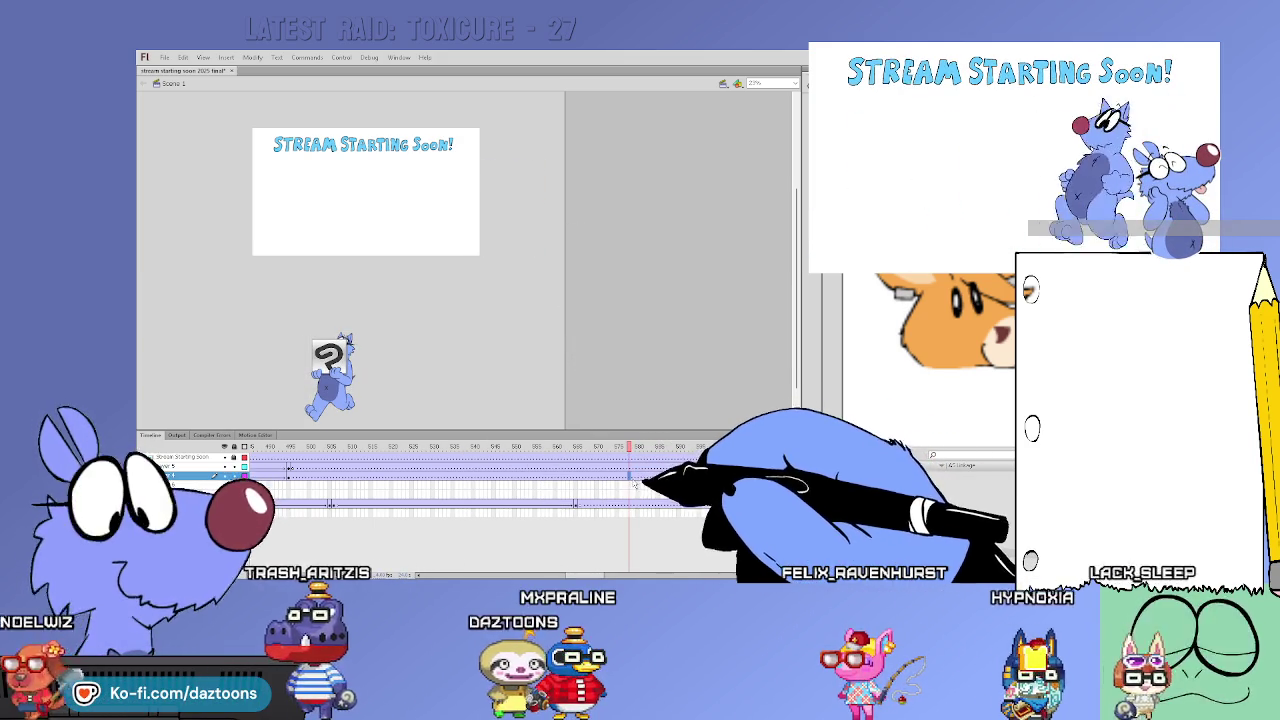
{"action": "key", "text": "ctrl+z"}
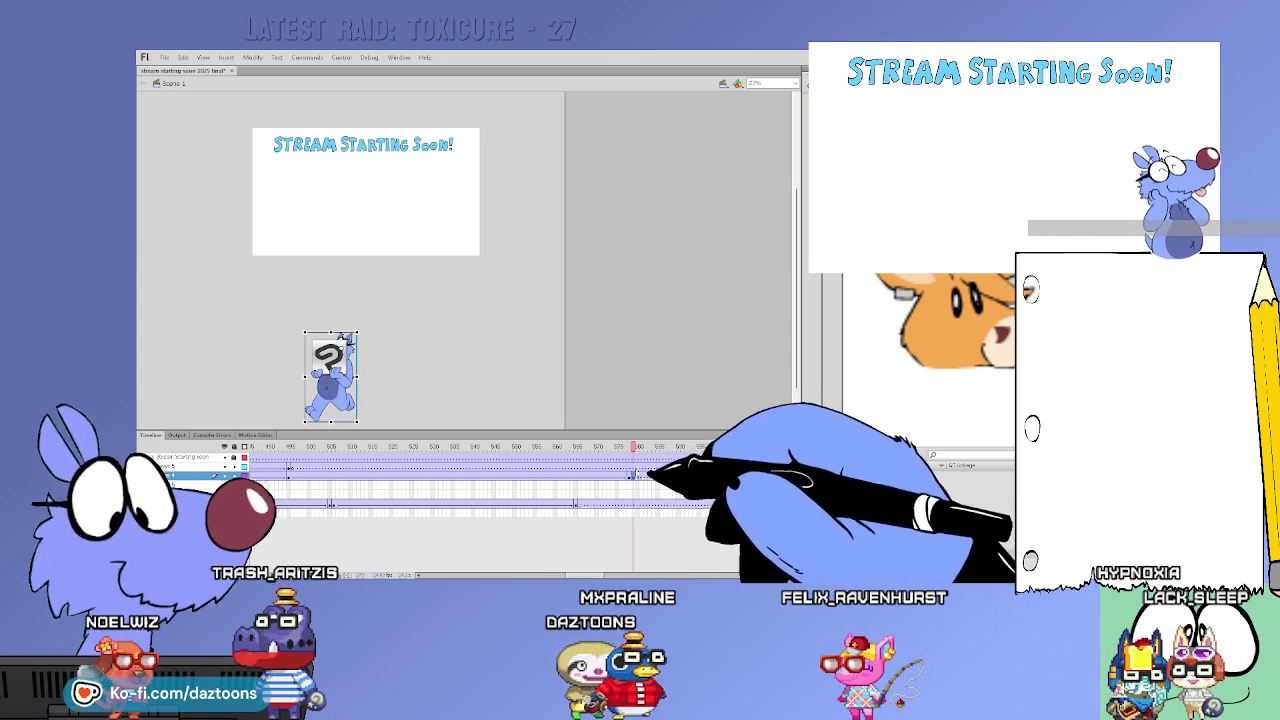
{"action": "left_click_drag", "start_coordinate": [330, 375], "coordinate": [520, 236]}
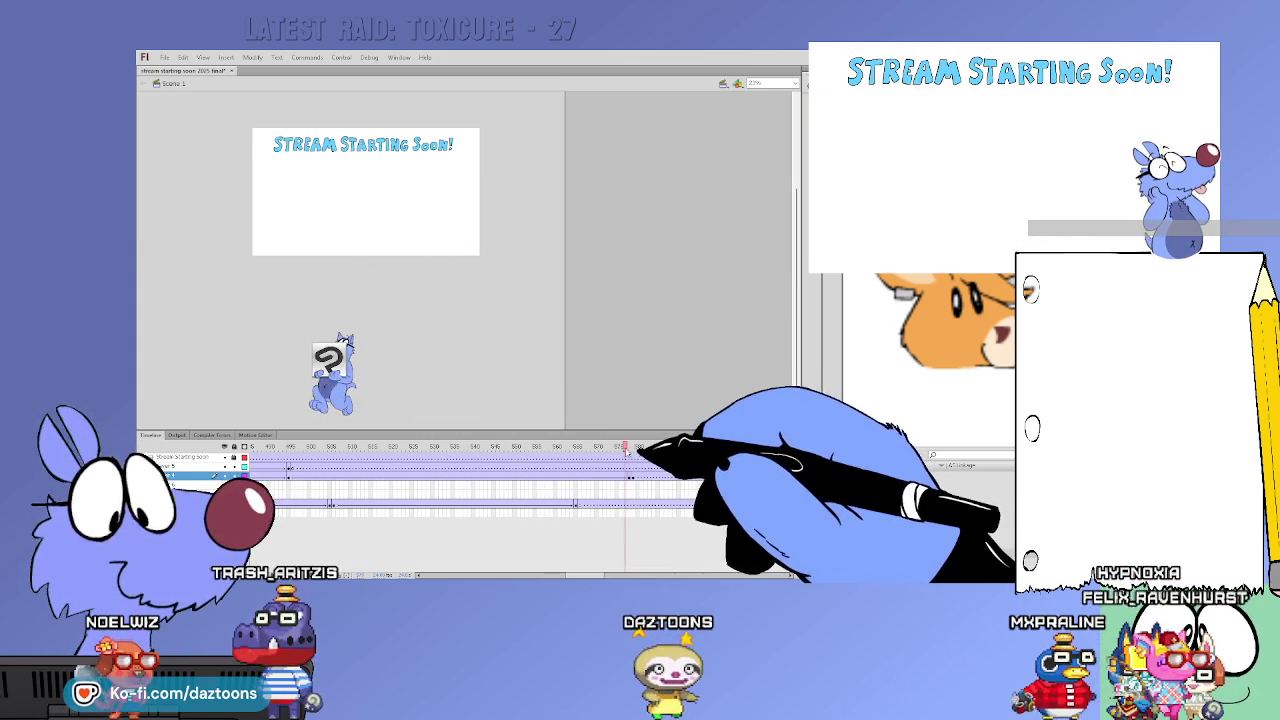
{"action": "mouse_move", "coordinate": [585, 576]}
{"action": "left_mouse_down"}
{"action": "mouse_move", "coordinate": [621, 576]}
{"action": "mouse_move", "coordinate": [609, 508]}
{"action": "left_mouse_up"}
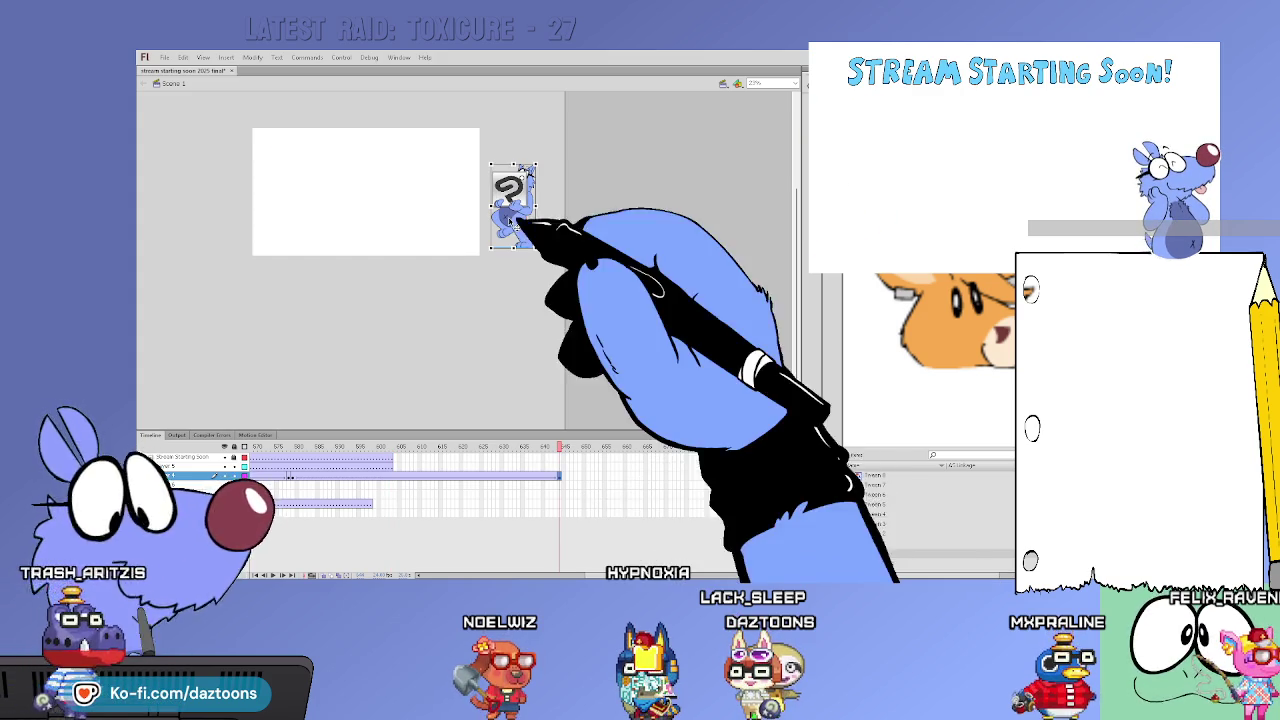
{"action": "left_click_drag", "start_coordinate": [518, 228], "coordinate": [237, 228]}
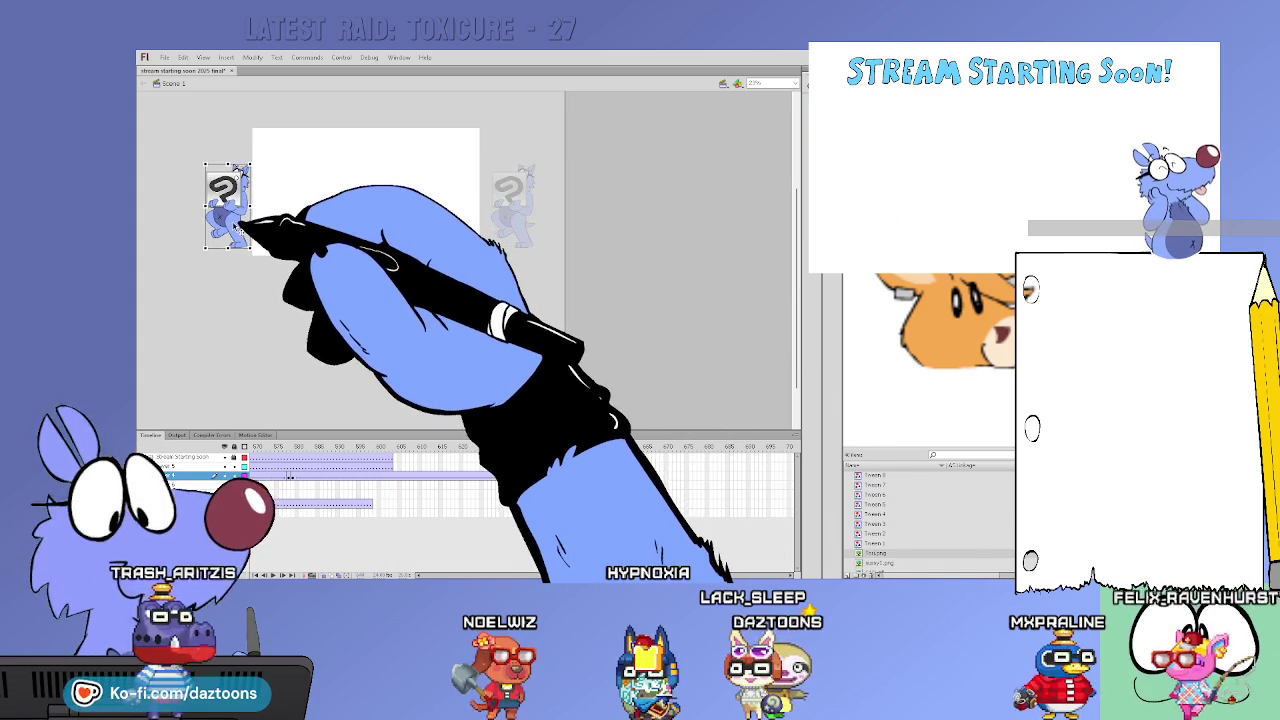
Scrub the timeline to watch the swirl-sign cat walk from stage left, then close the preview window
{"action": "left_click", "coordinate": [560, 476]}
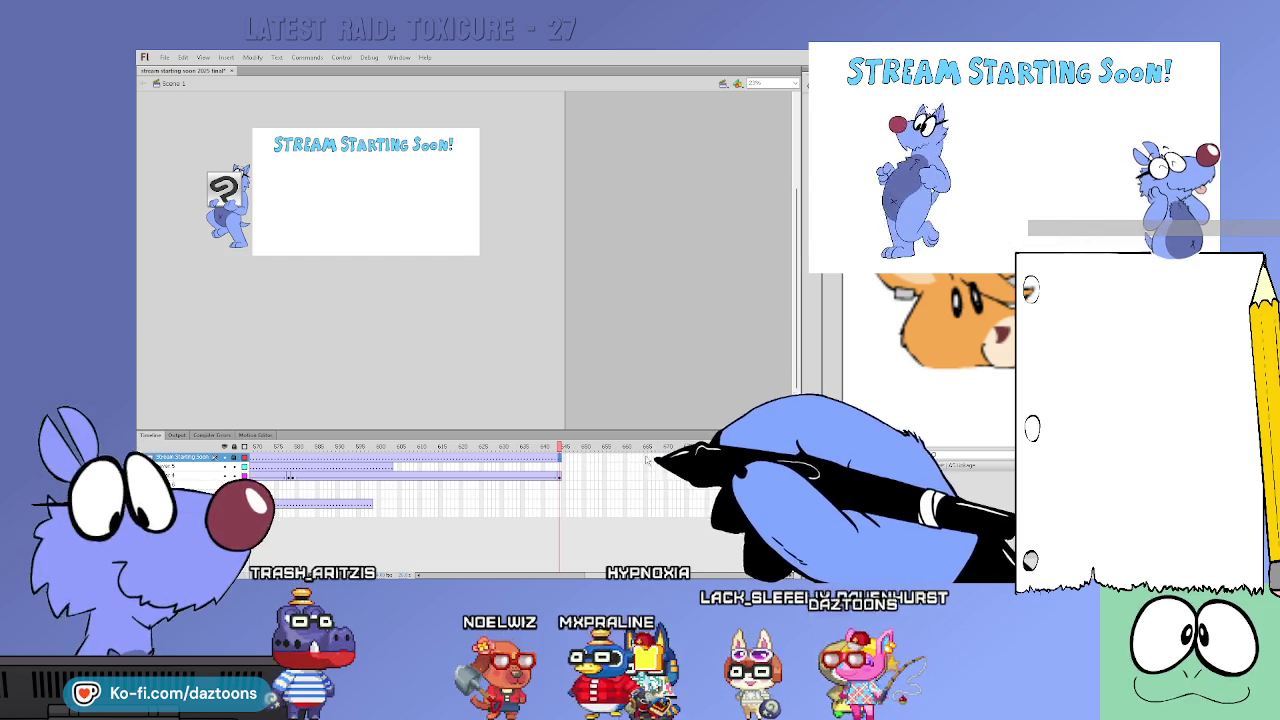
{"action": "left_click", "coordinate": [683, 475]}
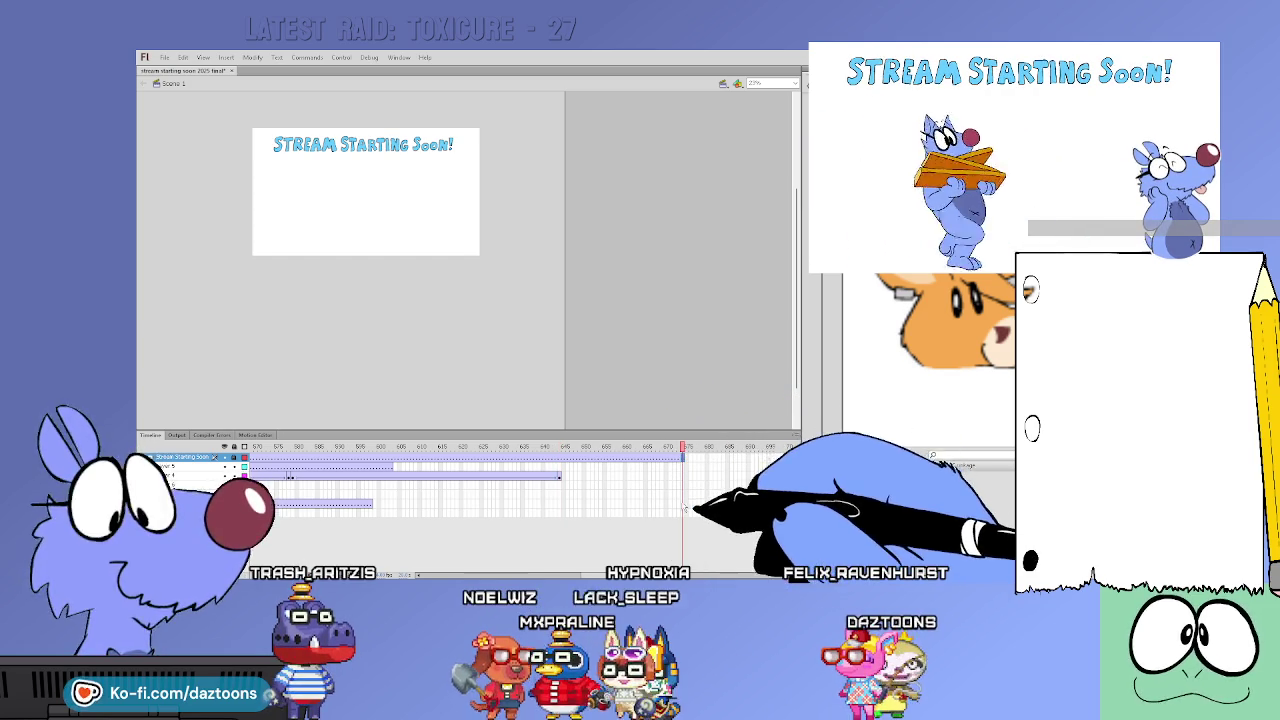
{"action": "mouse_move", "coordinate": [695, 470]}
{"action": "left_mouse_down"}
{"action": "mouse_move", "coordinate": [491, 447]}
{"action": "mouse_move", "coordinate": [355, 450]}
{"action": "mouse_move", "coordinate": [493, 471]}
{"action": "mouse_move", "coordinate": [386, 488]}
{"action": "mouse_move", "coordinate": [297, 448]}
{"action": "left_mouse_up"}
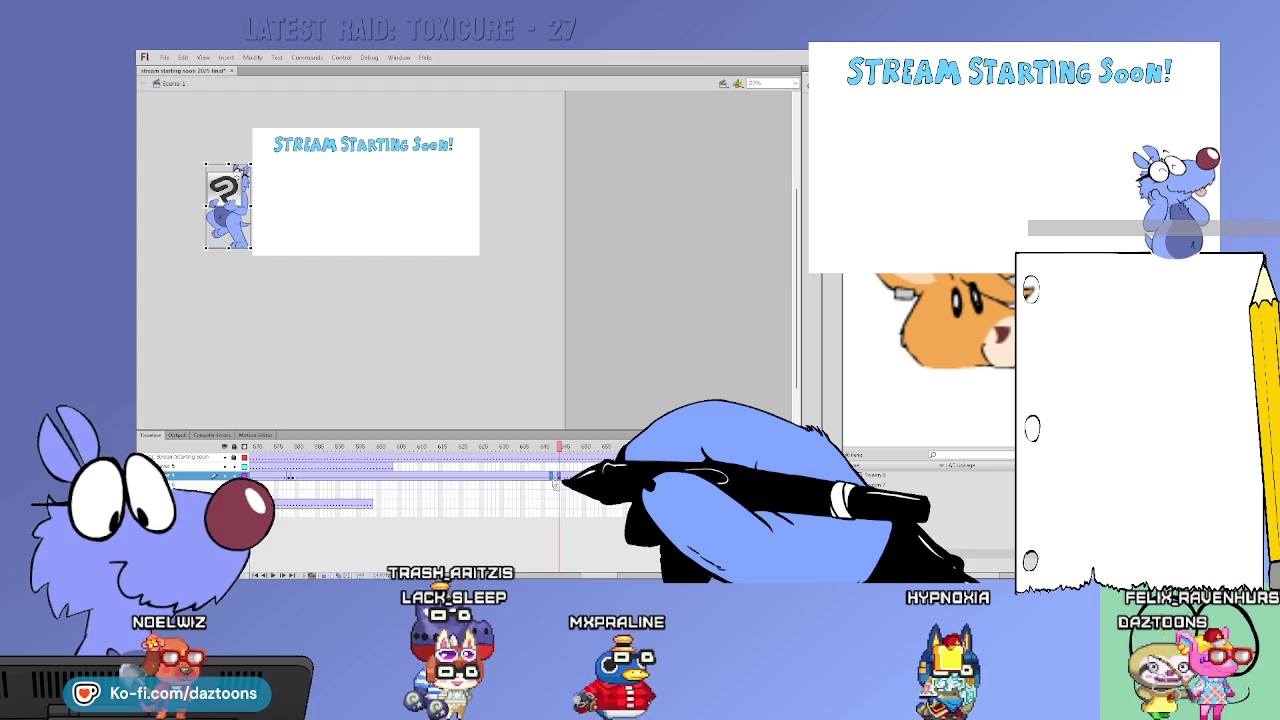
{"action": "mouse_move", "coordinate": [560, 478]}
{"action": "left_mouse_down"}
{"action": "mouse_move", "coordinate": [316, 458]}
{"action": "mouse_move", "coordinate": [522, 478]}
{"action": "left_mouse_up"}
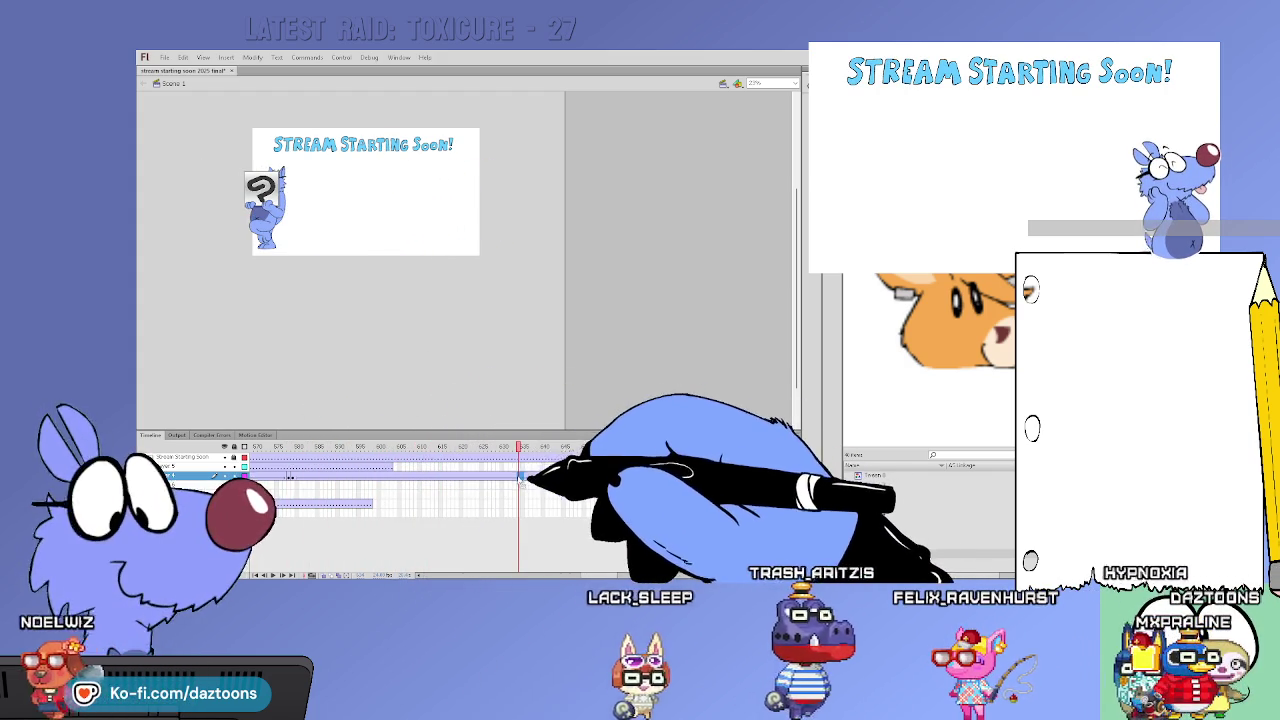
{"action": "left_click", "coordinate": [551, 476]}
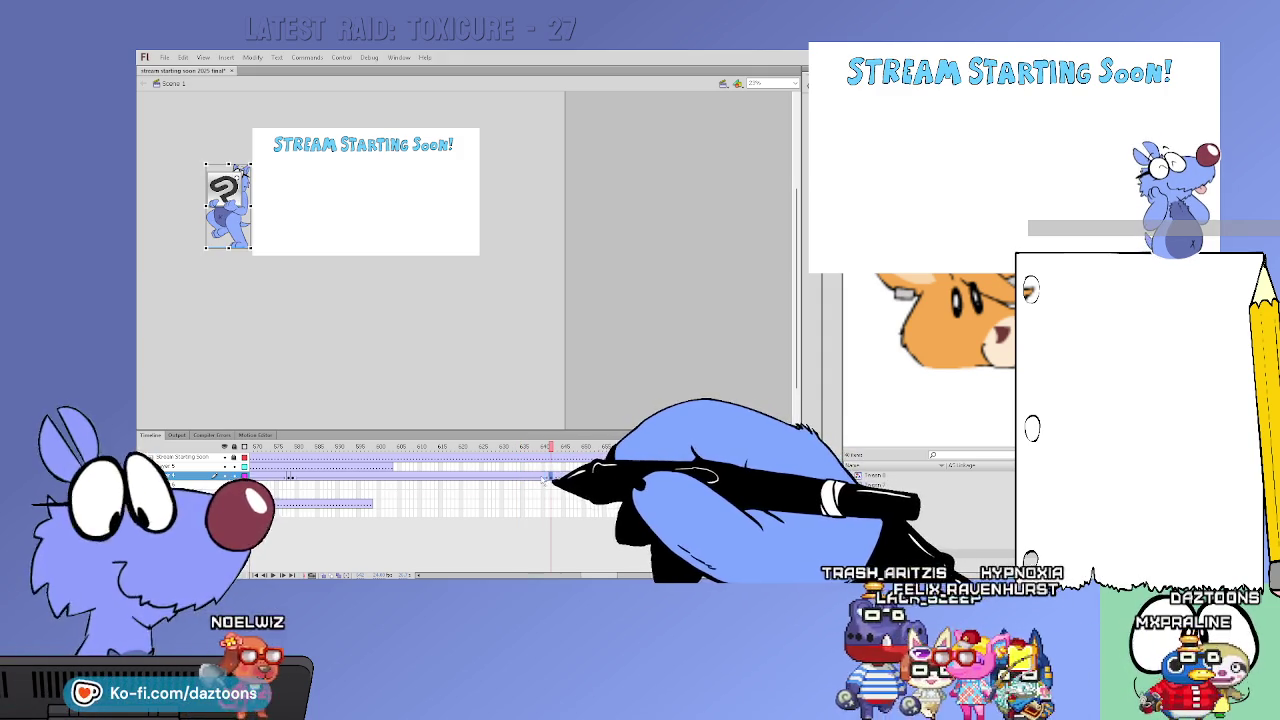
{"action": "mouse_move", "coordinate": [547, 450]}
{"action": "left_mouse_down"}
{"action": "mouse_move", "coordinate": [338, 470]}
{"action": "mouse_move", "coordinate": [432, 498]}
{"action": "mouse_move", "coordinate": [499, 495]}
{"action": "left_mouse_up"}
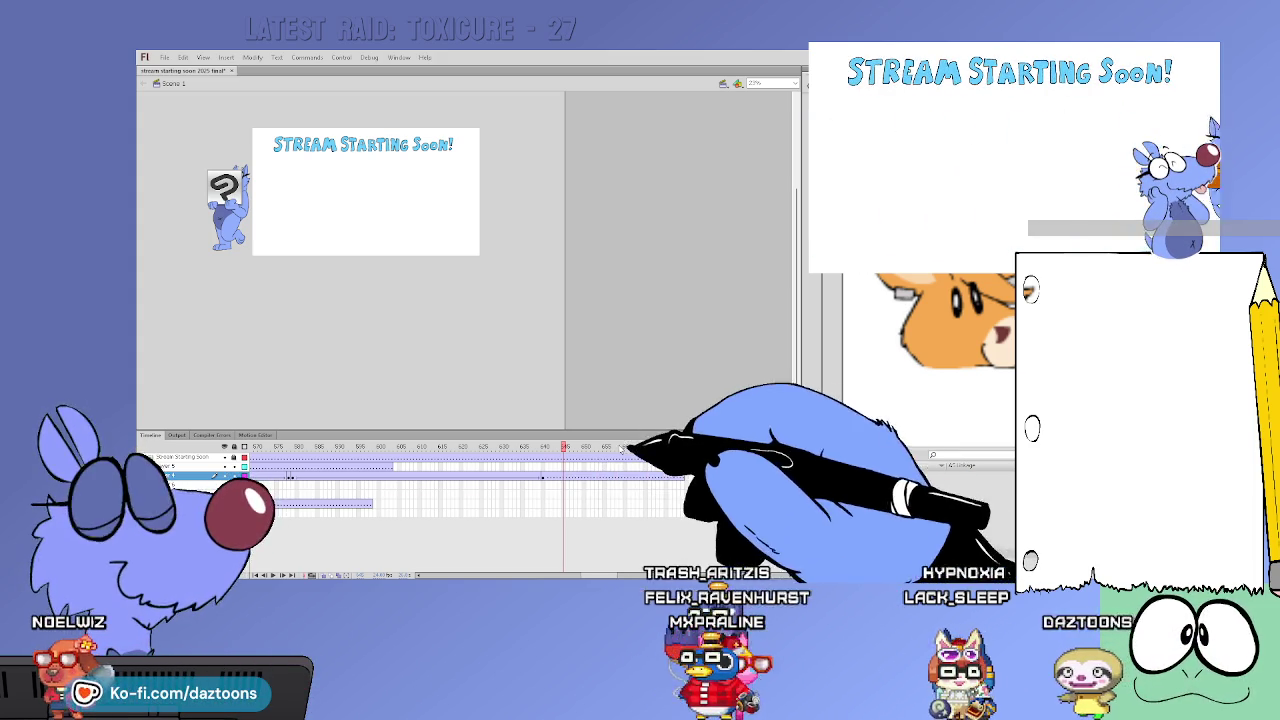
{"action": "key", "text": "ctrl+w"}
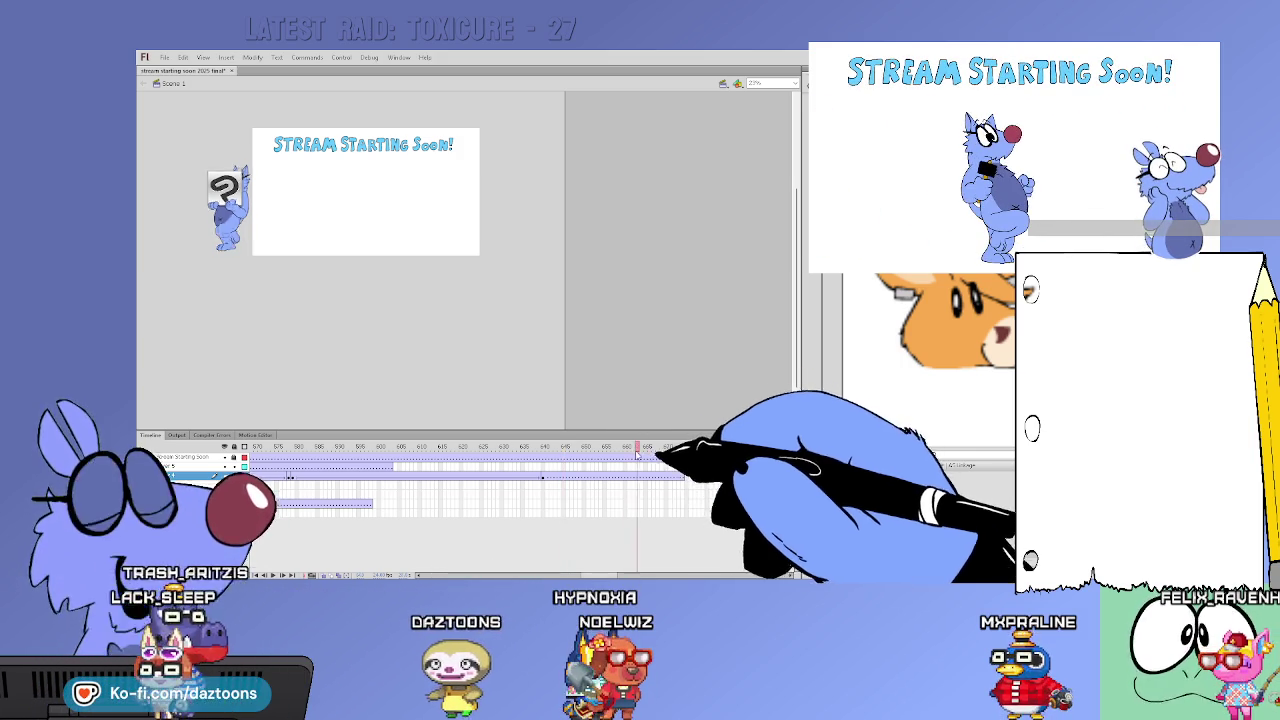
Scrub through the walk cycle, ending around frame 495 where the plank-carrying cat enters
{"action": "left_click", "coordinate": [567, 447]}
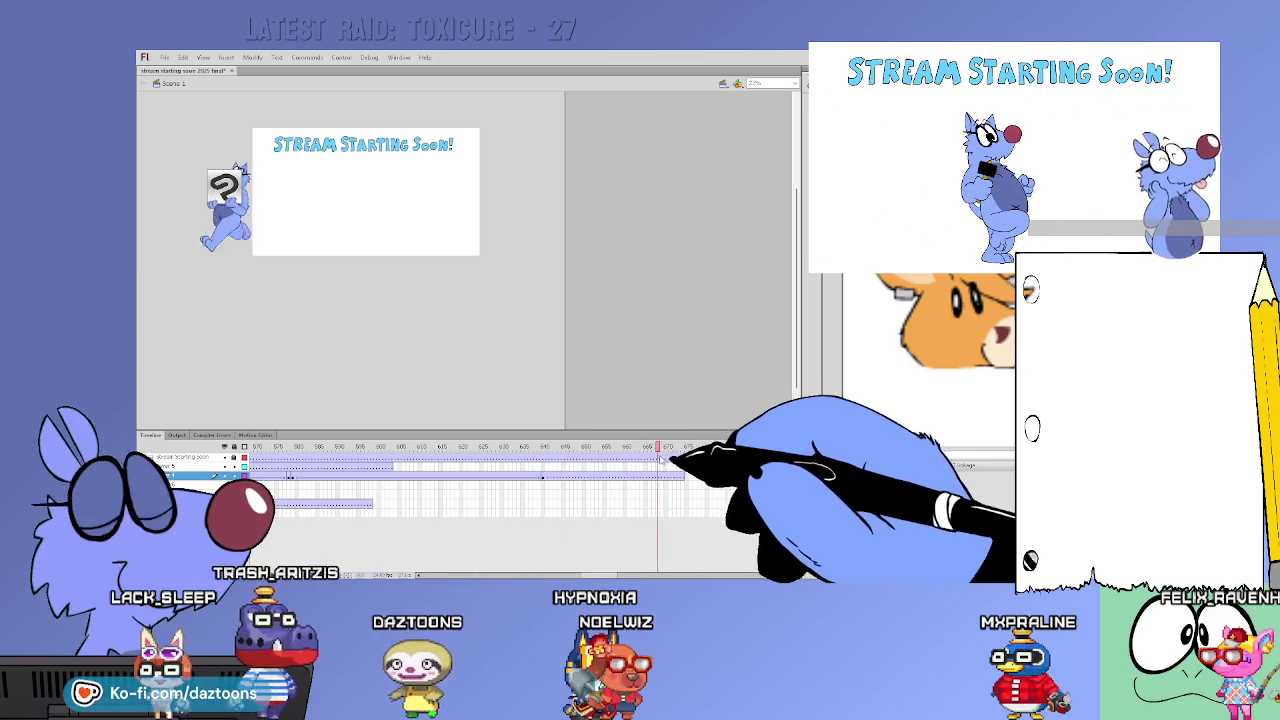
{"action": "left_click_drag", "start_coordinate": [570, 448], "coordinate": [682, 451]}
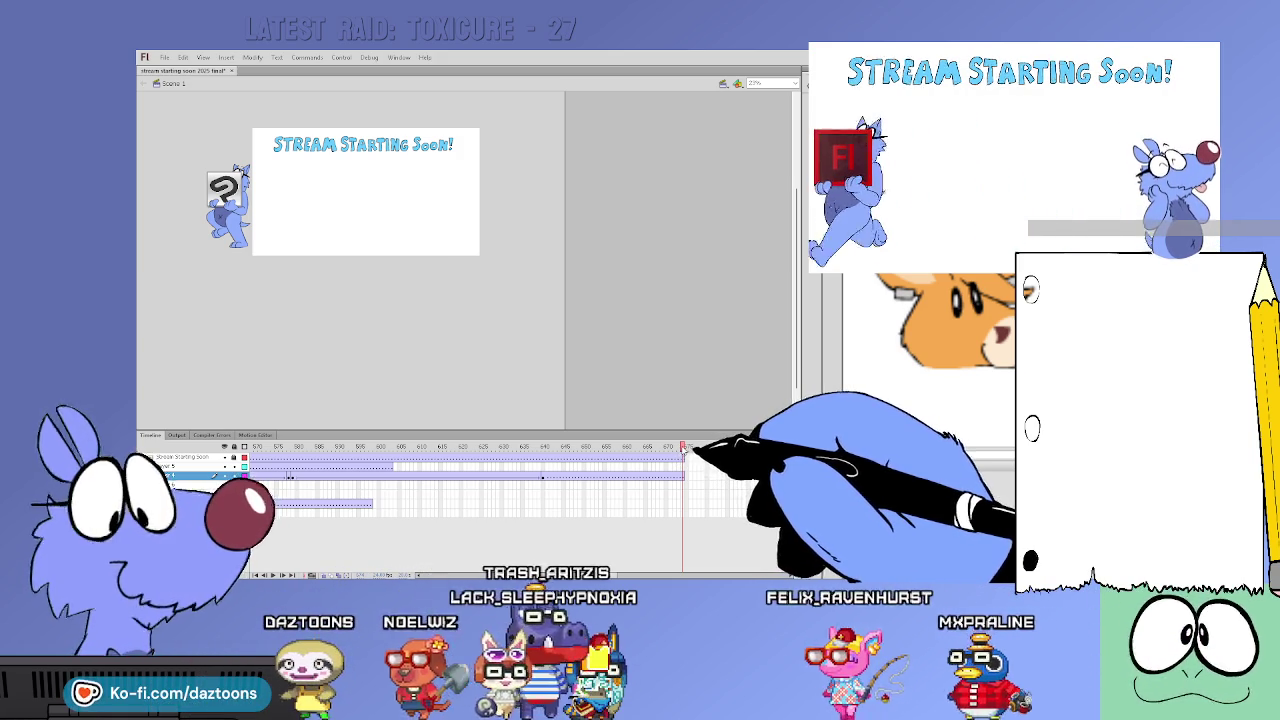
{"action": "mouse_move", "coordinate": [682, 449]}
{"action": "left_mouse_down"}
{"action": "mouse_move", "coordinate": [256, 448]}
{"action": "mouse_move", "coordinate": [455, 449]}
{"action": "mouse_move", "coordinate": [375, 490]}
{"action": "mouse_move", "coordinate": [440, 482]}
{"action": "left_mouse_up"}
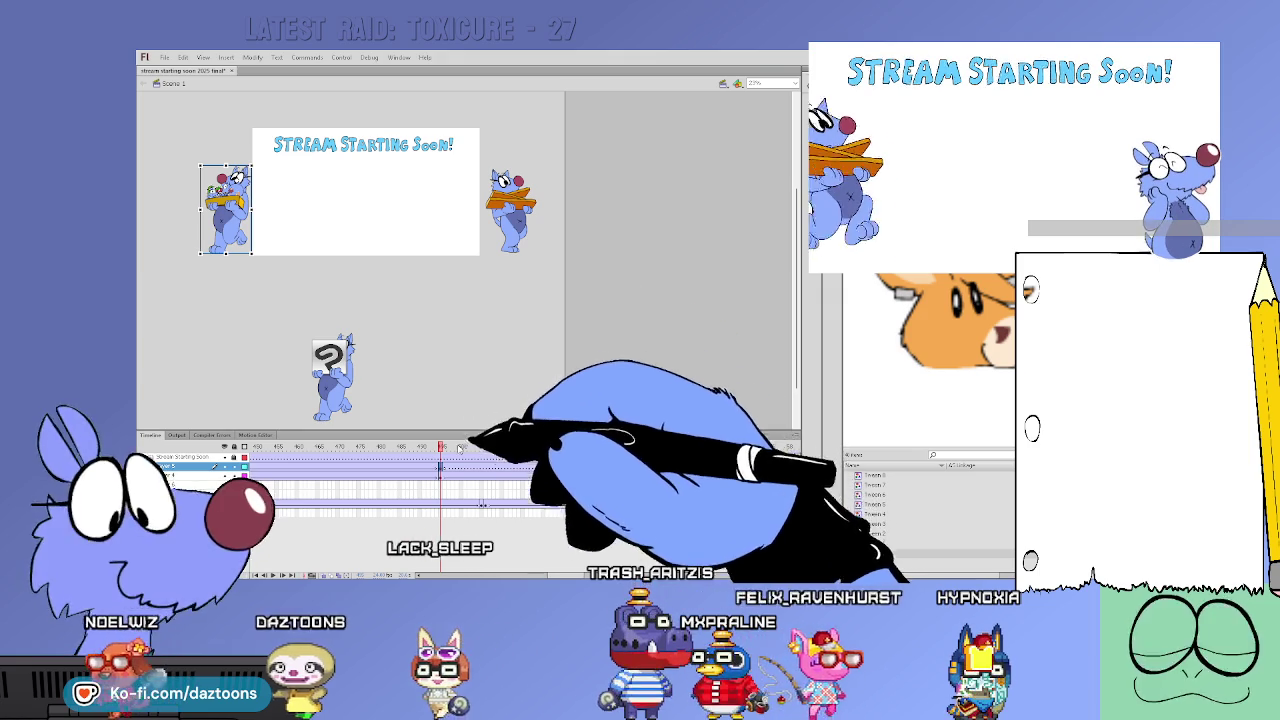
At the walk's start frame, place the tool-tray cat at the stage's left edge
{"action": "left_click_drag", "start_coordinate": [466, 490], "coordinate": [837, 466]}
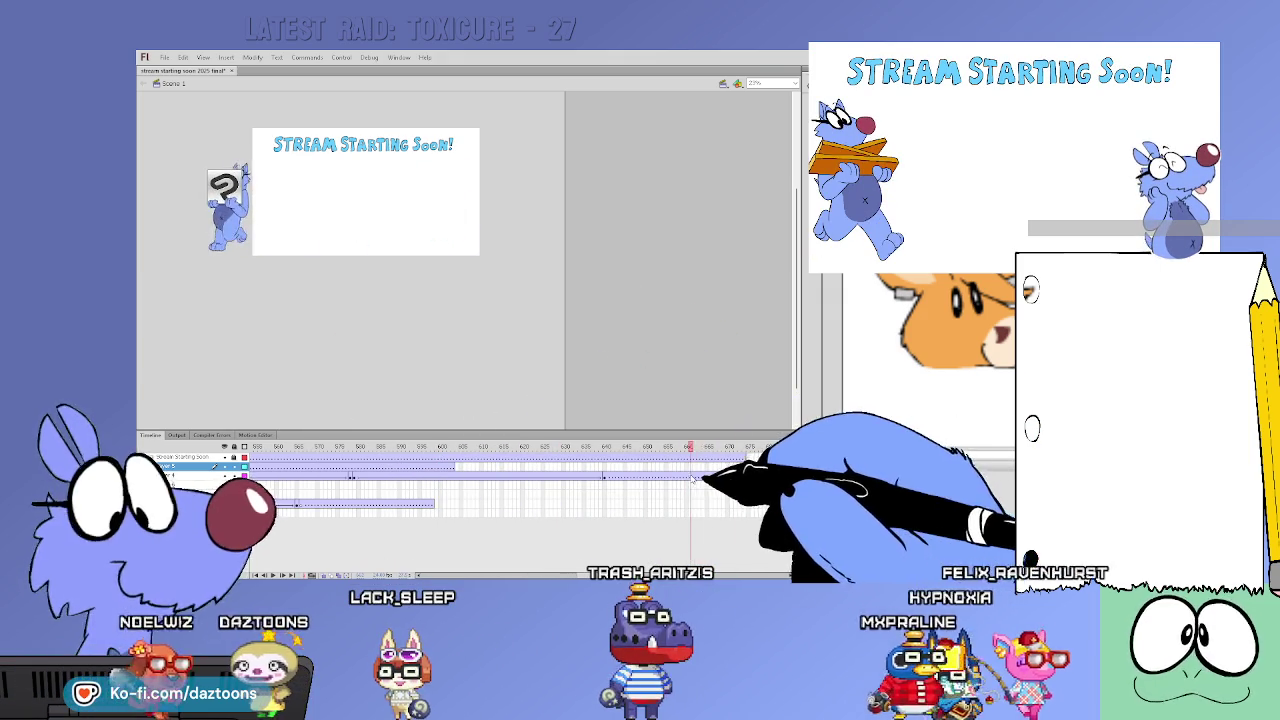
{"action": "left_click_drag", "start_coordinate": [837, 466], "coordinate": [477, 476]}
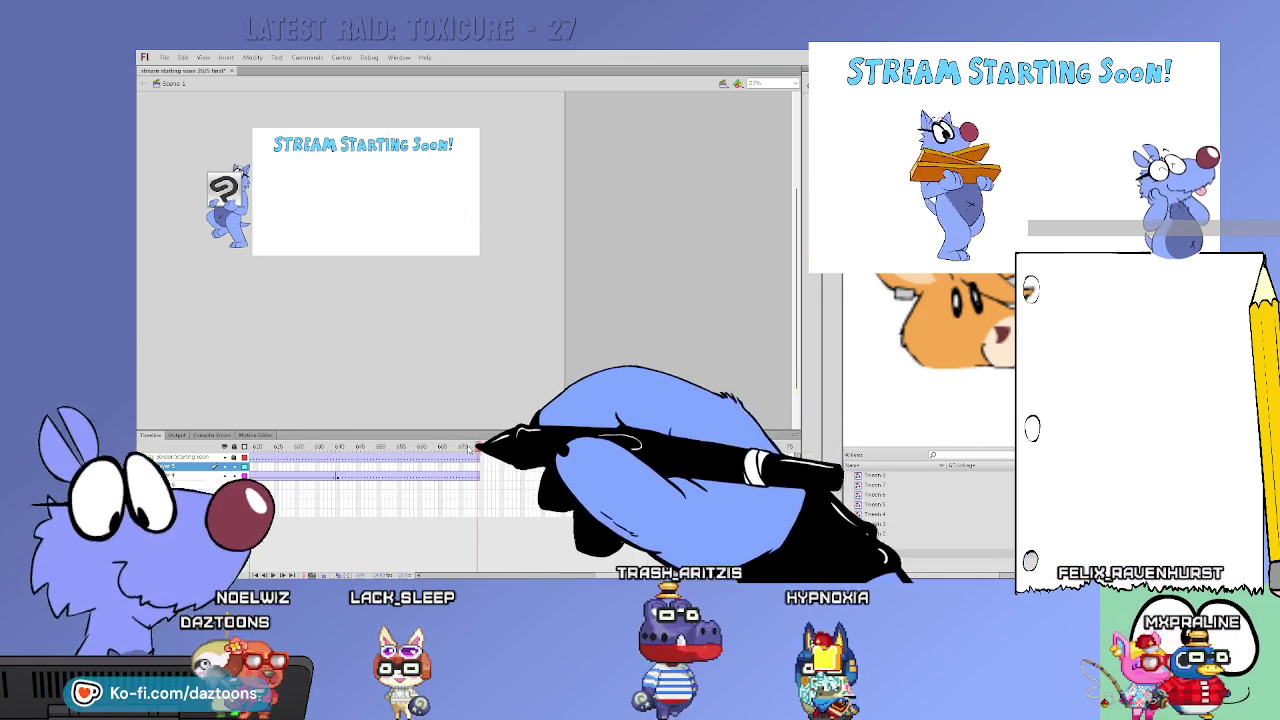
{"action": "left_click", "coordinate": [403, 470]}
{"action": "left_click", "coordinate": [423, 467]}
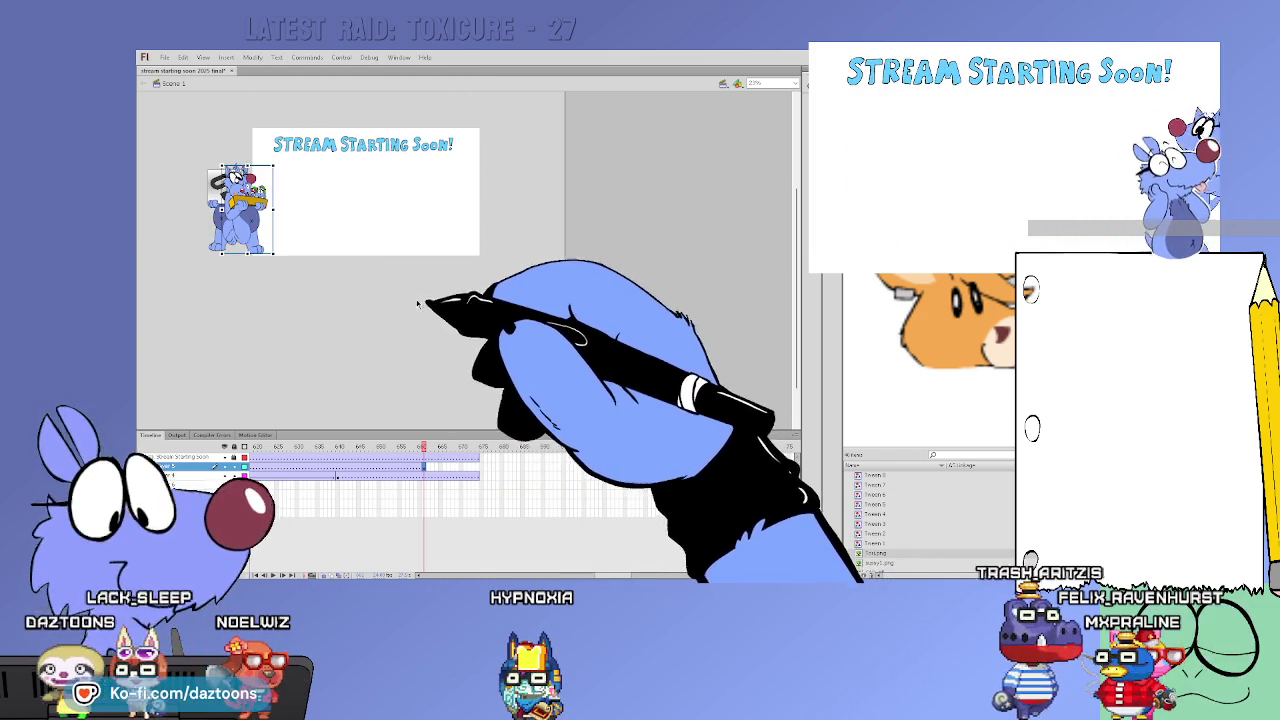
{"action": "mouse_move", "coordinate": [240, 215]}
{"action": "left_mouse_down"}
{"action": "mouse_move", "coordinate": [198, 218]}
{"action": "mouse_move", "coordinate": [265, 228]}
{"action": "left_mouse_up"}
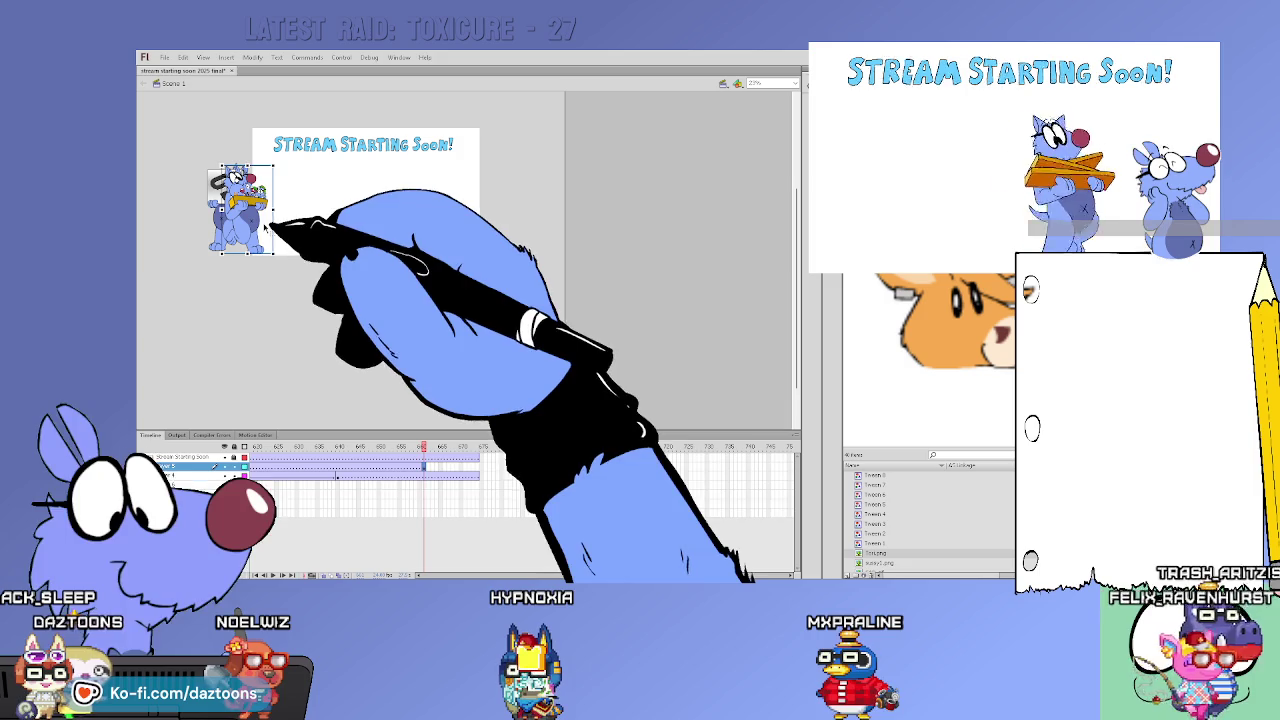
Extend the cat's layer to a later frame and move the tool-tray cat past the stage's right edge
{"action": "left_click_drag", "start_coordinate": [354, 476], "coordinate": [476, 476]}
{"action": "left_click_drag", "start_coordinate": [444, 481], "coordinate": [478, 476]}
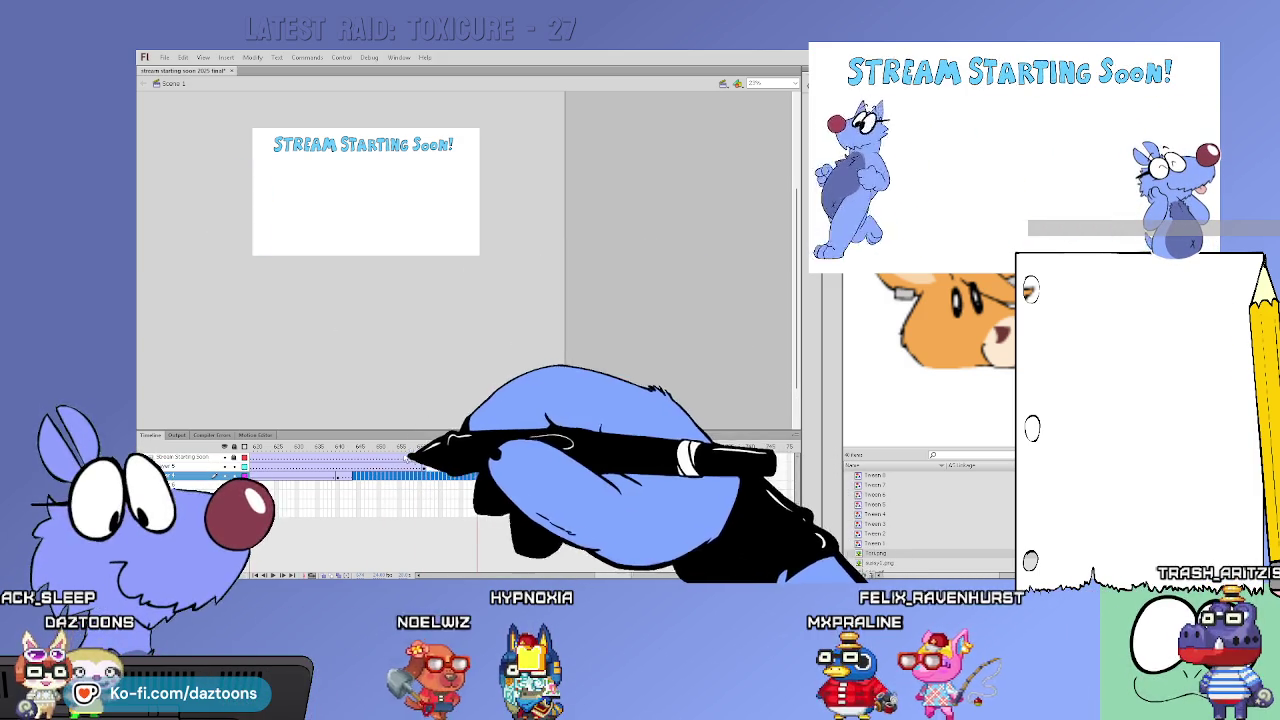
{"action": "left_click", "coordinate": [425, 447]}
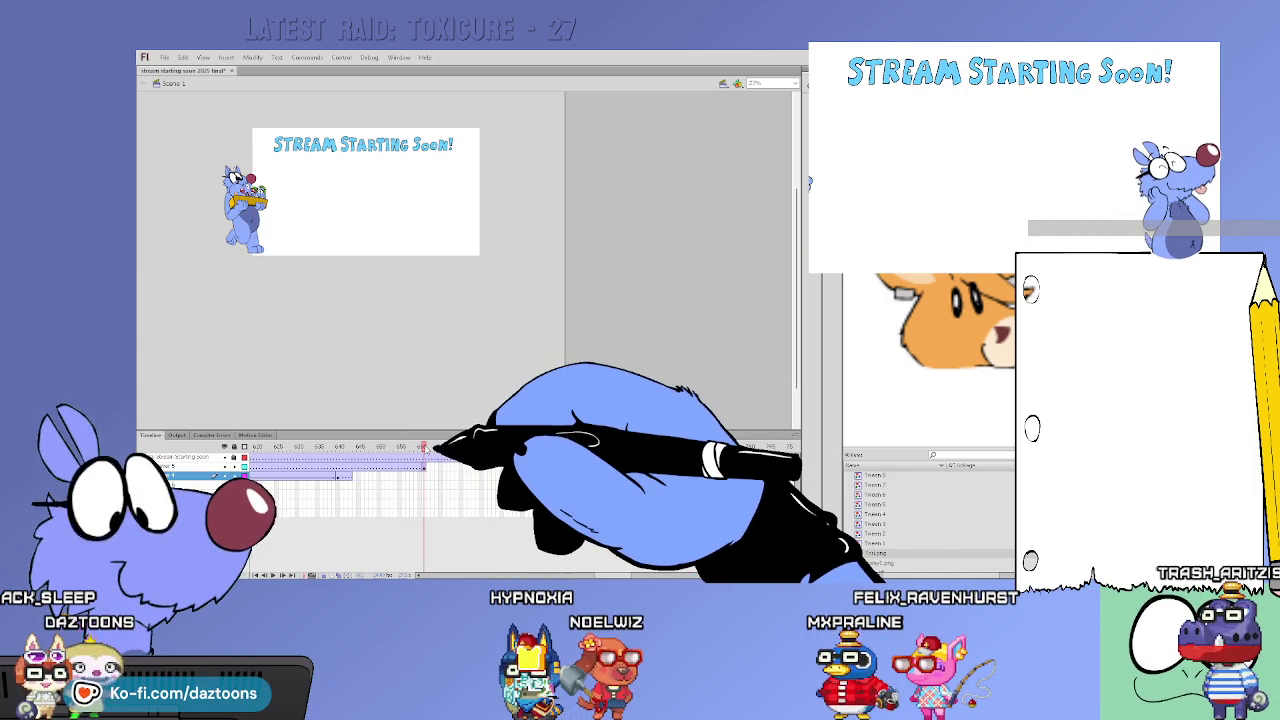
{"action": "left_click", "coordinate": [250, 245]}
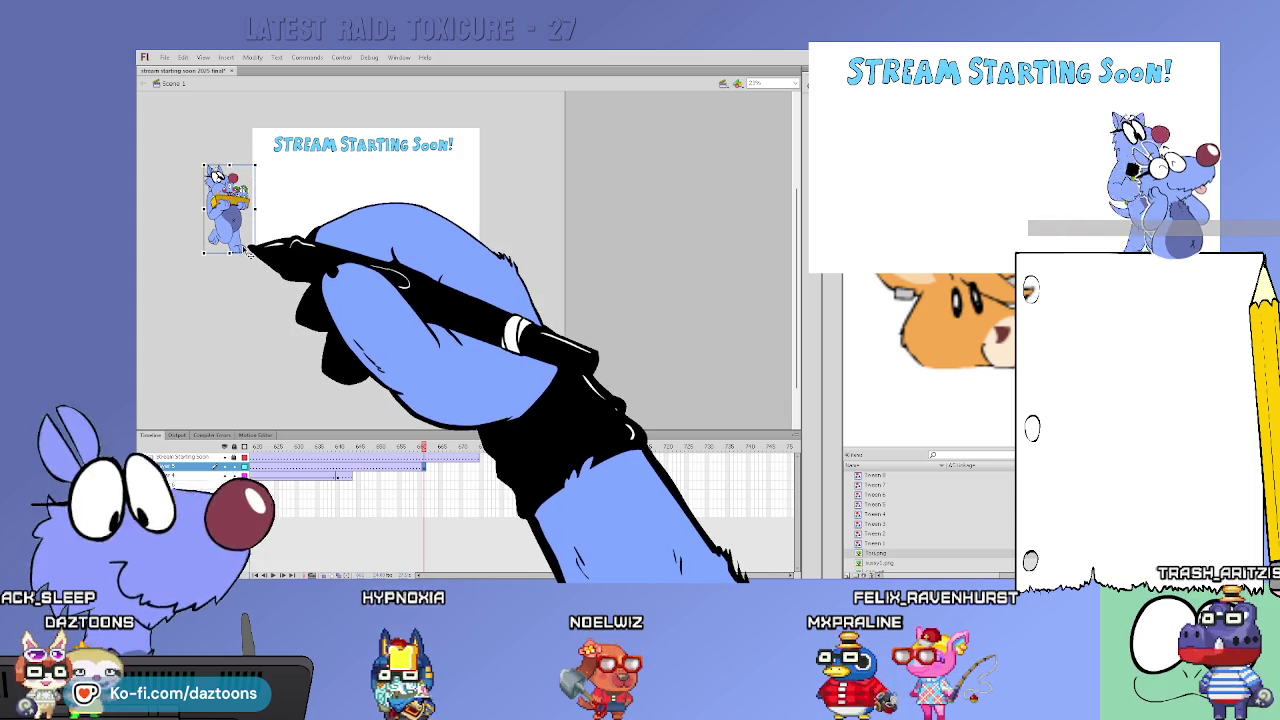
{"action": "left_click", "coordinate": [478, 447]}
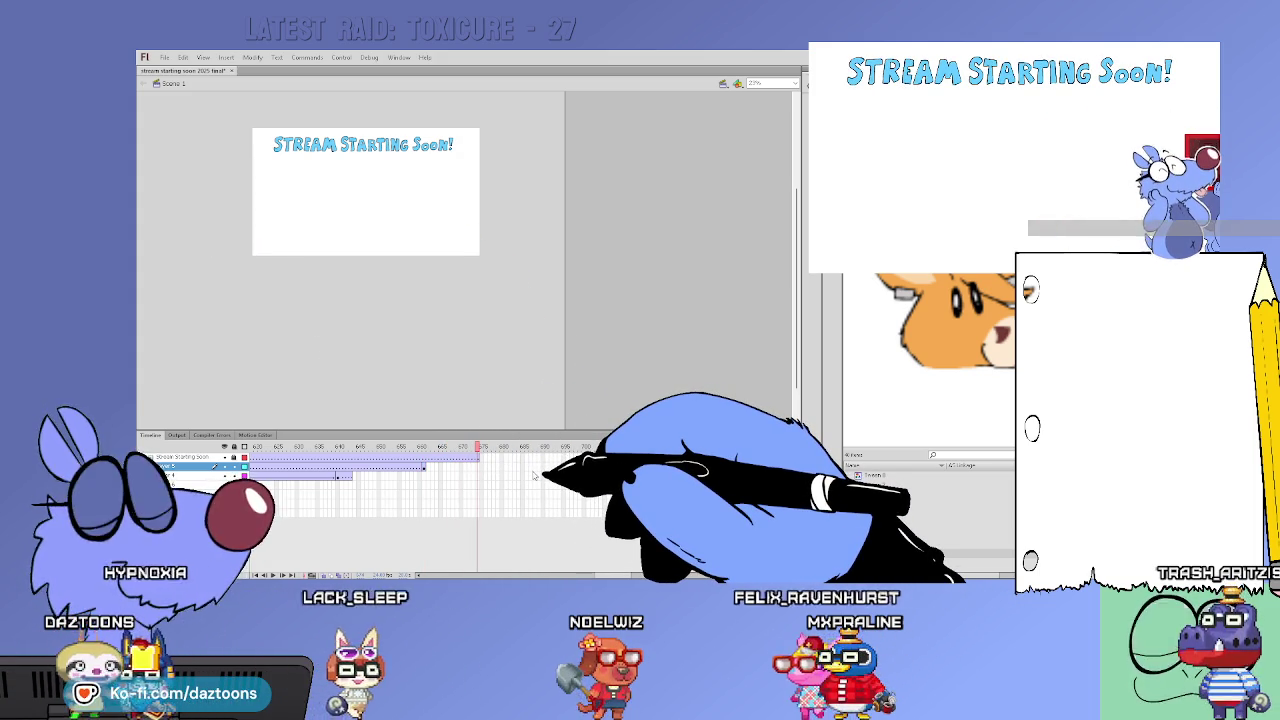
{"action": "left_click", "coordinate": [673, 476]}
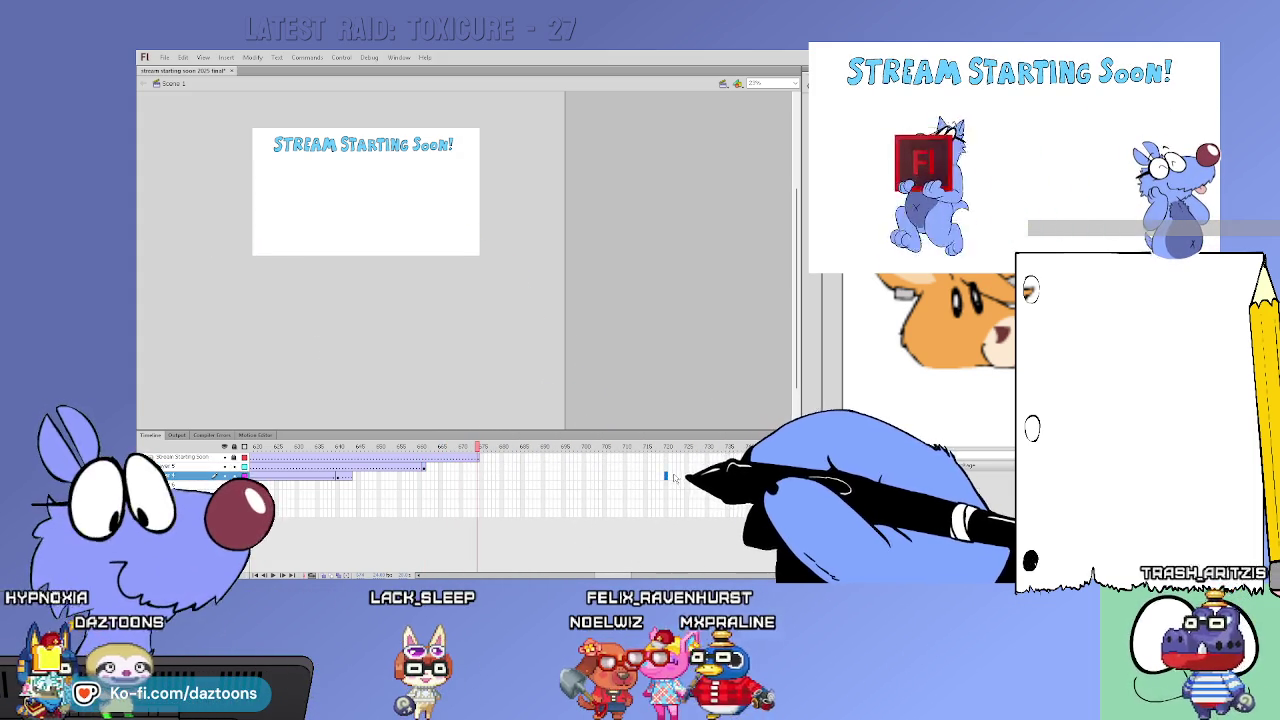
{"action": "key", "text": "F5"}
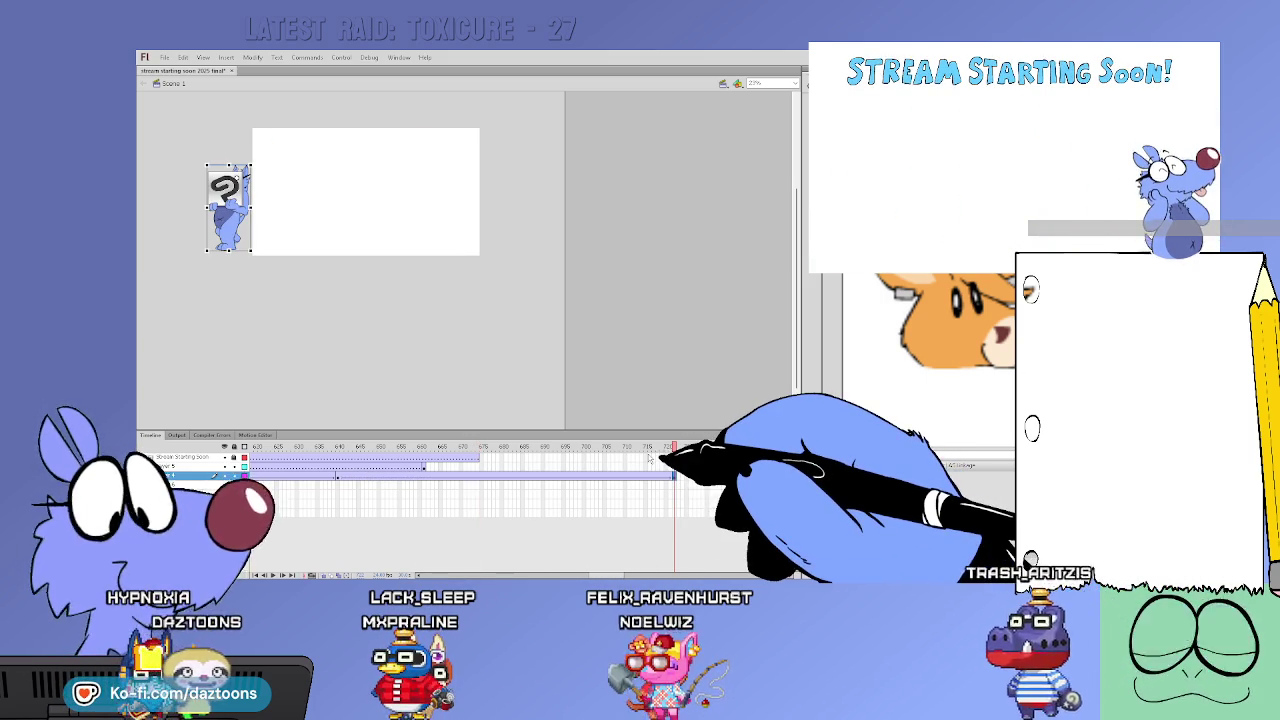
{"action": "key", "text": "ctrl+z"}
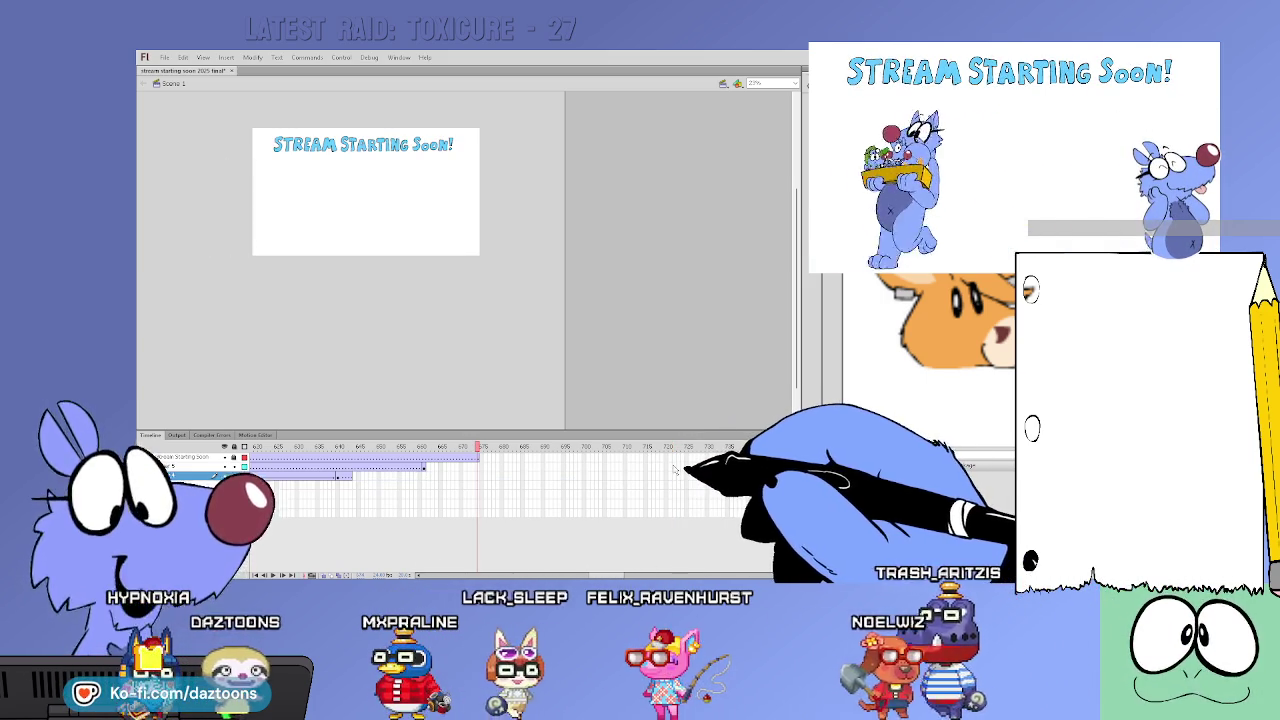
{"action": "key", "text": "ctrl+y"}
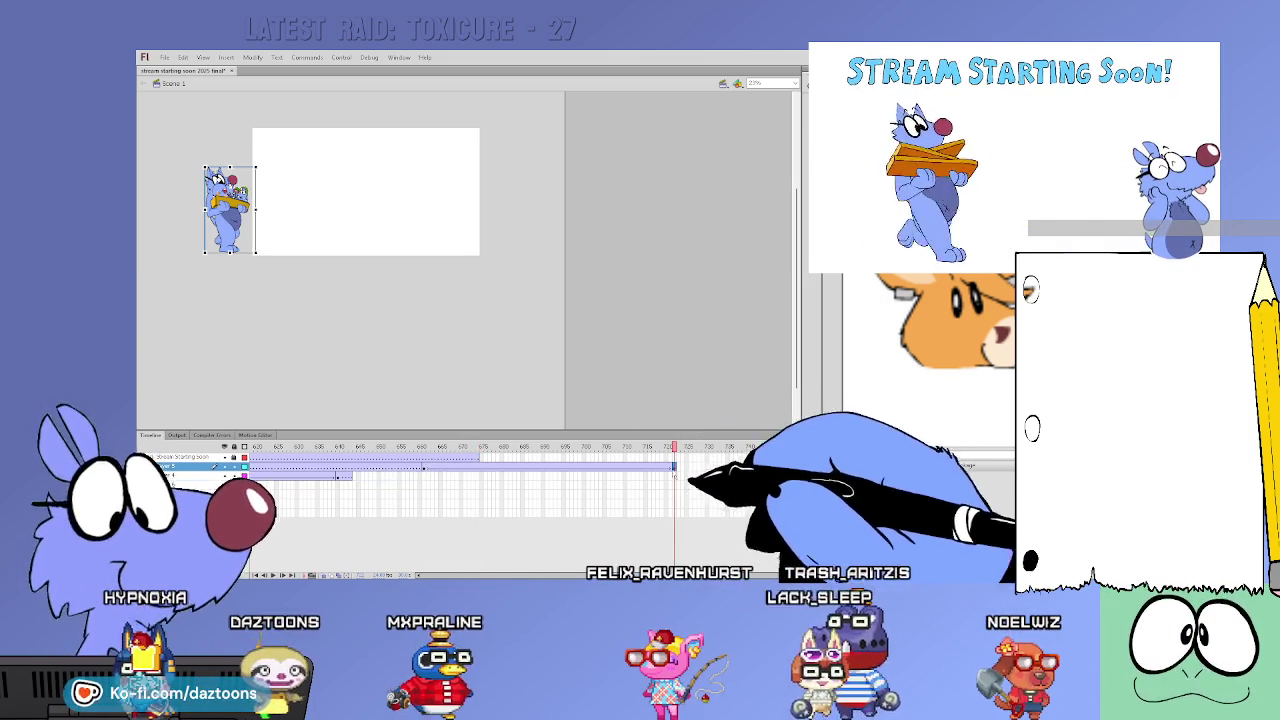
{"action": "left_click_drag", "start_coordinate": [235, 205], "coordinate": [507, 207]}
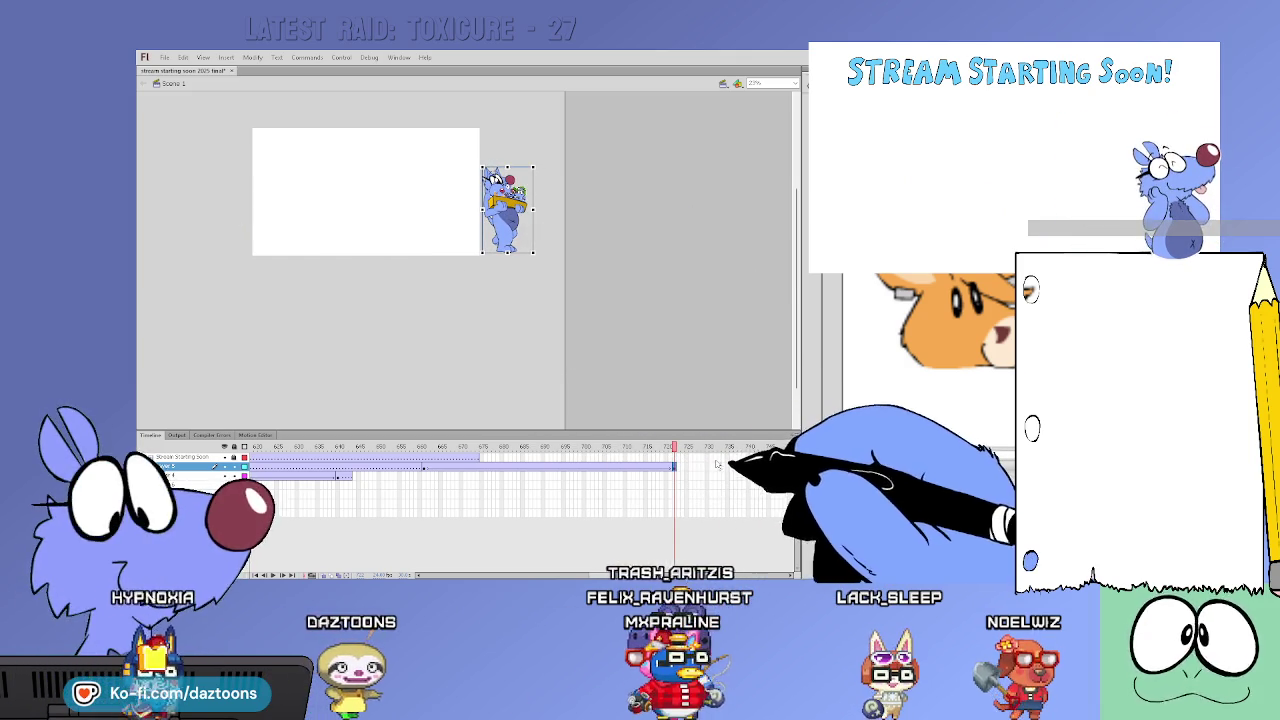
Scrub back from near frame 730 to review the tool-tray cat's new walk
{"action": "left_click", "coordinate": [738, 457]}
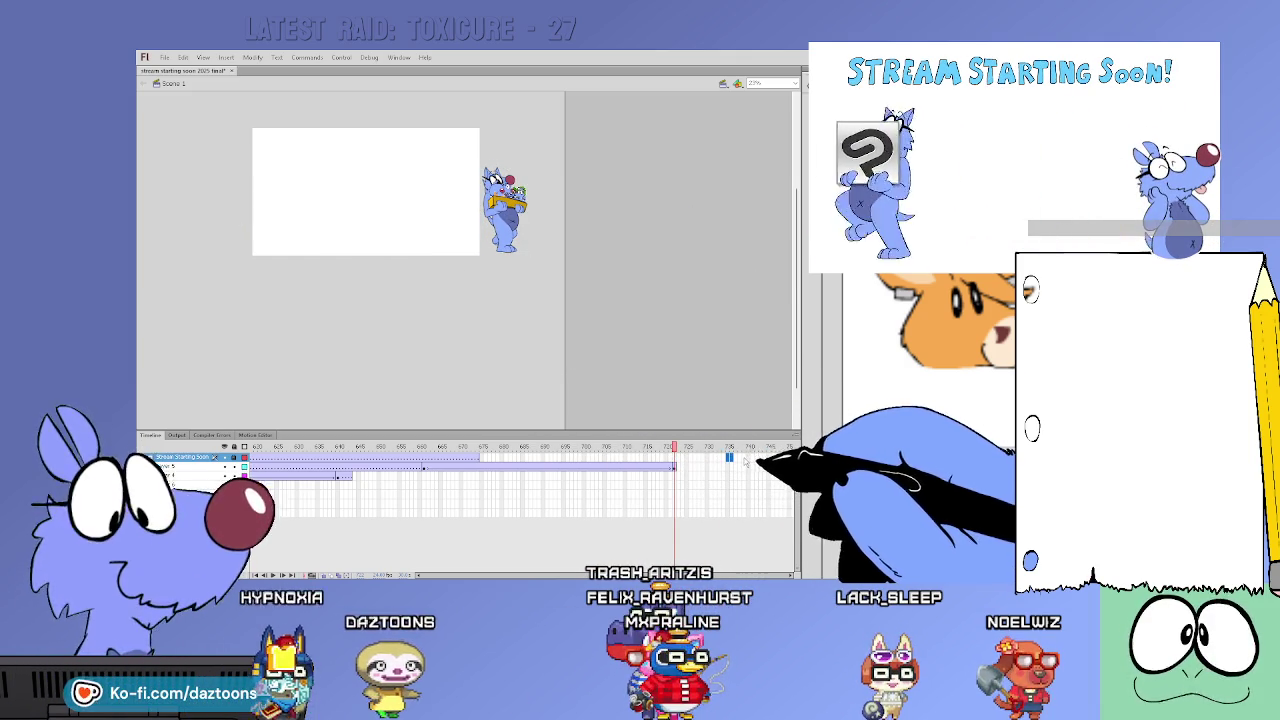
{"action": "left_click", "coordinate": [742, 458]}
{"action": "mouse_move", "coordinate": [743, 447]}
{"action": "left_mouse_down"}
{"action": "mouse_move", "coordinate": [458, 448]}
{"action": "mouse_move", "coordinate": [563, 467]}
{"action": "mouse_move", "coordinate": [692, 446]}
{"action": "left_mouse_up"}
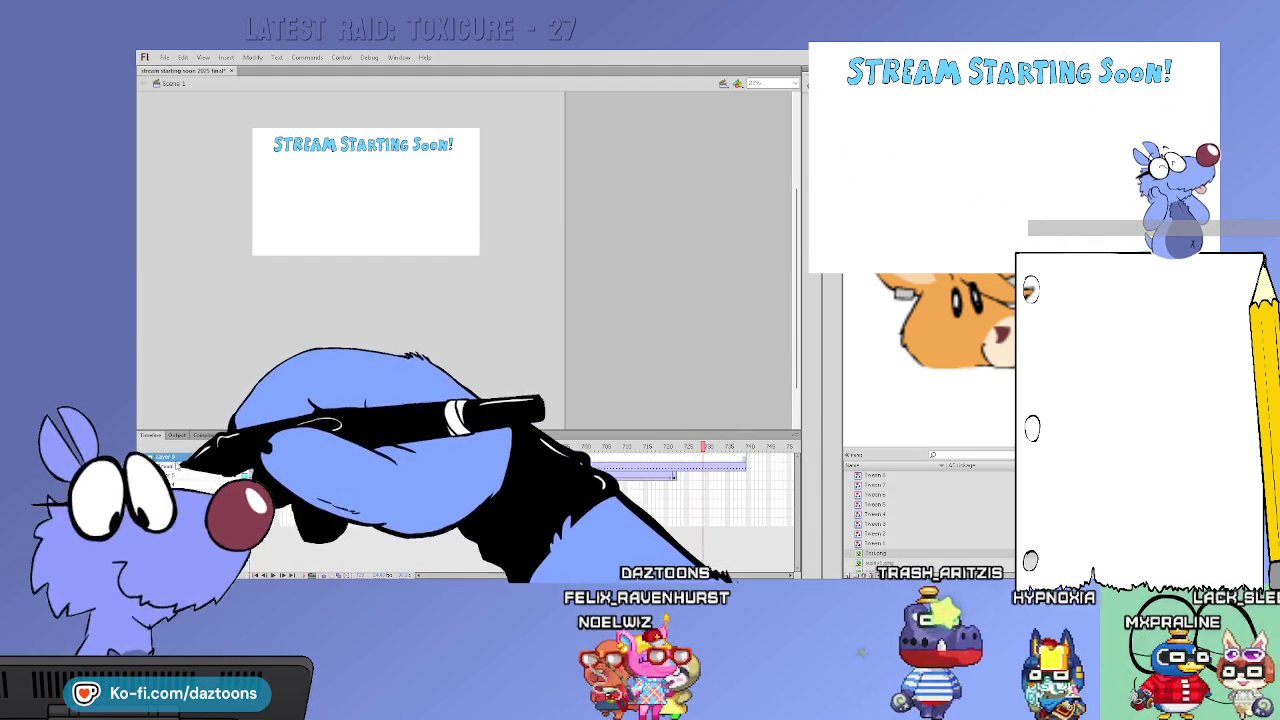
Select the frames of the bottom layer in the Timeline
{"action": "left_click", "coordinate": [600, 521]}
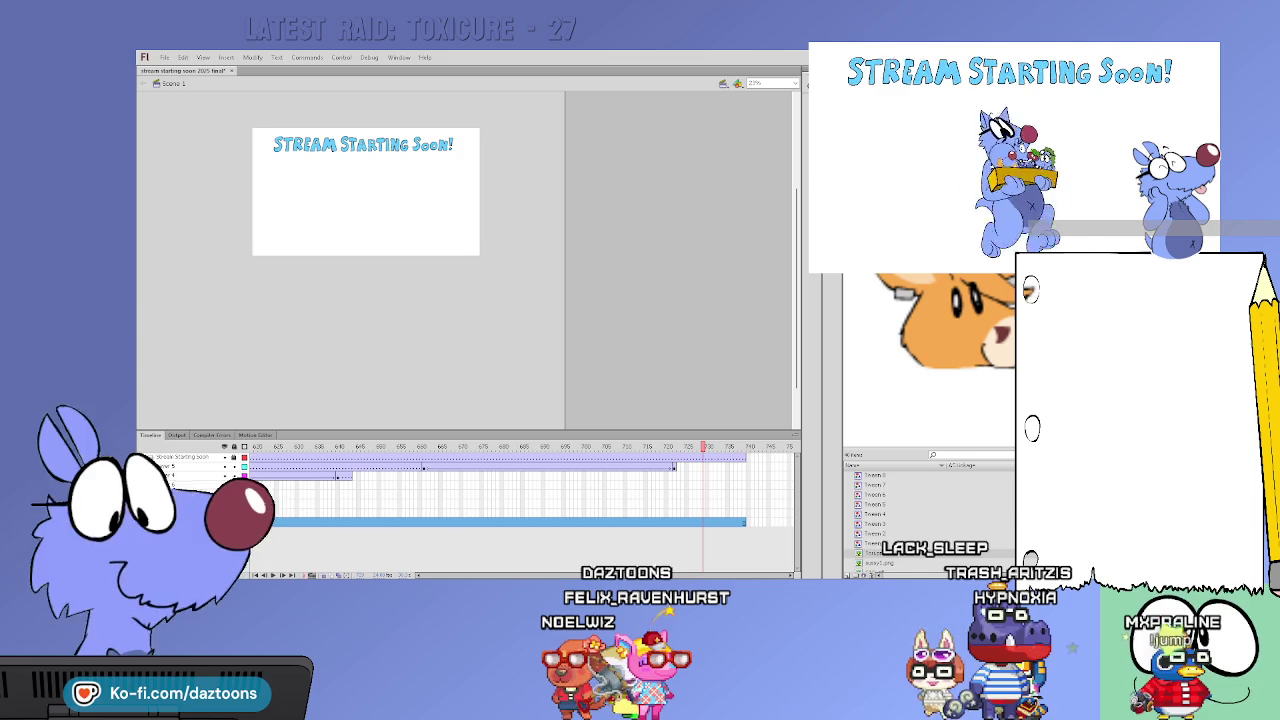